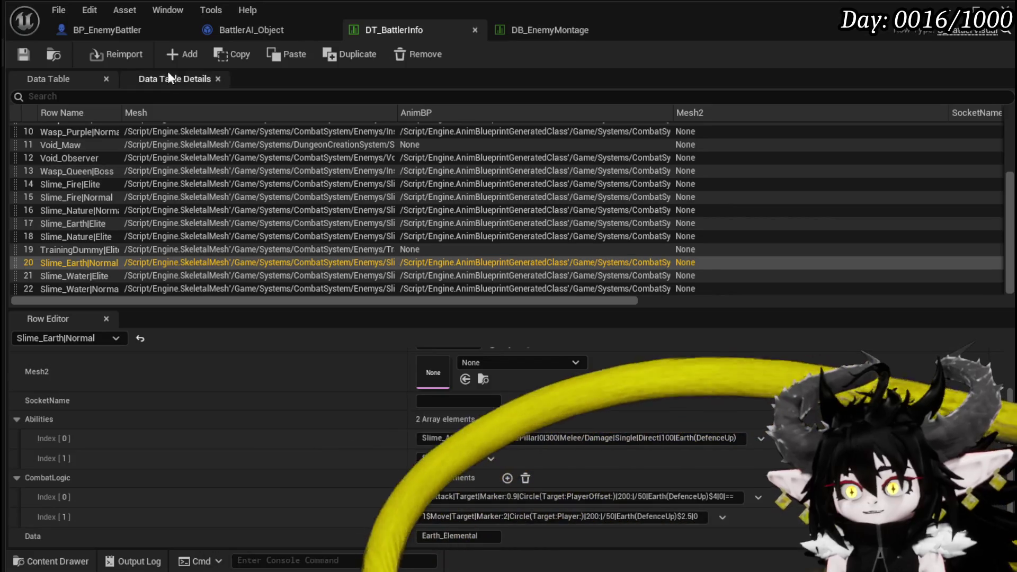
Change the Marker Hit float in BP_EnemyBattler's DashTimer graph to 2.0 and save the blueprint
left_click(106, 29)
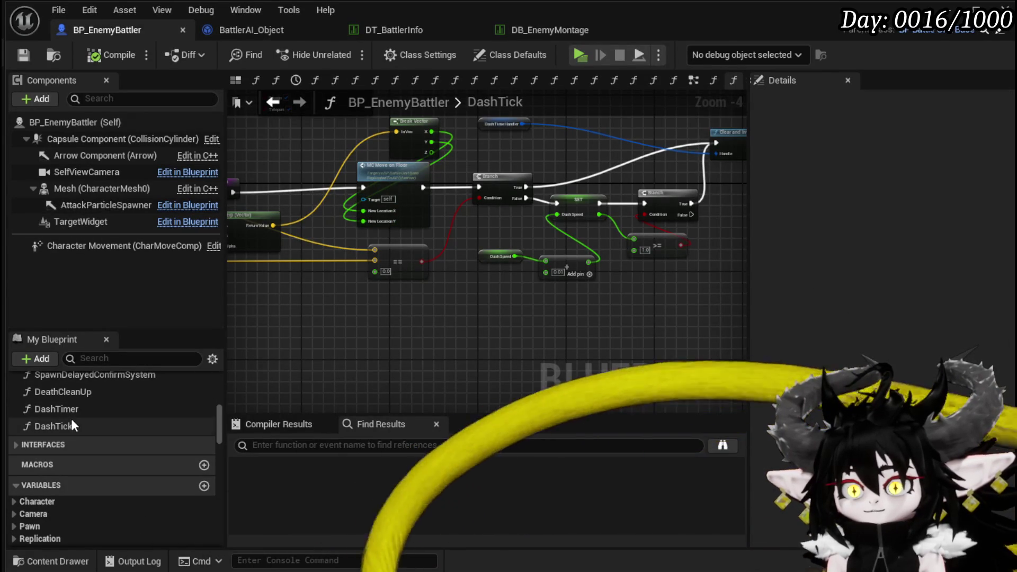
double_click(71, 411)
mouse_move(462, 297)
left_mouse_down()
mouse_move(610, 284)
mouse_move(591, 275)
left_mouse_up()
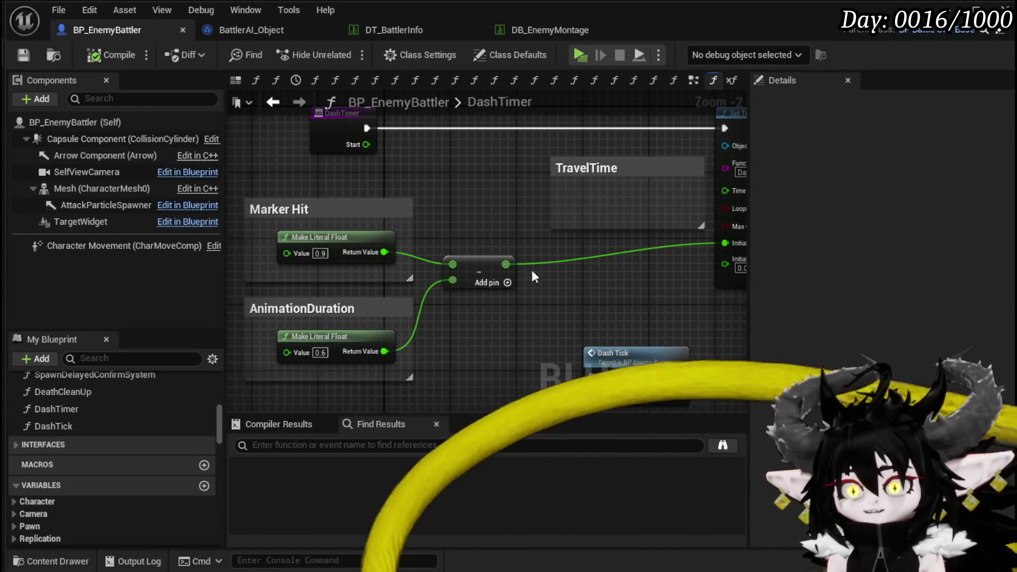
left_click(320, 253)
type("2")
key("Return")
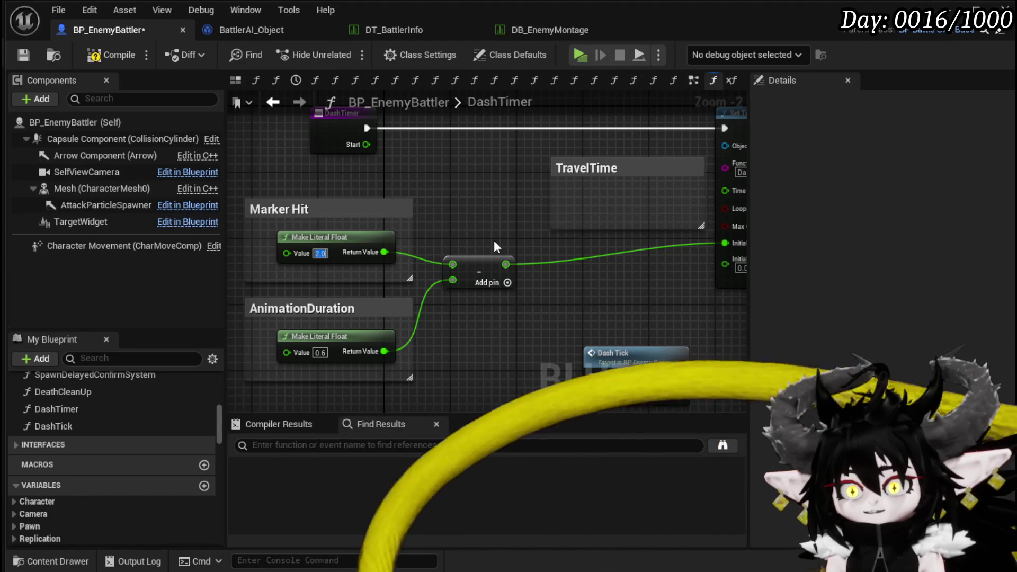
left_click(23, 55)
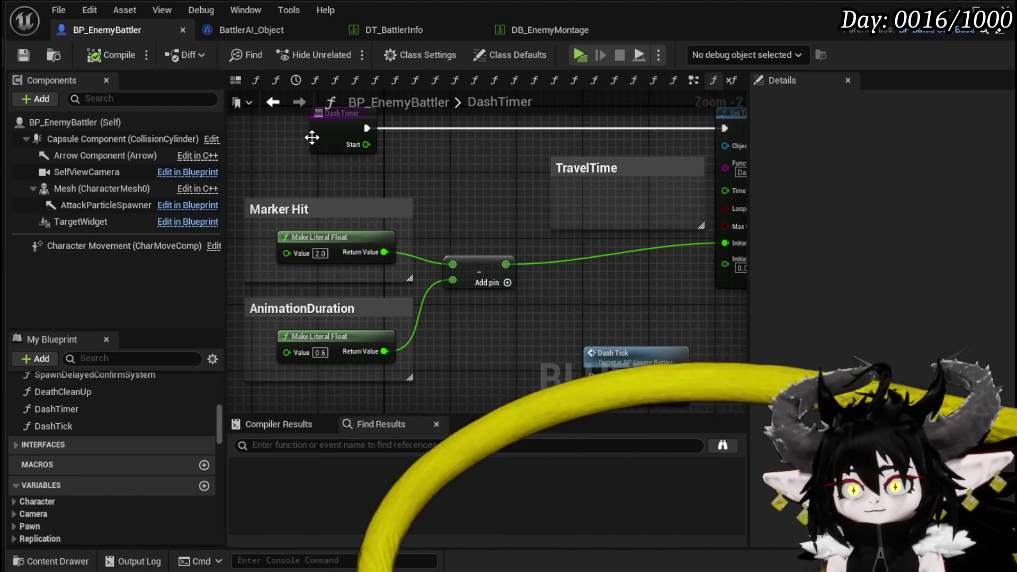
left_click(976, 10)
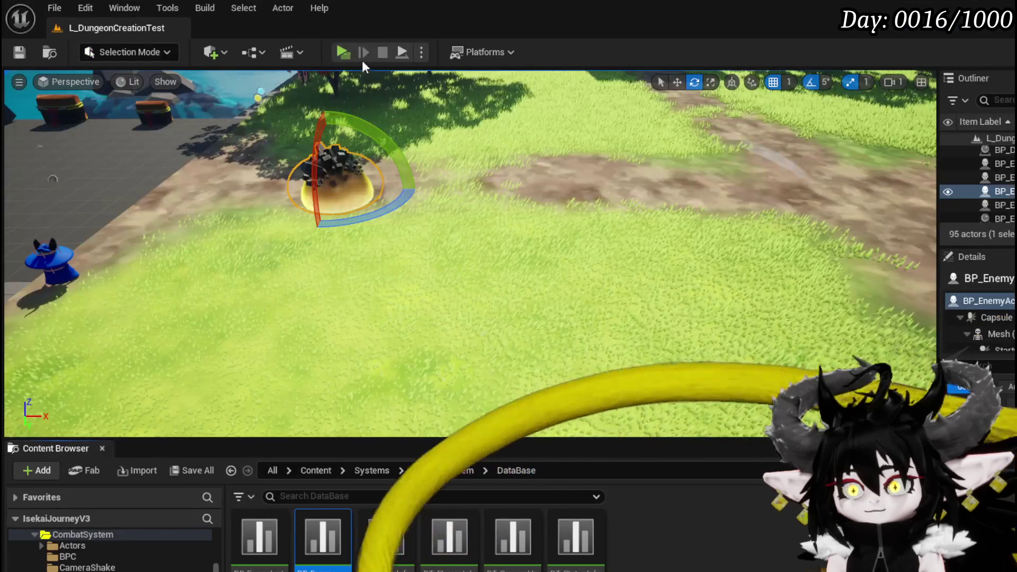
Play-test the level, walking toward the earth slime, then stop the session
left_click(344, 51)
key("w")
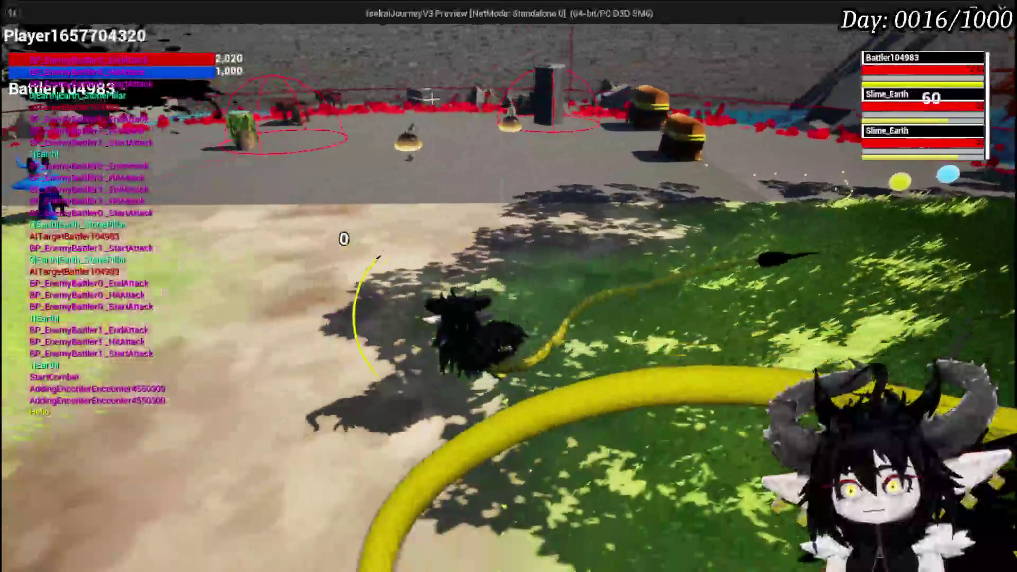
key("Escape")
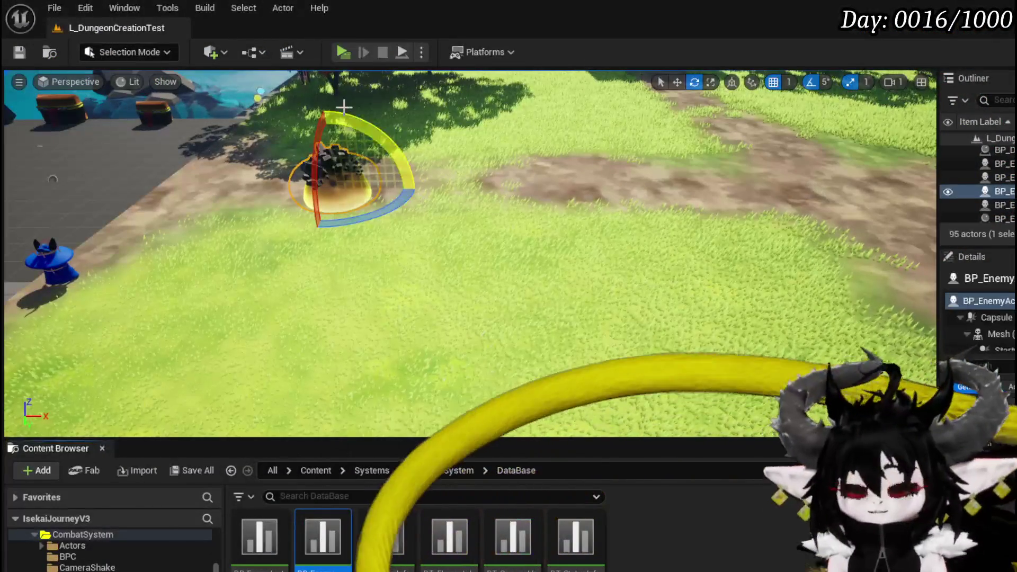
Save L_DungeonCreationTest and nudge the DashTimer subtract node slightly upward
left_click(20, 55)
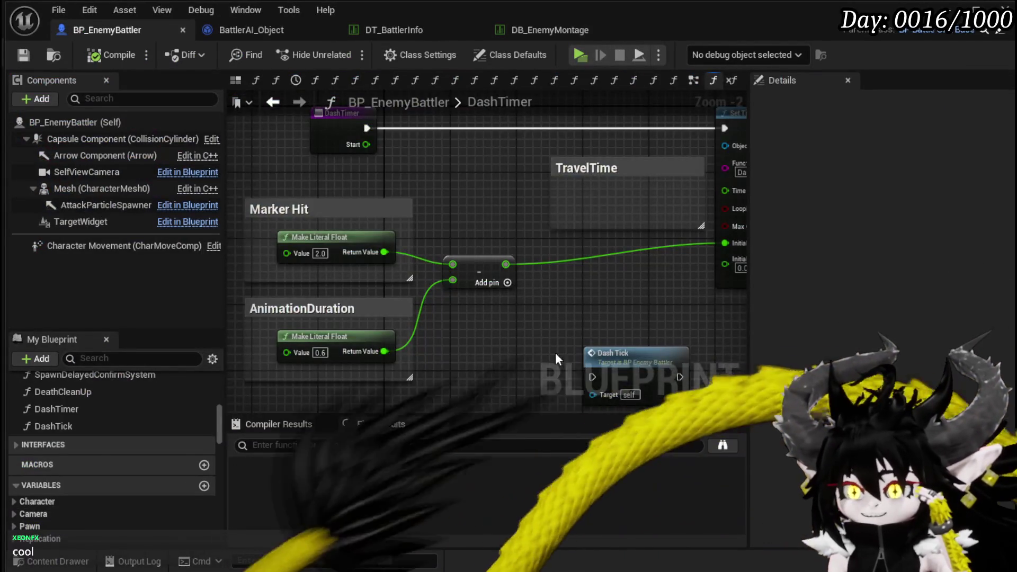
mouse_move(556, 352)
left_mouse_down()
mouse_move(477, 352)
mouse_move(501, 359)
mouse_move(557, 346)
mouse_move(490, 338)
left_mouse_up()
left_click_drag(429, 256, 418, 246)
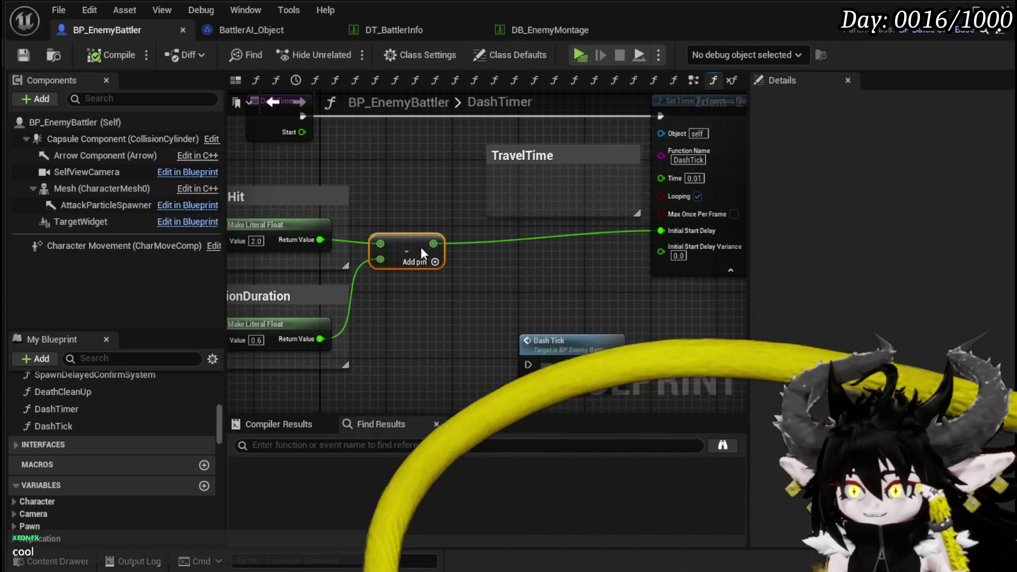
Move the Ability Montage node further right in BattlerAI_Object's ExecuteAction graph
left_click_drag(359, 332, 437, 327)
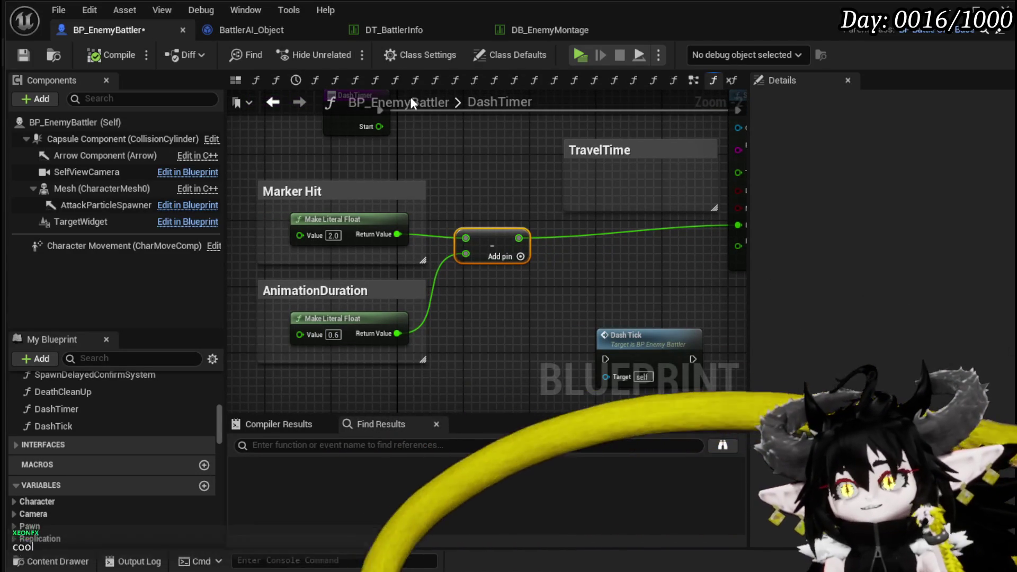
left_click(249, 28)
left_click_drag(535, 143, 354, 141)
left_click_drag(492, 186, 557, 186)
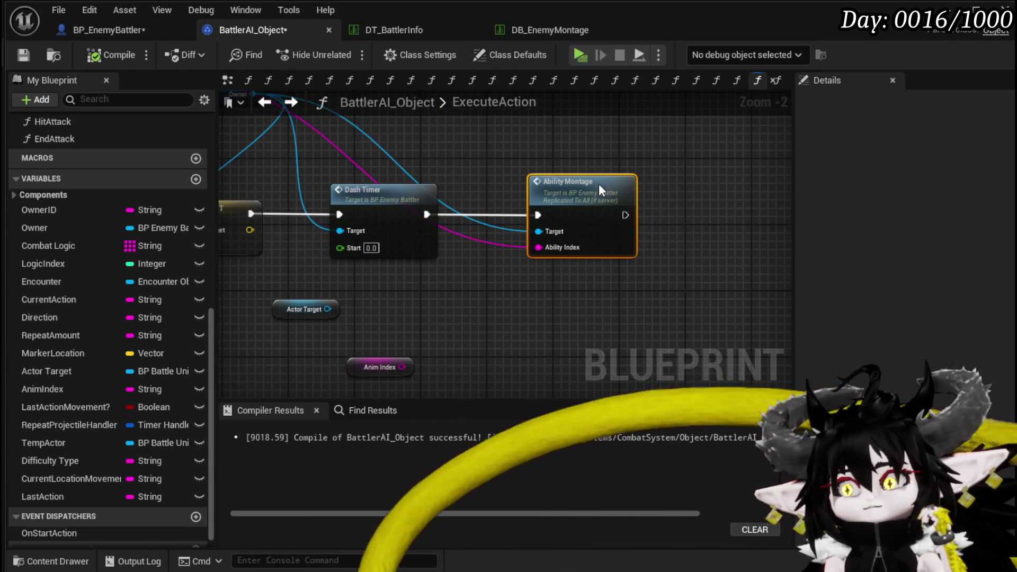
Jump to the AbilityMontage event in BP_EnemyBattler's EventGraph and view its left side
double_click(562, 181)
scroll(577, 148, "up", 3)
mouse_move(578, 150)
left_mouse_down()
mouse_move(581, 138)
mouse_move(454, 122)
left_mouse_up()
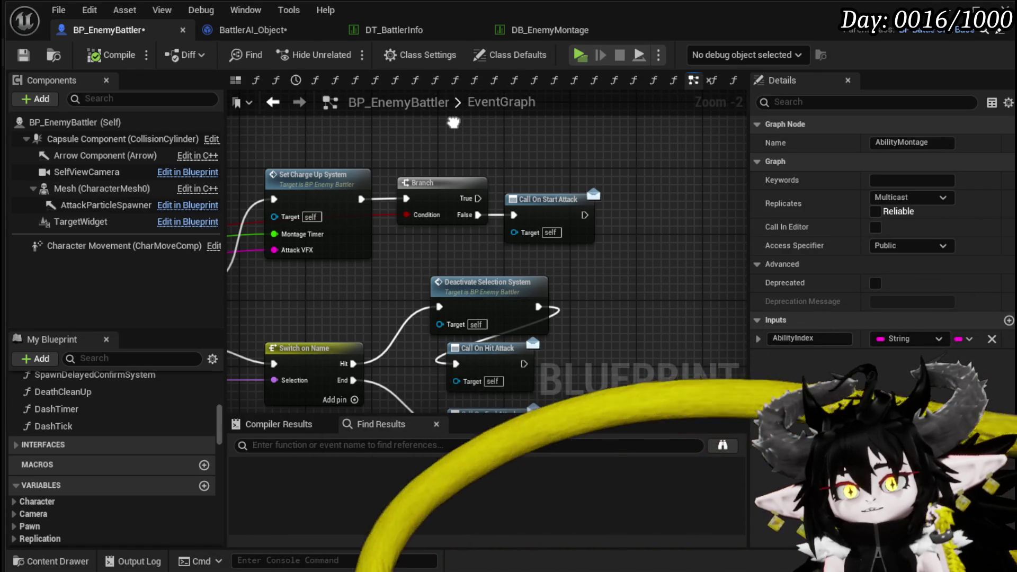
Pan and zoom the EventGraph until the whole Play Montage chain is visible
left_click_drag(454, 123, 543, 127)
left_click_drag(464, 142, 540, 128)
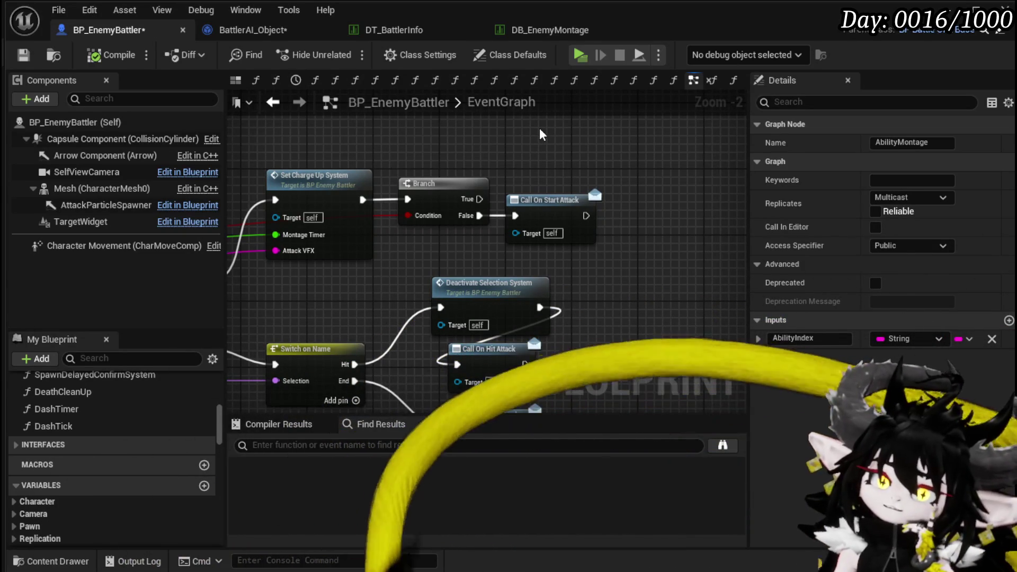
scroll(540, 129, "down", 1)
scroll(540, 134, "down", 1)
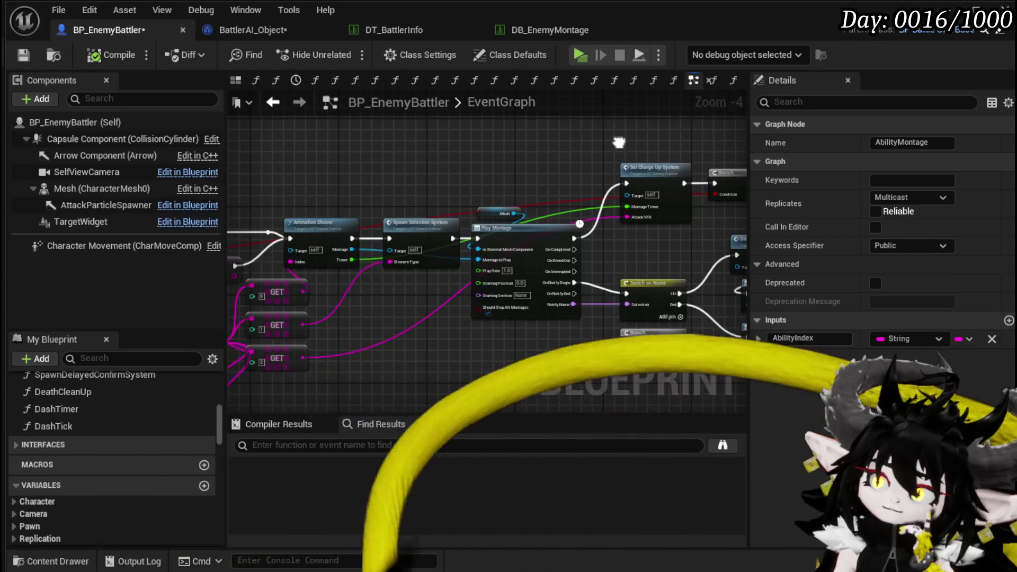
left_click_drag(345, 143, 422, 143)
Box-select then deselect Call On Start Attack, and centre the Switch on Name branches
left_click(631, 197)
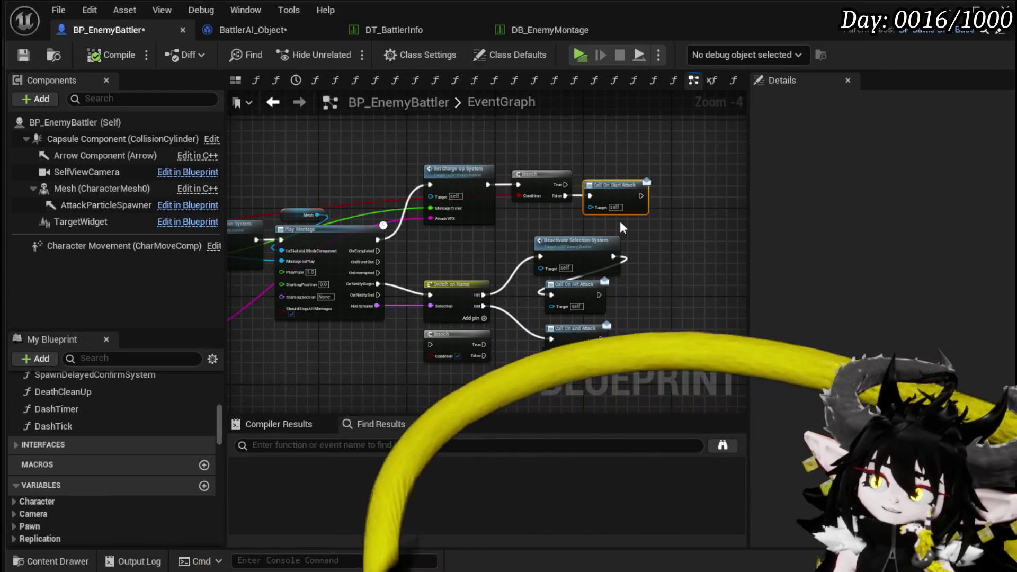
mouse_move(675, 175)
left_mouse_down()
mouse_move(659, 169)
mouse_move(650, 186)
left_mouse_up()
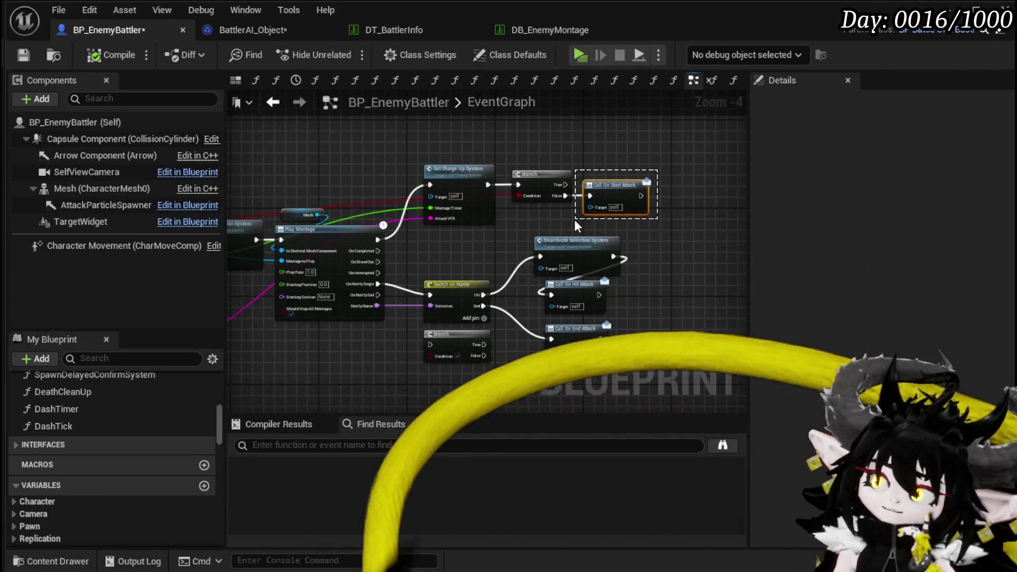
left_click(574, 219)
mouse_move(574, 219)
left_mouse_down()
mouse_move(671, 169)
mouse_move(654, 175)
left_mouse_up()
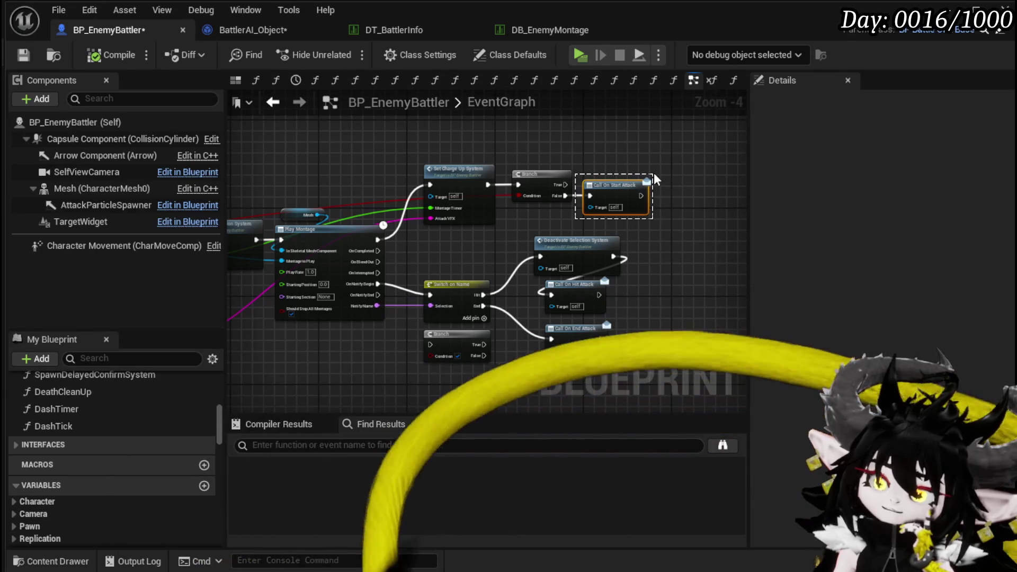
left_click(654, 175)
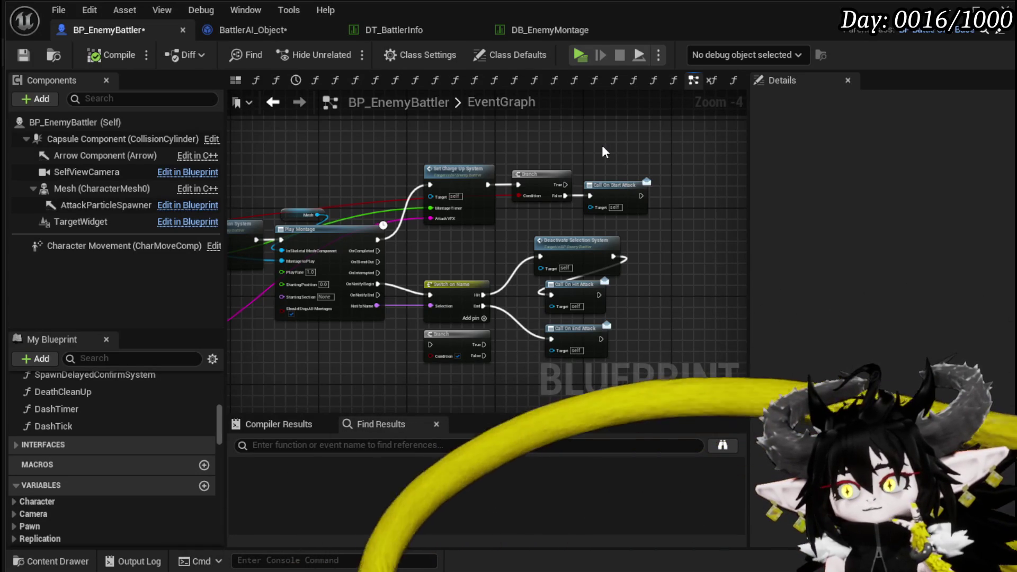
mouse_move(400, 169)
left_mouse_down()
mouse_move(350, 169)
mouse_move(653, 159)
mouse_move(282, 169)
left_mouse_up()
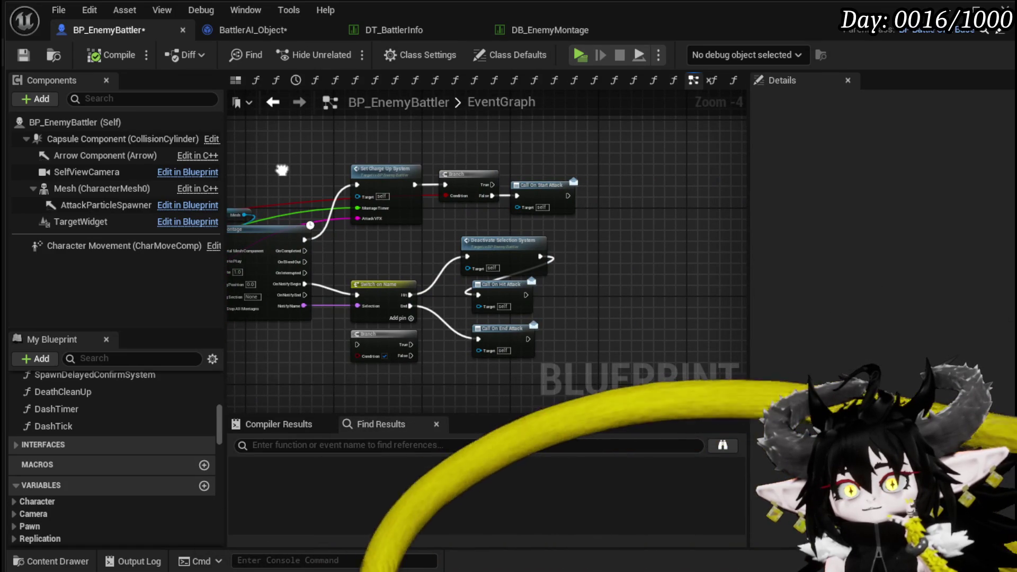
left_click_drag(281, 169, 282, 168)
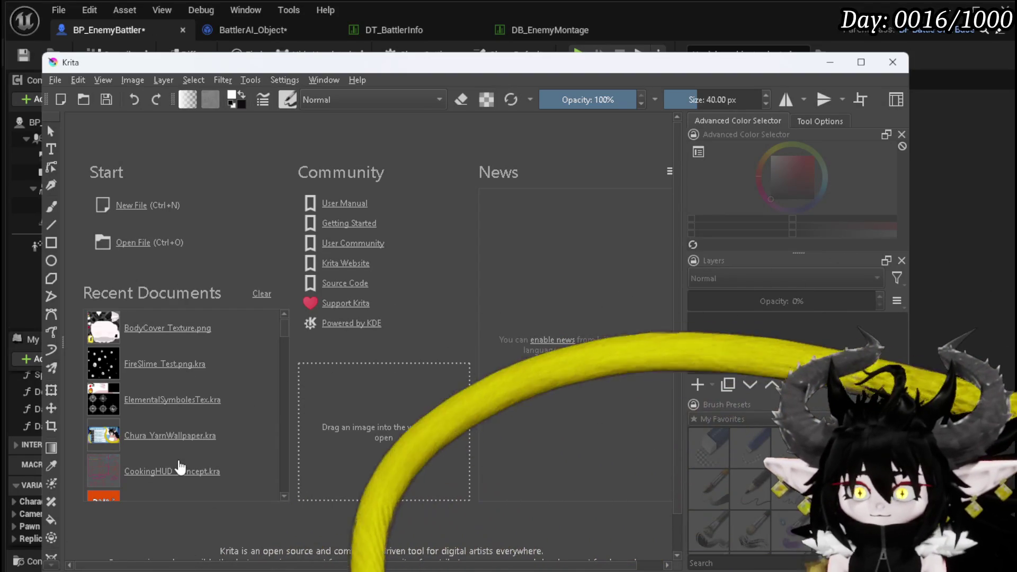
Open CookingHUD_Concept.kra, hide Paint Layer 29, add Paint Layer 30 and go canvas-only
left_click(180, 470)
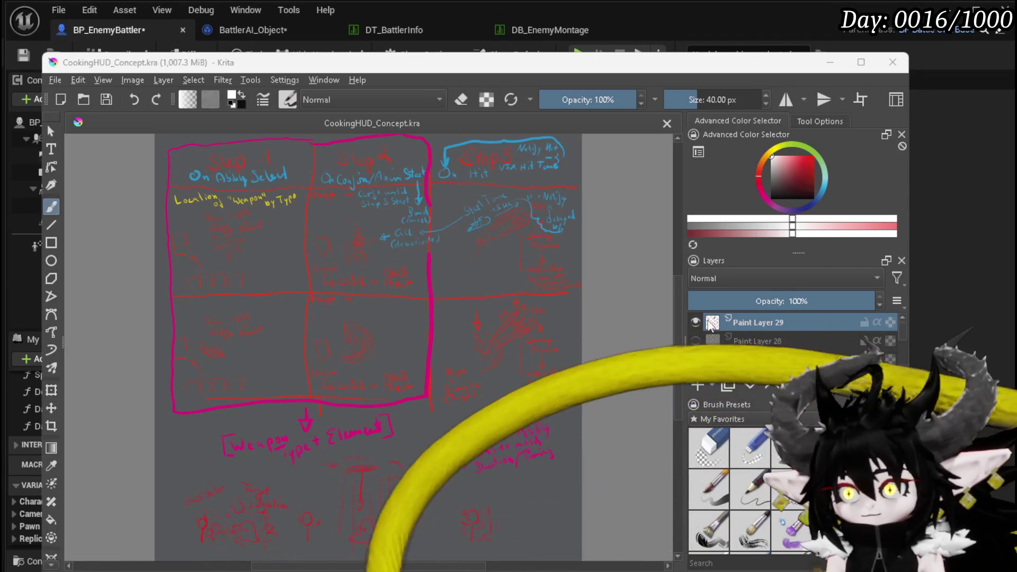
left_click(740, 322, "alt")
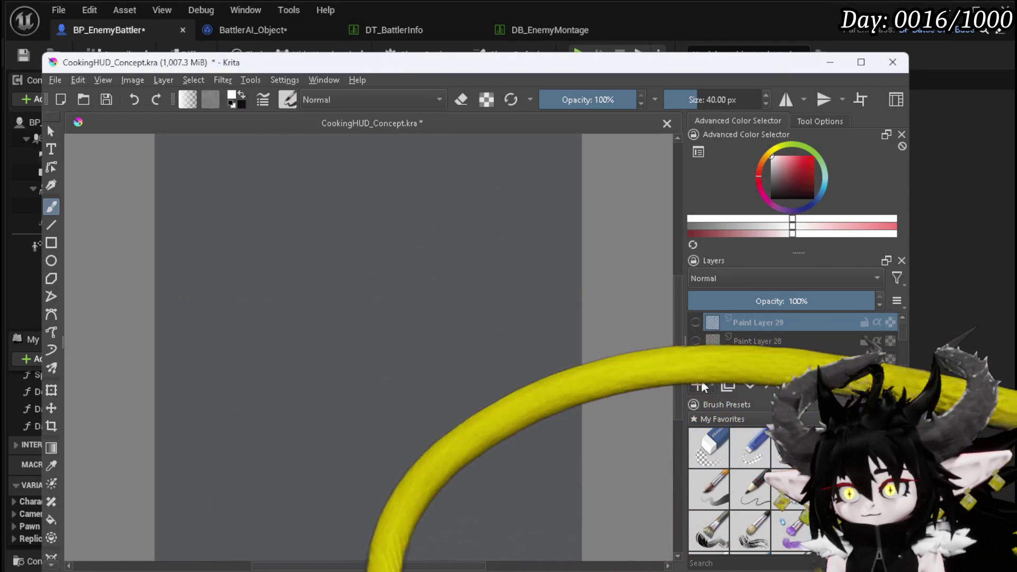
left_click(701, 386)
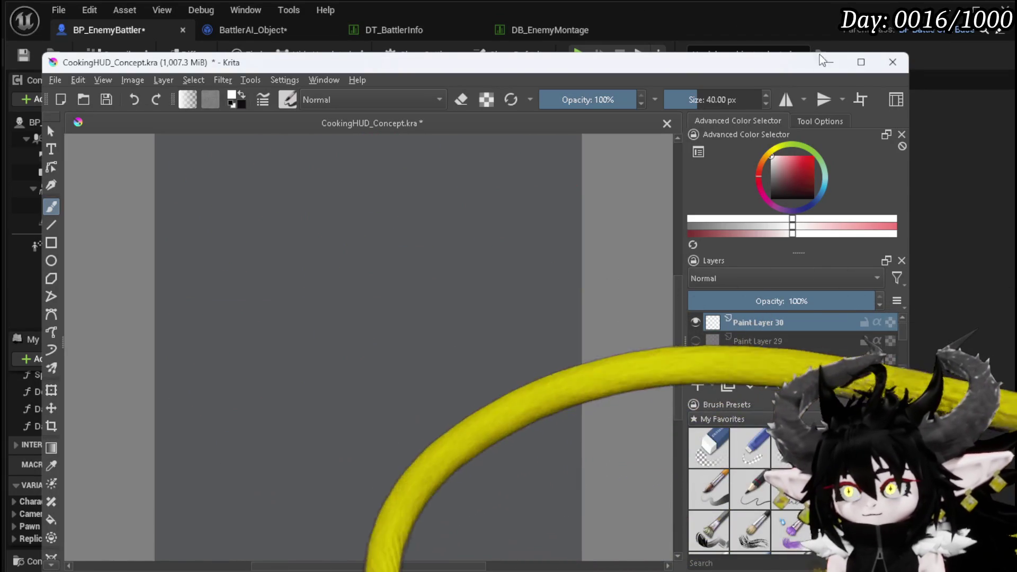
key("Tab")
scroll(396, 138, "up", 3)
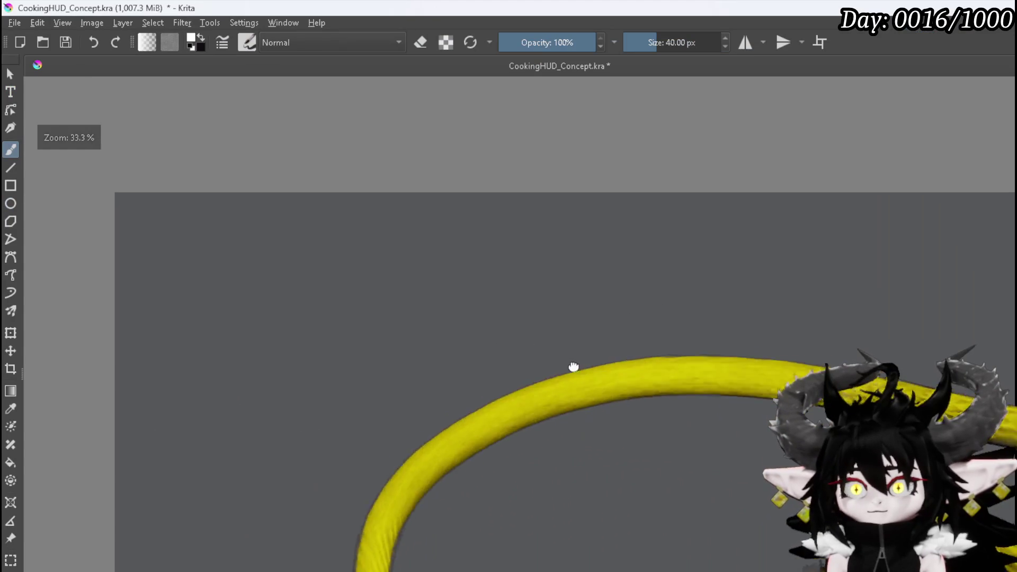
Sketch a labelled slime blob with an eye, a target ellipse, and an arrow between them
left_click_drag(504, 267, 505, 262)
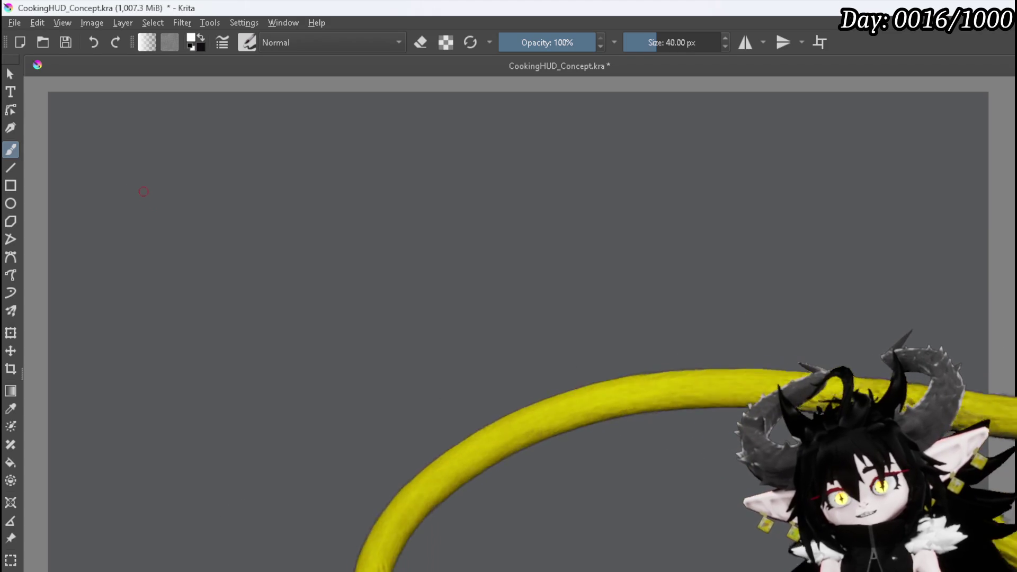
mouse_move(131, 208)
left_mouse_down()
mouse_move(139, 172)
mouse_move(185, 212)
mouse_move(139, 225)
mouse_move(191, 226)
left_mouse_up()
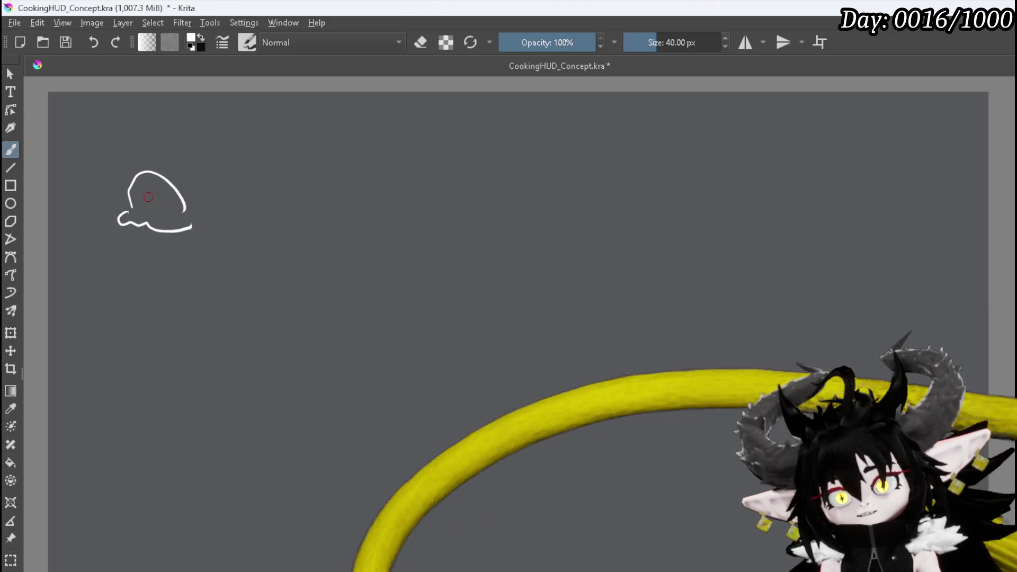
left_click_drag(154, 197, 169, 204)
mouse_move(191, 128)
left_mouse_down()
mouse_move(226, 137)
mouse_move(219, 123)
left_mouse_up()
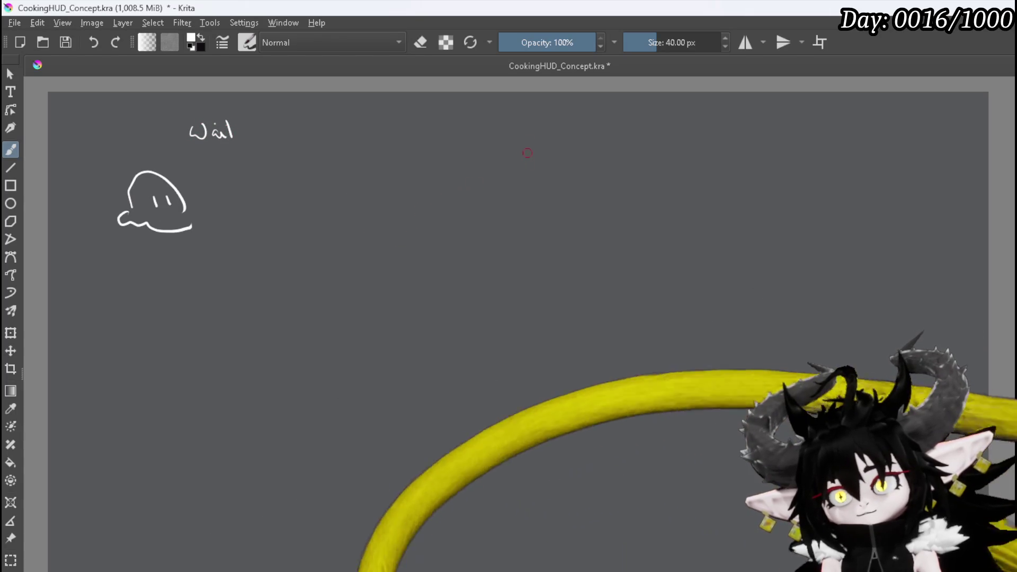
left_click_drag(526, 136, 530, 179)
mouse_move(472, 233)
left_mouse_down()
mouse_move(577, 264)
mouse_move(540, 210)
mouse_move(530, 236)
mouse_move(501, 247)
mouse_move(536, 259)
mouse_move(540, 218)
left_mouse_up()
mouse_move(154, 267)
left_mouse_down()
mouse_move(454, 276)
mouse_move(441, 295)
left_mouse_up()
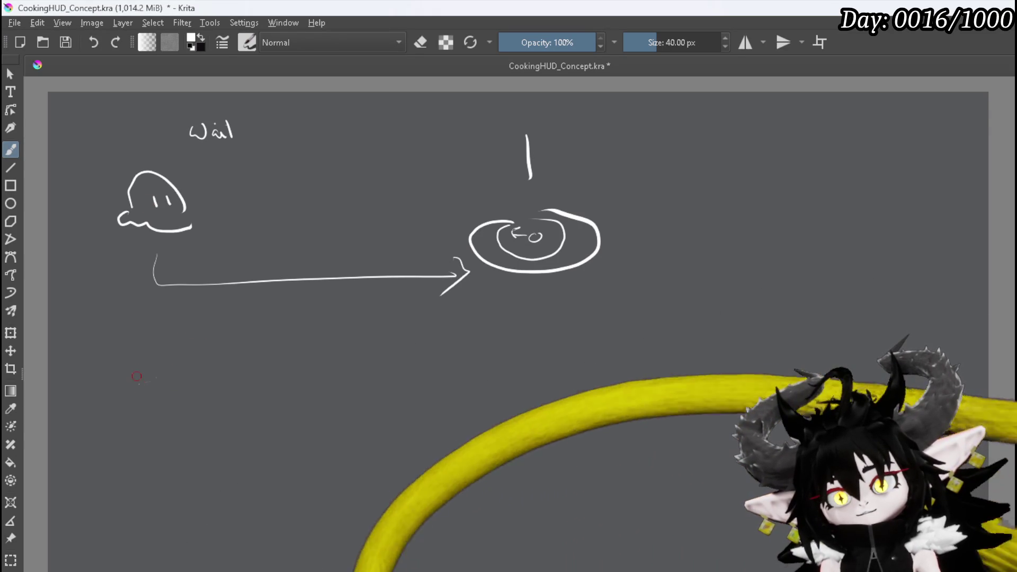
Draw the rolled slime's curl, face and ground line, plus a second target ellipse with vertical line
mouse_move(129, 363)
left_mouse_down()
mouse_move(170, 349)
mouse_move(191, 405)
mouse_move(151, 360)
mouse_move(183, 377)
mouse_move(143, 379)
mouse_move(161, 388)
left_mouse_up()
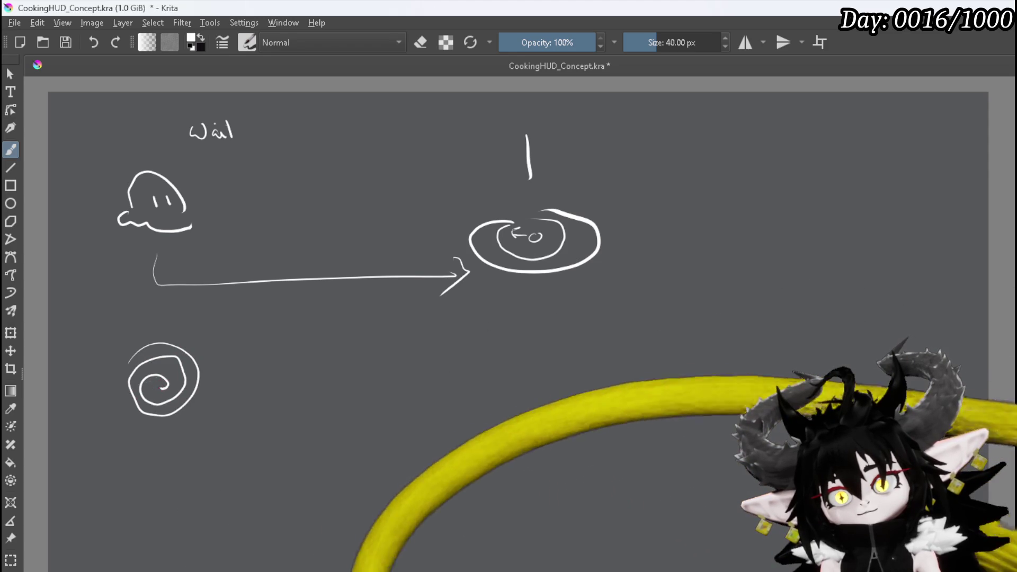
mouse_move(127, 356)
left_mouse_down()
mouse_move(113, 368)
mouse_move(125, 387)
left_mouse_up()
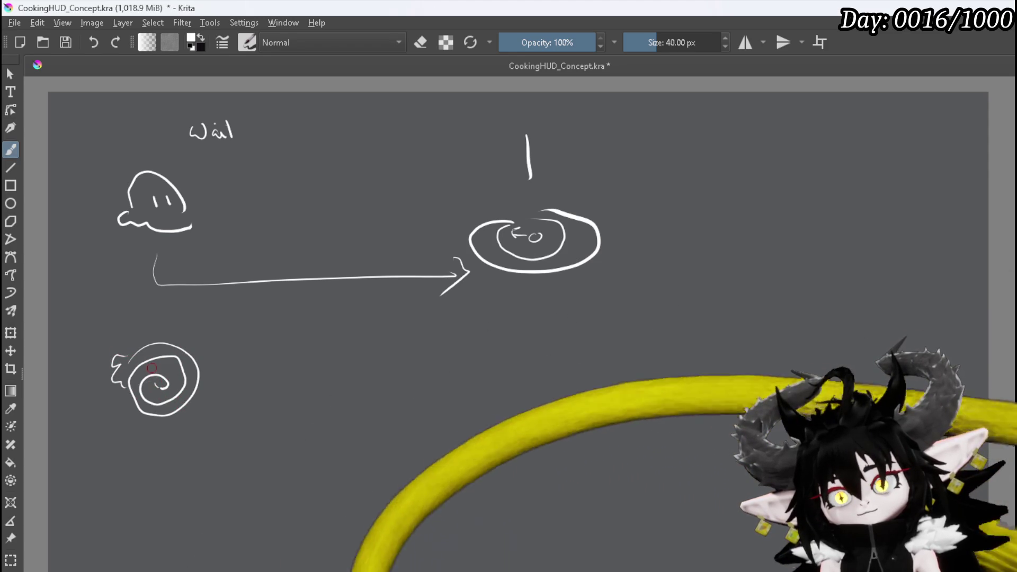
left_click_drag(151, 373, 185, 384)
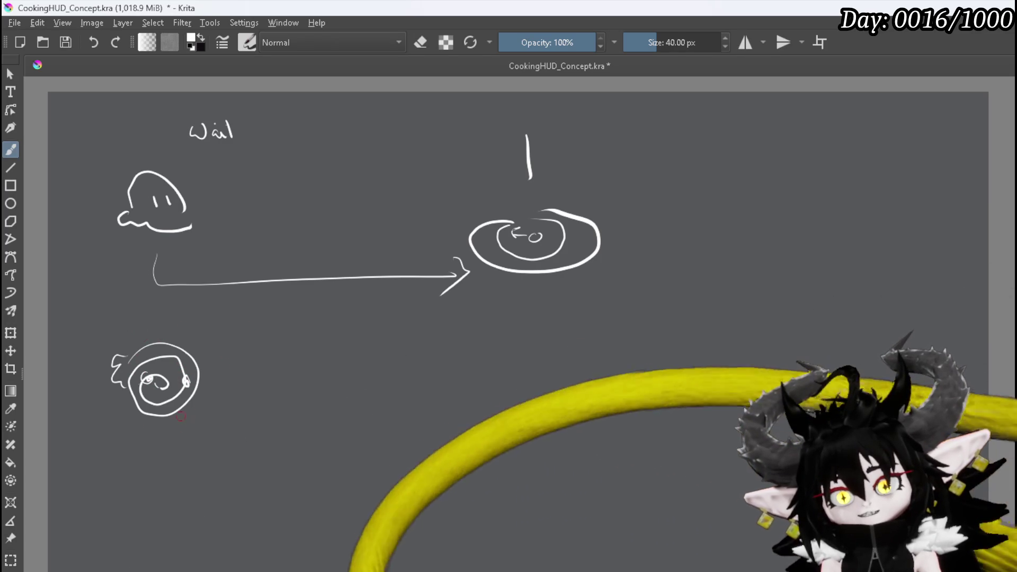
left_click_drag(165, 417, 144, 409)
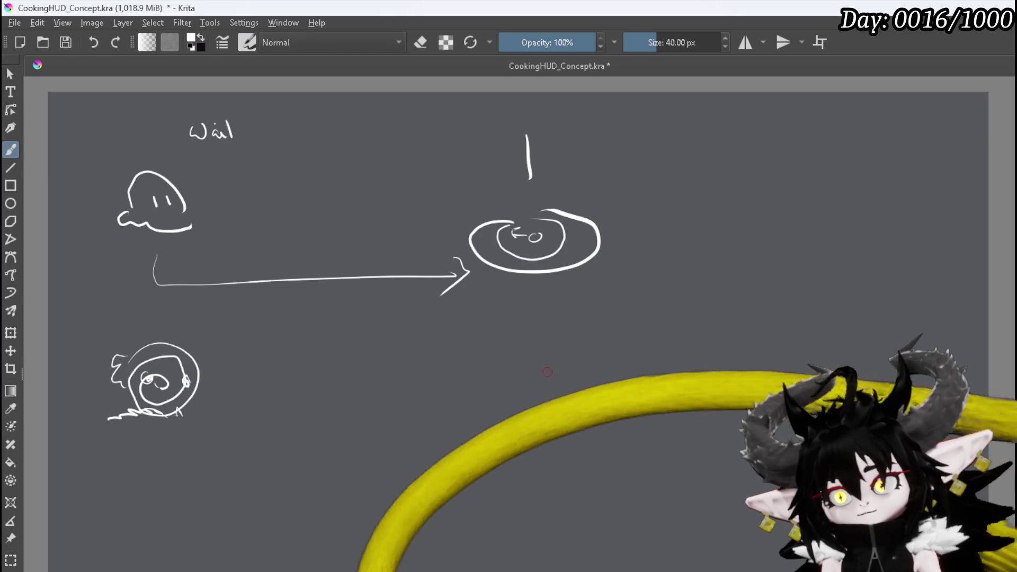
left_click_drag(561, 335, 562, 371)
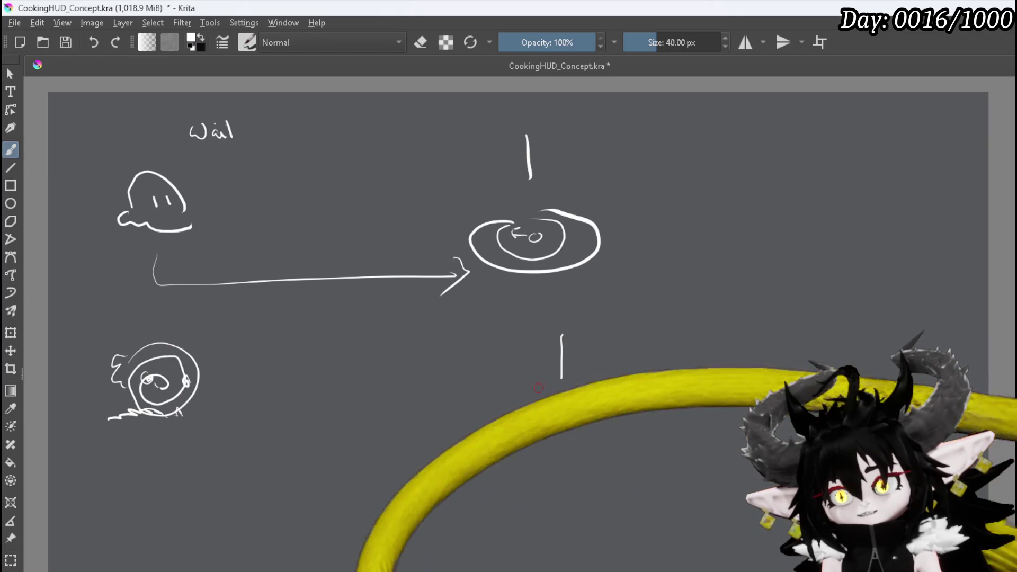
mouse_move(466, 404)
left_mouse_down()
mouse_move(609, 429)
mouse_move(554, 368)
mouse_move(530, 425)
mouse_move(594, 401)
left_mouse_up()
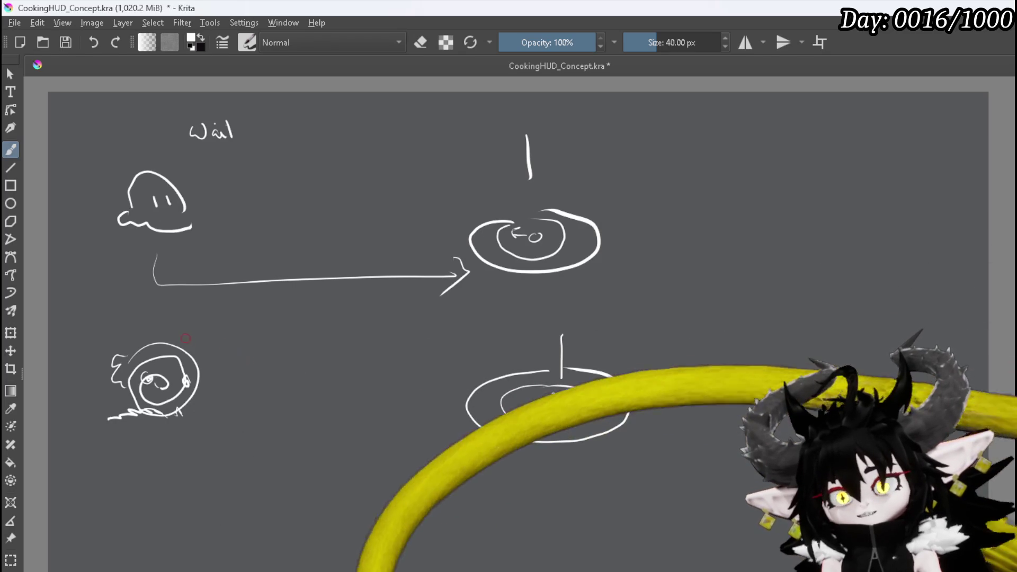
Extend the lower line to the second target, draw zigzag bounce peaks and an arrowhead, and begin 0,7
left_click_drag(246, 454, 461, 453)
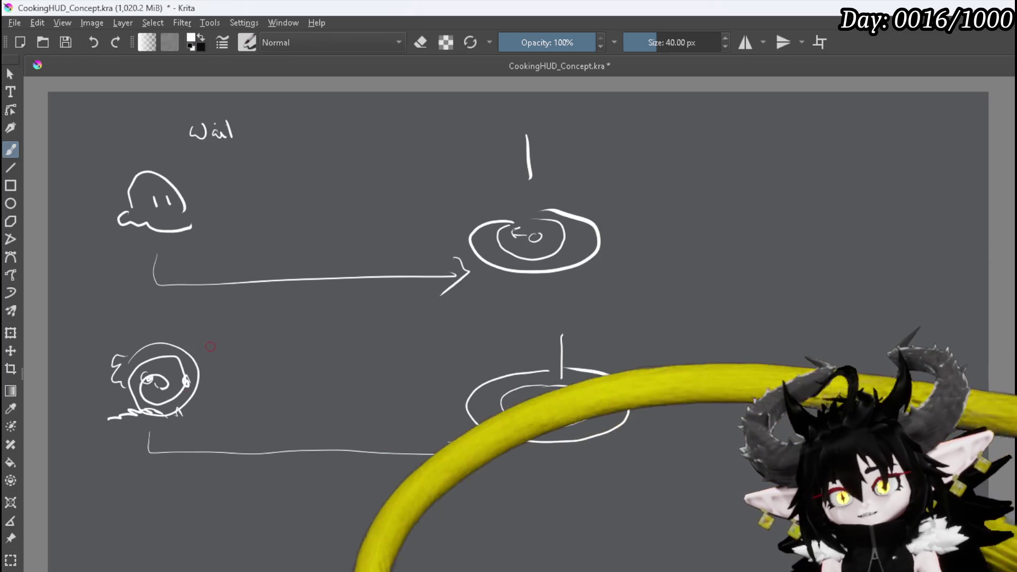
mouse_move(255, 395)
left_mouse_down()
mouse_move(305, 315)
mouse_move(337, 382)
left_mouse_up()
mouse_move(430, 369)
left_mouse_down()
mouse_move(465, 339)
mouse_move(490, 374)
left_mouse_up()
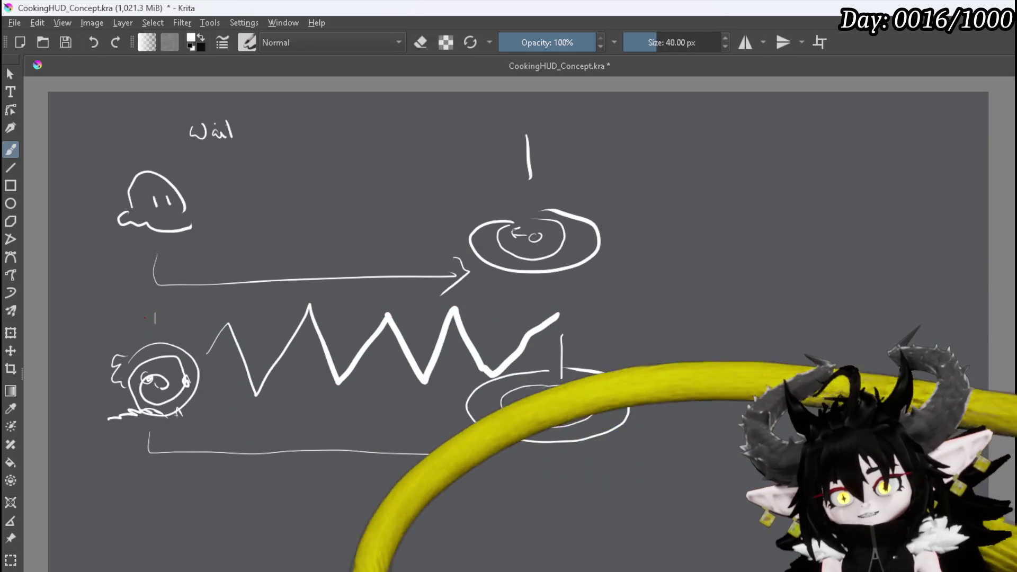
left_click_drag(146, 318, 164, 312)
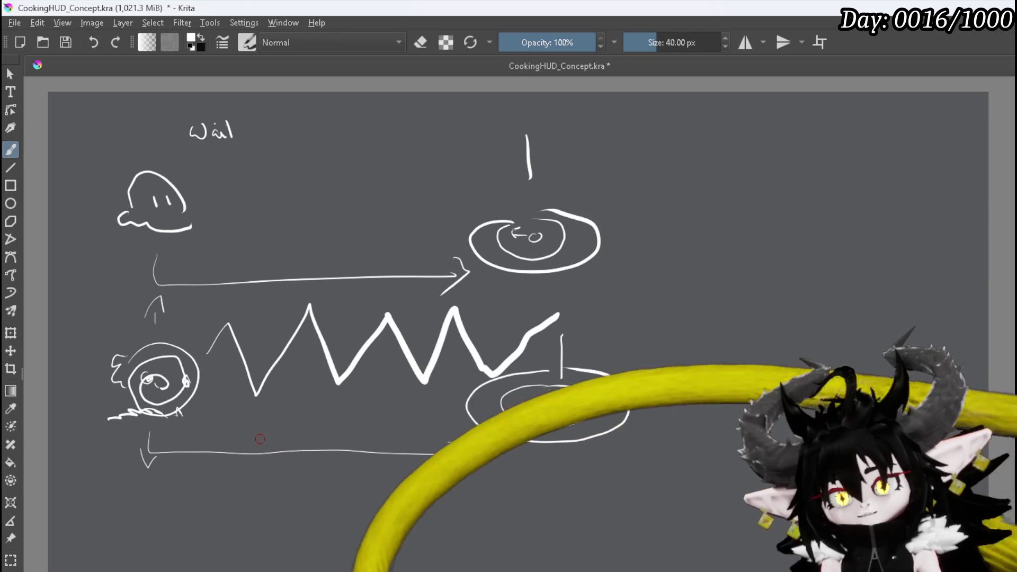
left_click_drag(261, 440, 284, 433)
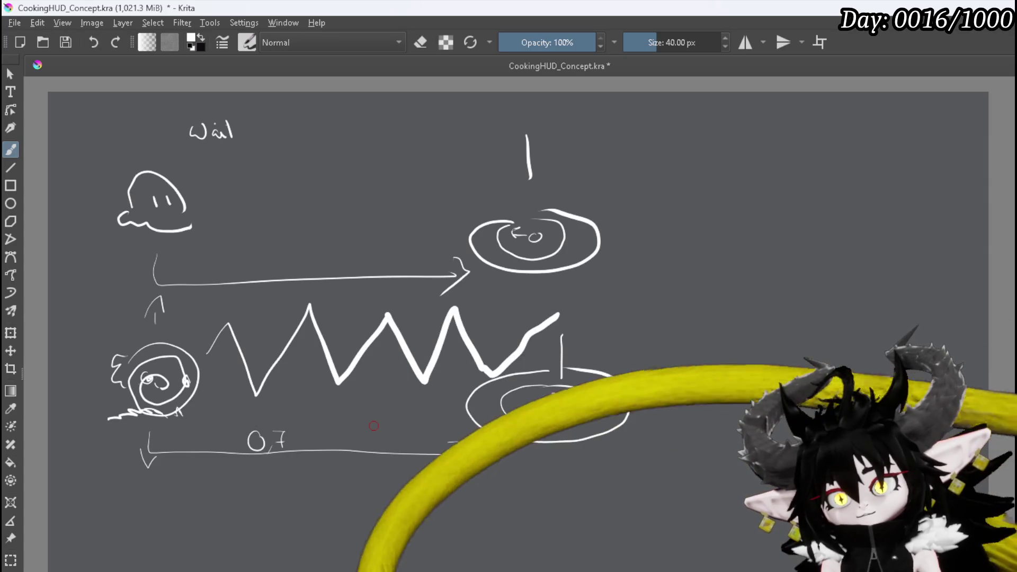
Write 0,3 and a total of 1 under the zigzag, with tick marks at both timeline ends
mouse_move(356, 427)
left_mouse_down()
mouse_move(352, 443)
mouse_move(382, 446)
left_mouse_up()
left_click_drag(291, 486, 307, 486)
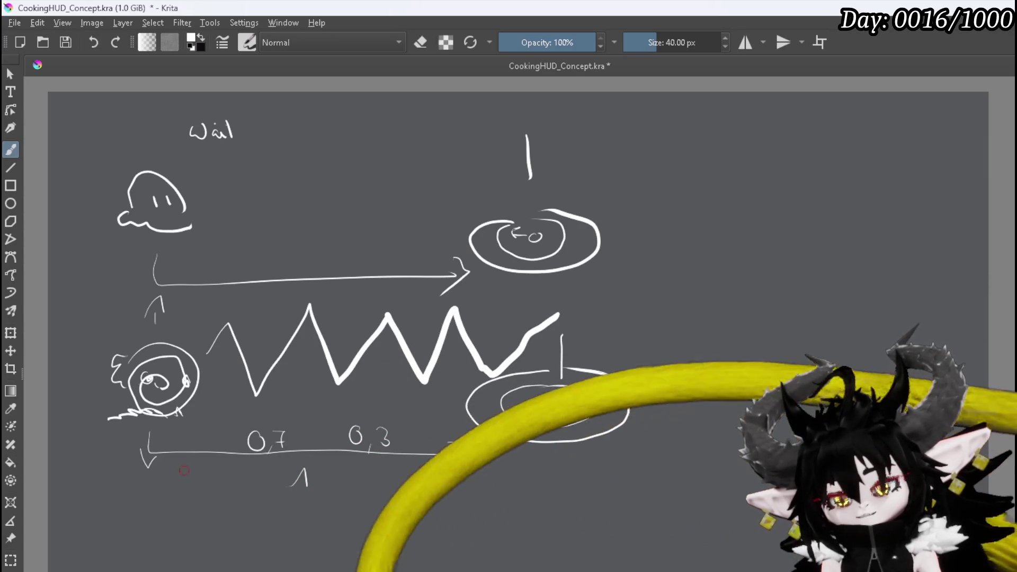
left_click_drag(138, 467, 138, 481)
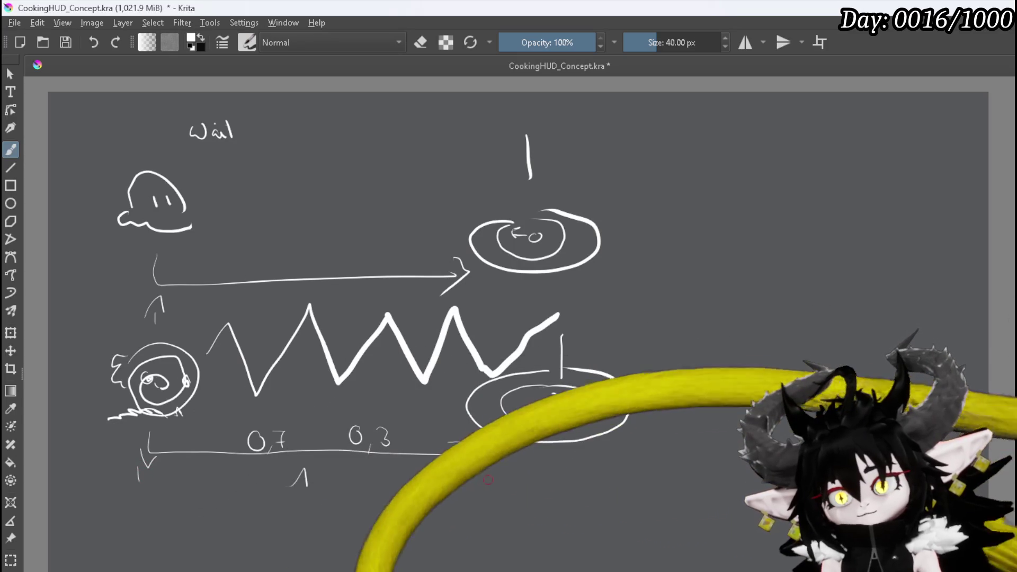
left_click_drag(486, 464, 486, 483)
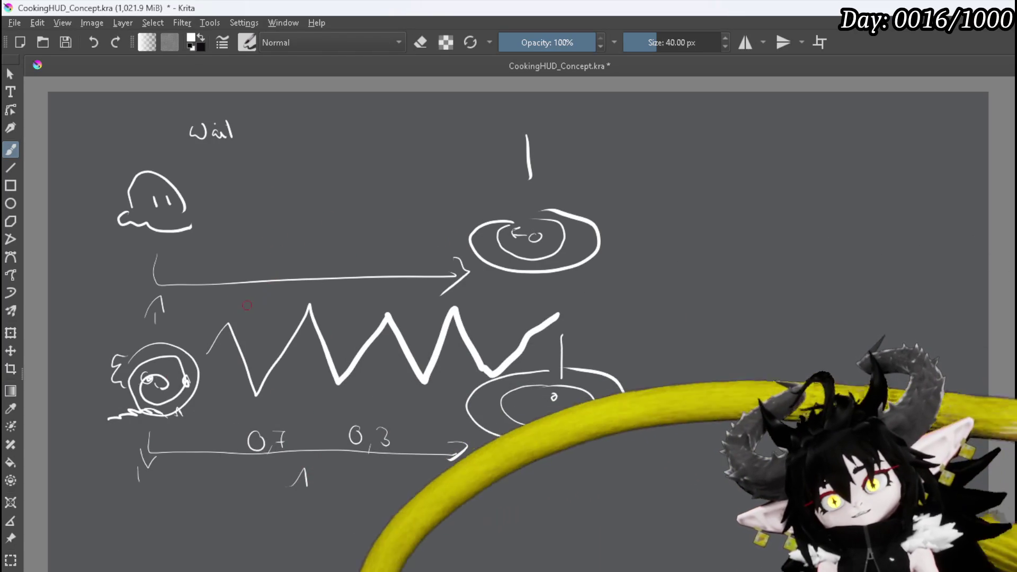
Label the top arrow 20 sec, 19,7 and 0,3, then sketch a hopping arc above
mouse_move(266, 291)
left_mouse_down()
mouse_move(281, 304)
mouse_move(290, 289)
mouse_move(328, 295)
left_mouse_up()
left_click_drag(341, 289, 333, 297)
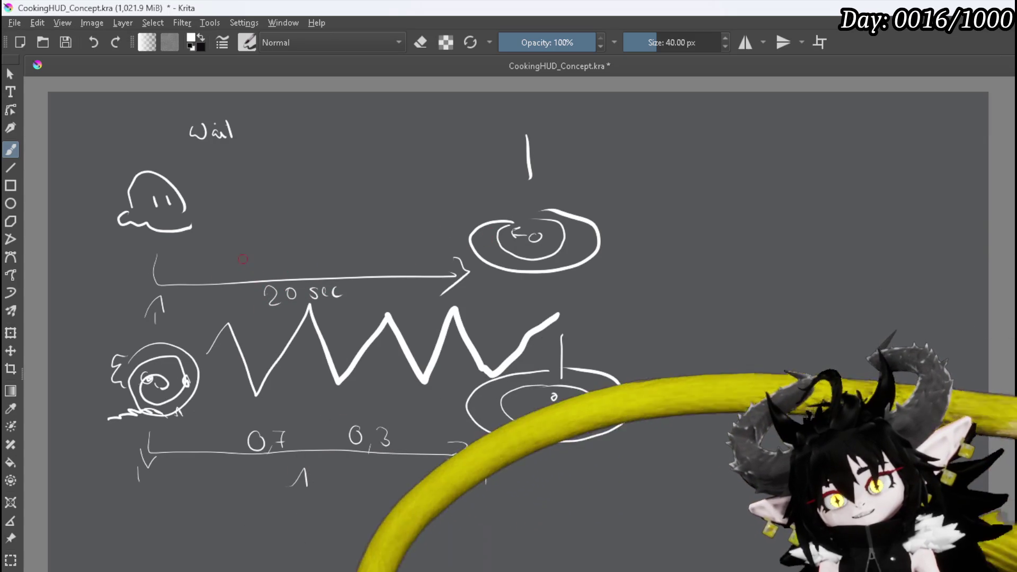
left_click_drag(235, 262, 276, 271)
left_click(267, 270)
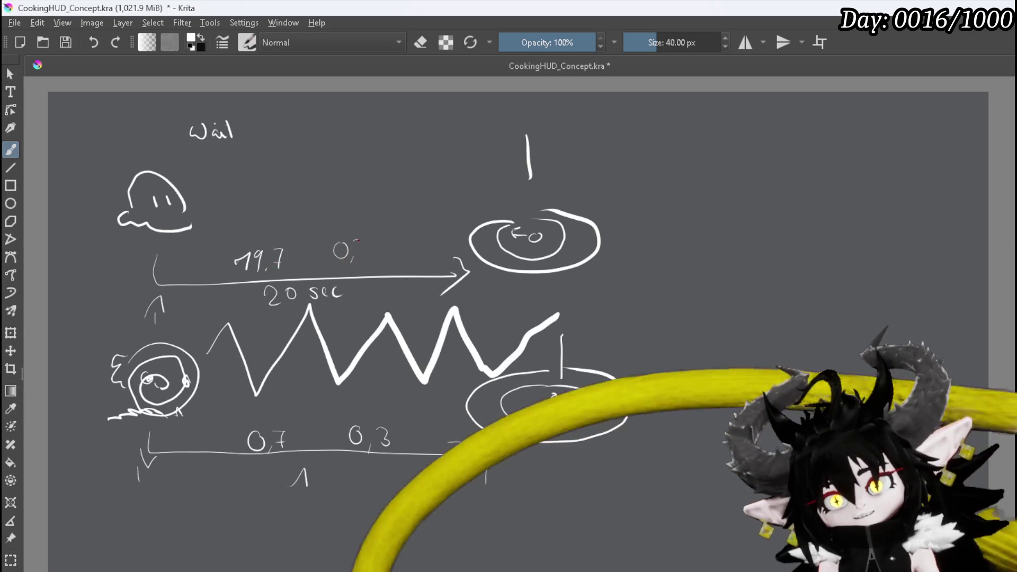
left_click_drag(354, 242, 355, 258)
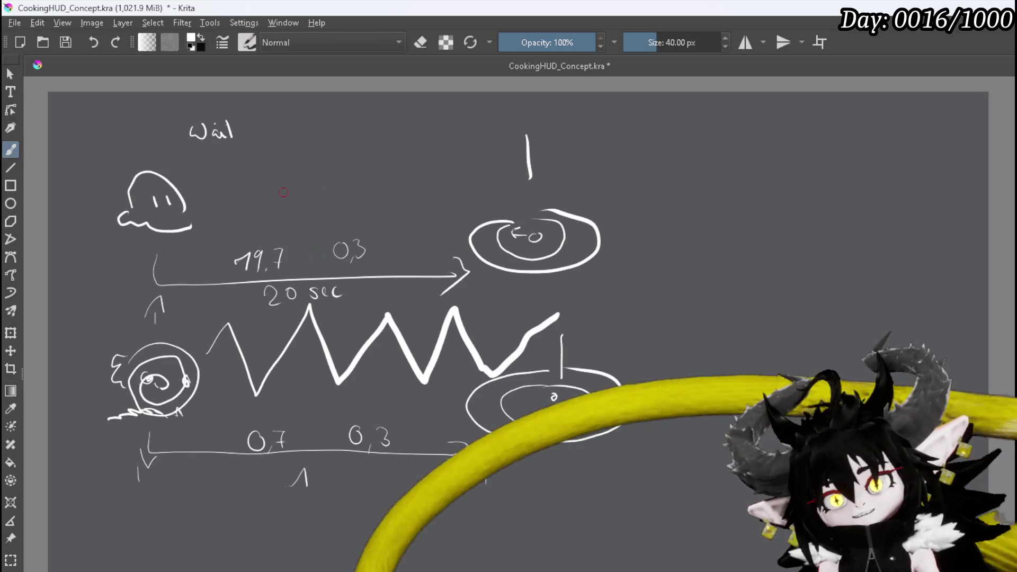
left_click_drag(259, 200, 296, 188)
left_click_drag(402, 186, 443, 194)
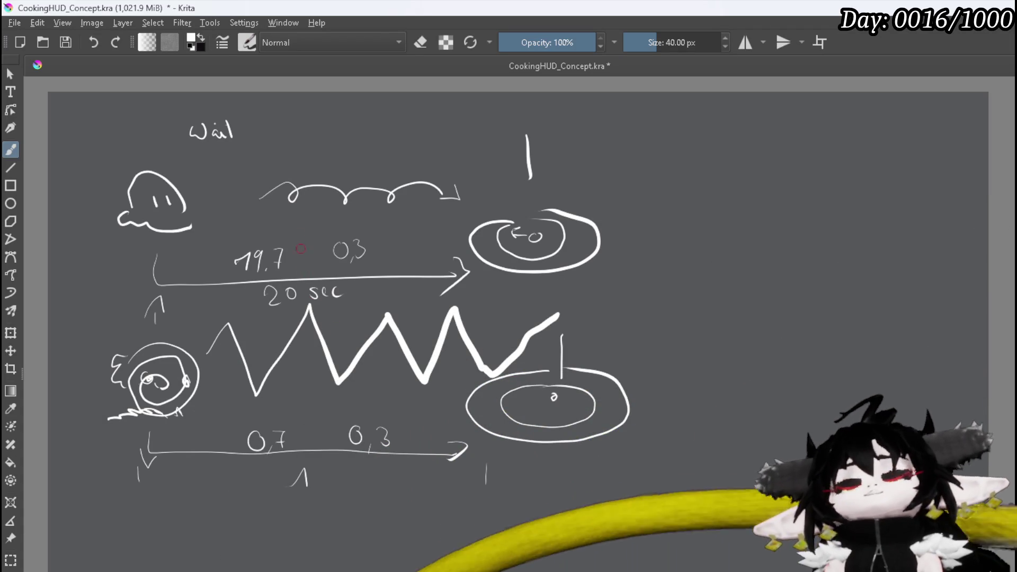
Handwrite Anim1 above the 19,7 timing and Anim2 above the 0,3 timing
mouse_move(230, 237)
left_mouse_down()
mouse_move(236, 222)
mouse_move(244, 236)
mouse_move(391, 231)
left_mouse_up()
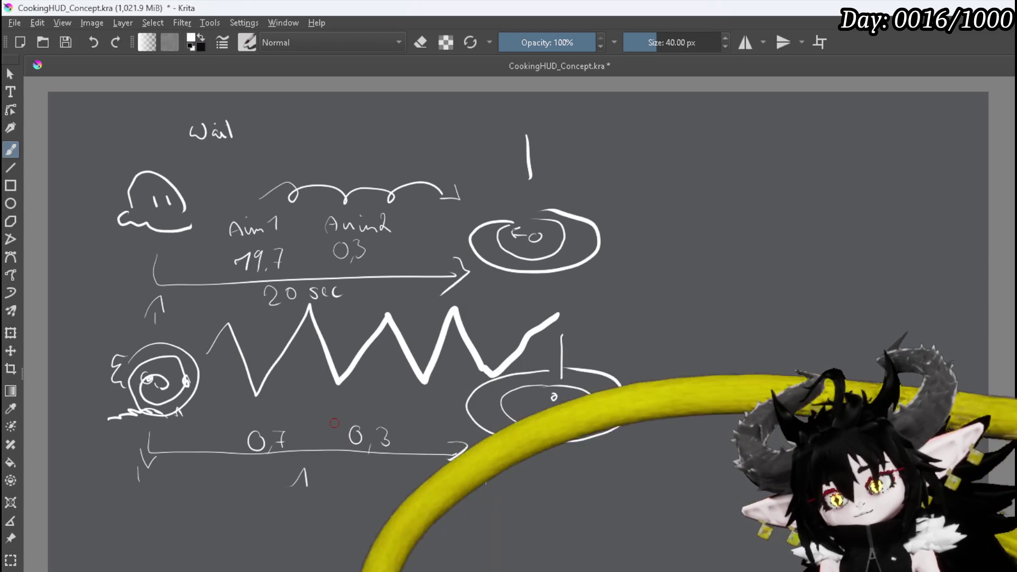
scroll(435, 423, "down", 1)
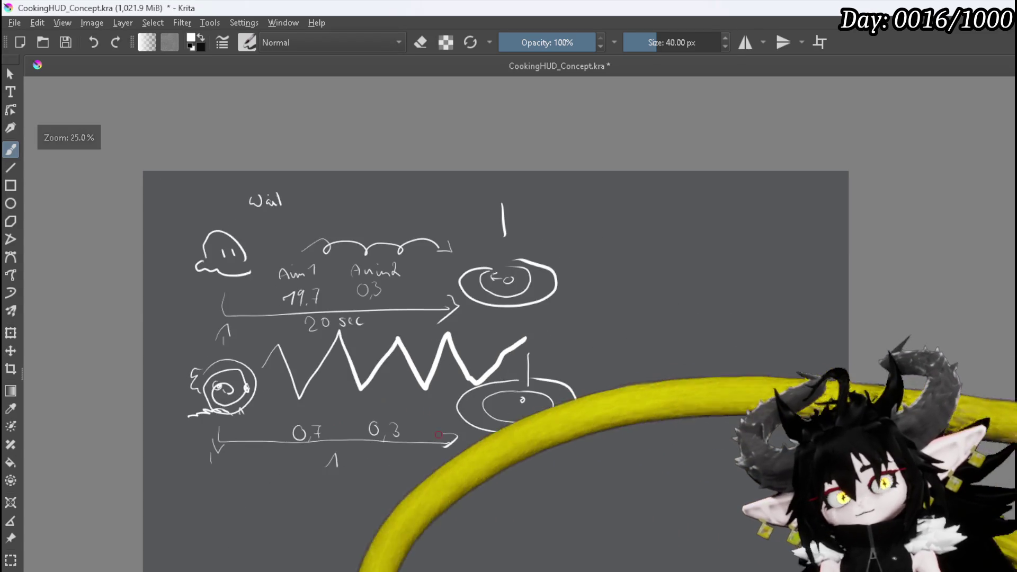
Below the lower timeline, sketch a winged stick figure with a sword and write Anim beside it
left_click_drag(435, 423, 432, 199)
scroll(431, 200, "up", 2)
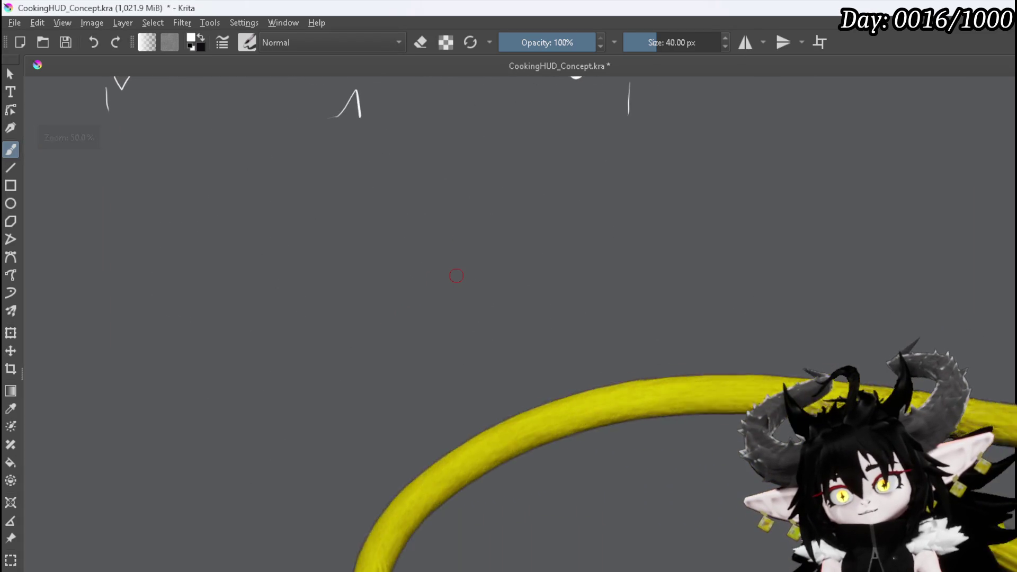
scroll(456, 276, "down", 1)
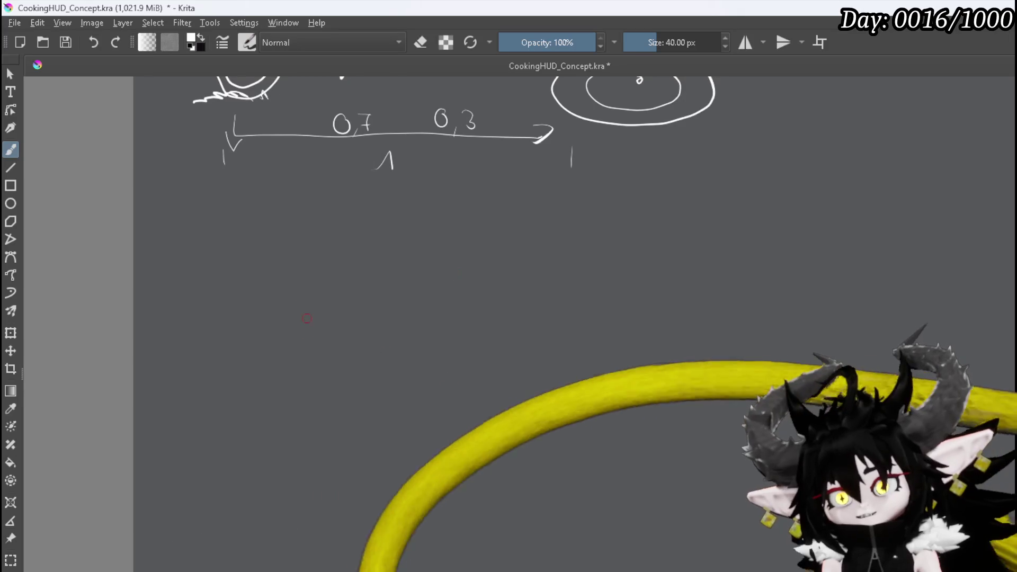
mouse_move(312, 294)
left_mouse_down()
mouse_move(304, 362)
mouse_move(320, 362)
left_mouse_up()
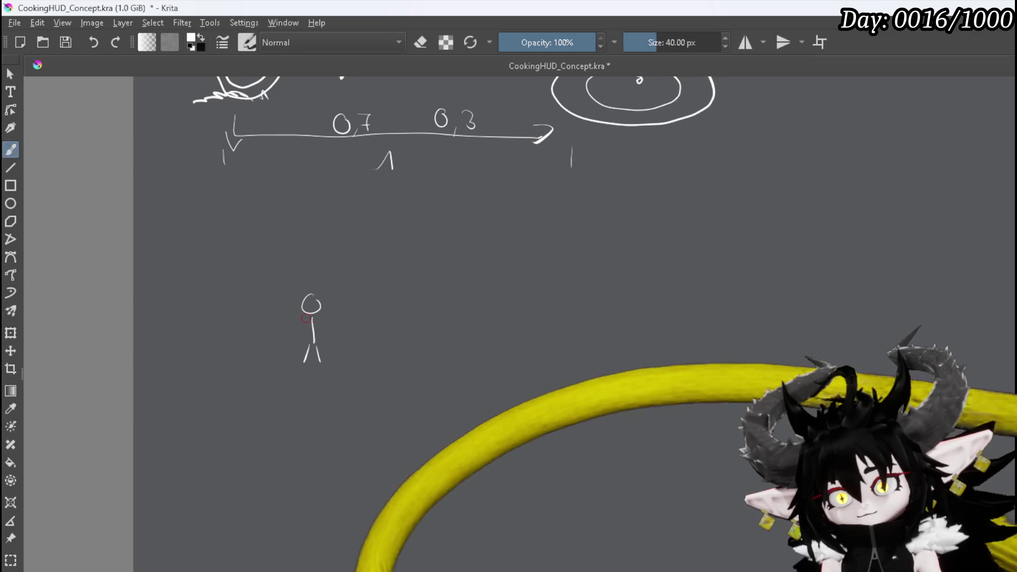
mouse_move(306, 319)
left_mouse_down()
mouse_move(286, 302)
mouse_move(265, 343)
mouse_move(308, 335)
mouse_move(333, 303)
mouse_move(350, 345)
mouse_move(326, 321)
mouse_move(322, 365)
left_mouse_up()
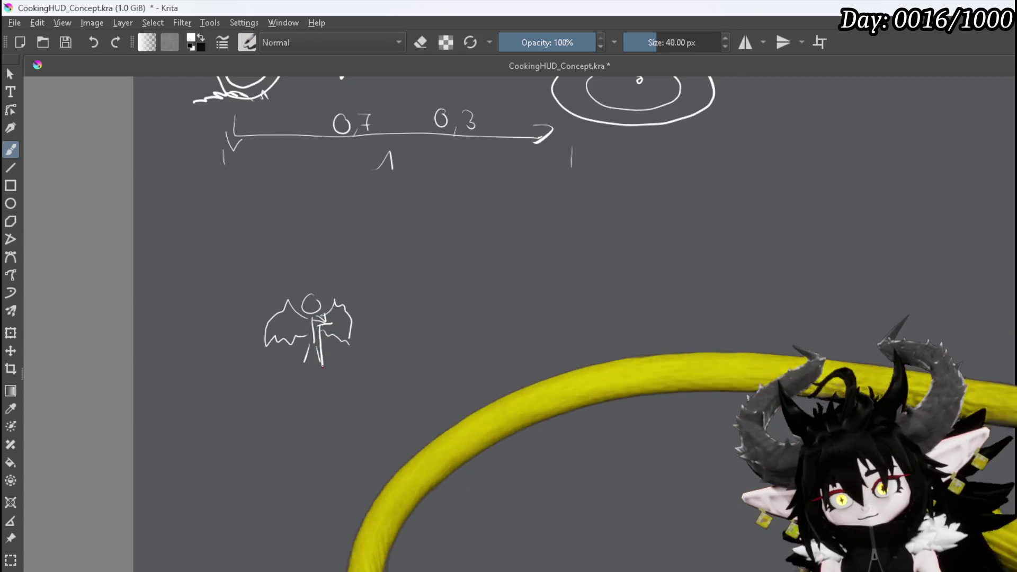
left_click_drag(330, 324, 324, 370)
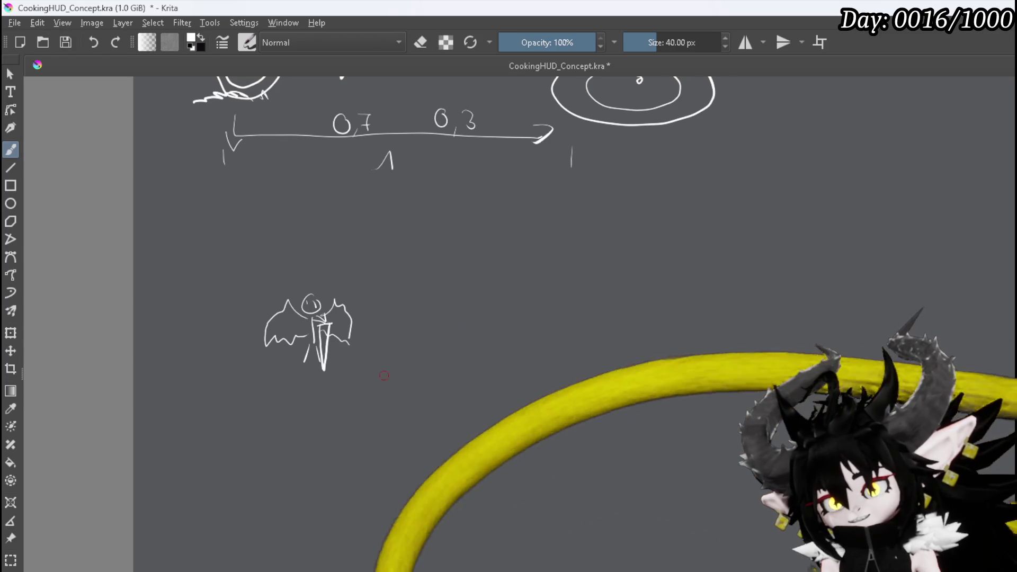
mouse_move(389, 377)
left_mouse_down()
mouse_move(402, 368)
mouse_move(438, 373)
left_mouse_up()
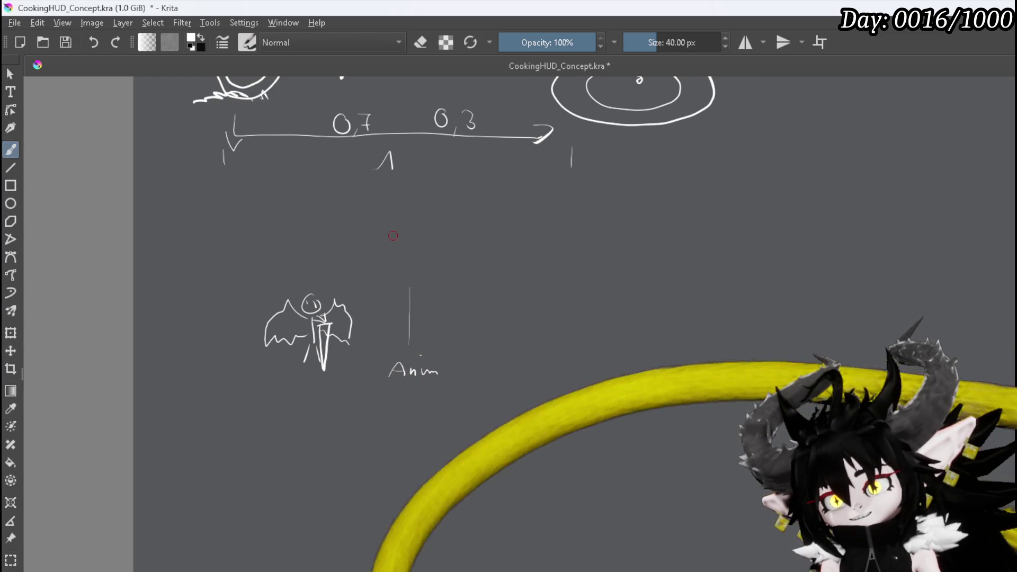
Sketch a second winged figure with head, wavy wings, a central detail and a tail
left_click_drag(402, 208, 409, 210)
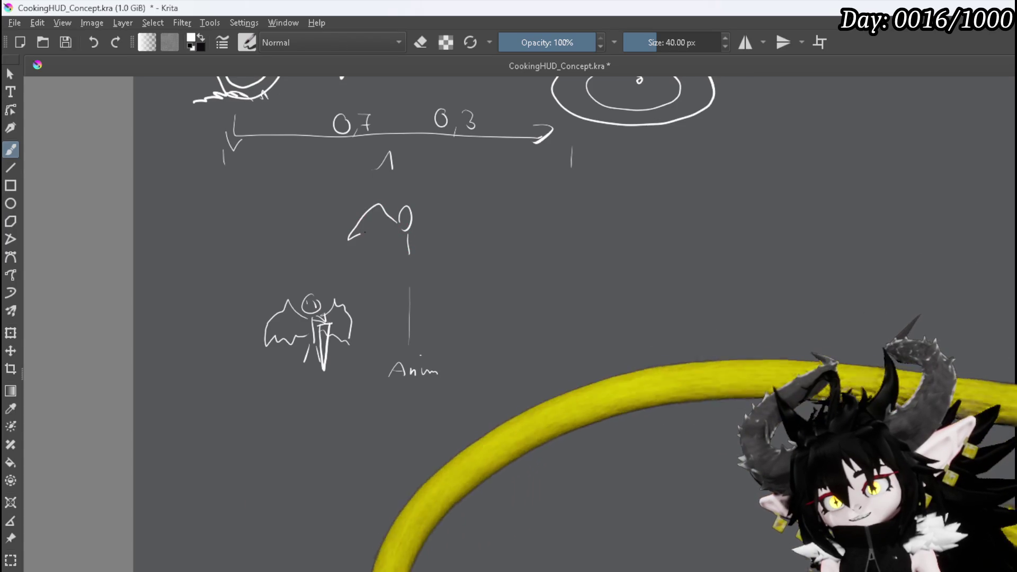
left_click_drag(350, 238, 397, 242)
mouse_move(463, 226)
left_mouse_down()
mouse_move(448, 237)
mouse_move(407, 233)
left_mouse_up()
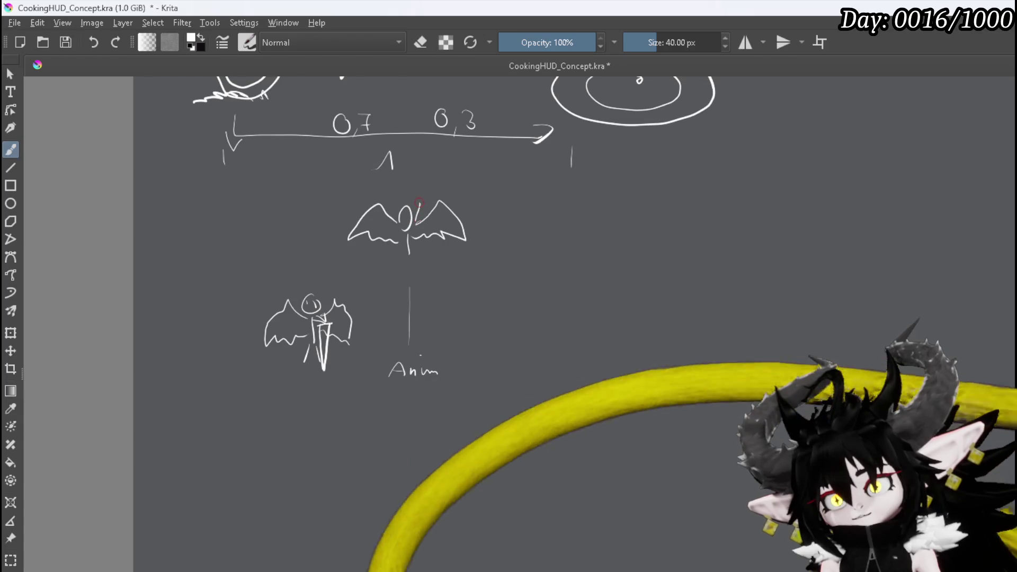
mouse_move(419, 199)
left_mouse_down()
mouse_move(420, 208)
mouse_move(409, 173)
left_mouse_up()
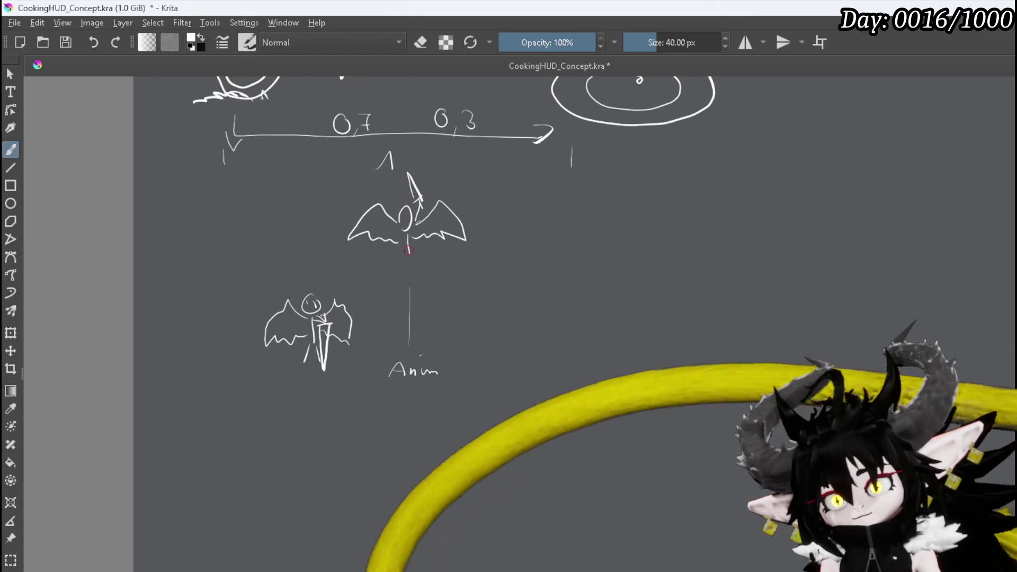
left_click_drag(408, 242, 405, 269)
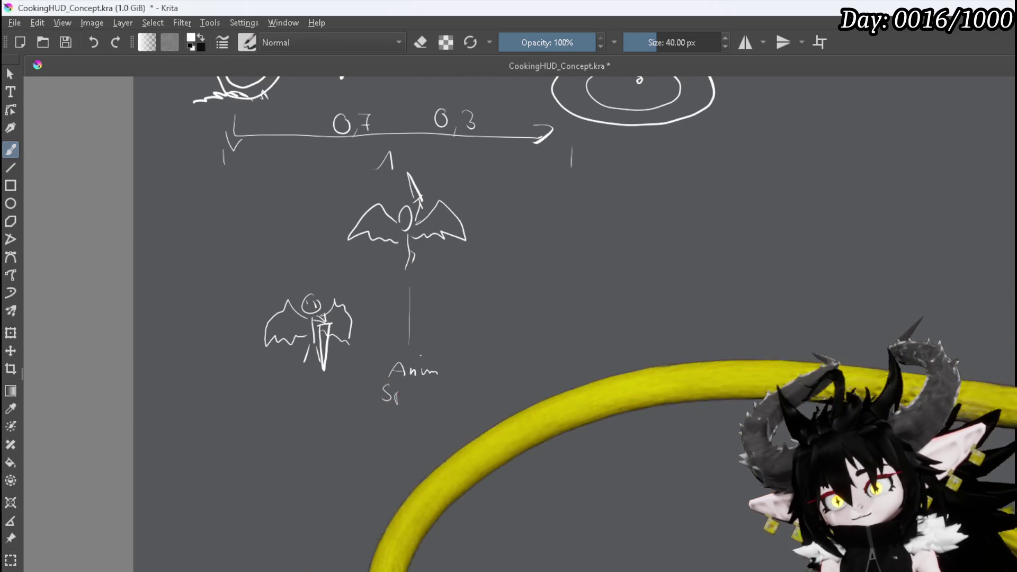
Write 'Spawn' under Anim with '15 sec' below, and begin a curled creature beside the figure
left_click_drag(402, 397, 419, 398)
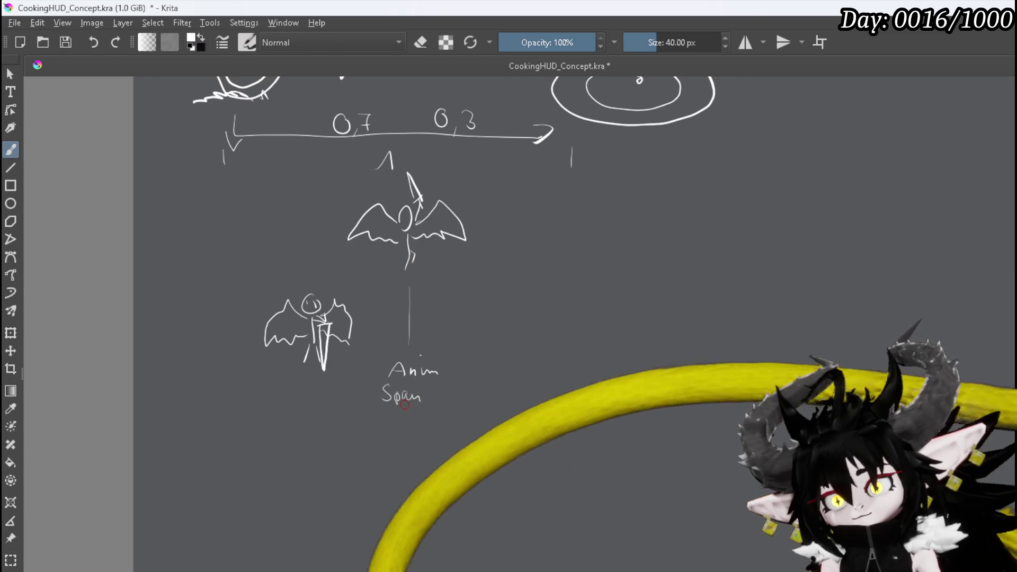
mouse_move(427, 395)
left_mouse_down()
mouse_move(424, 417)
mouse_move(436, 417)
left_mouse_up()
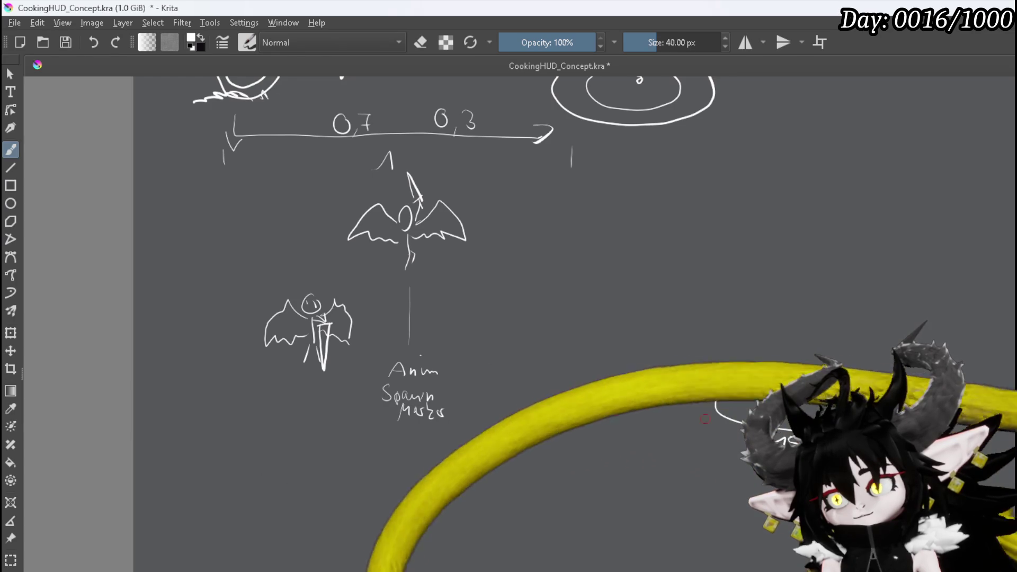
left_click_drag(389, 434, 448, 442)
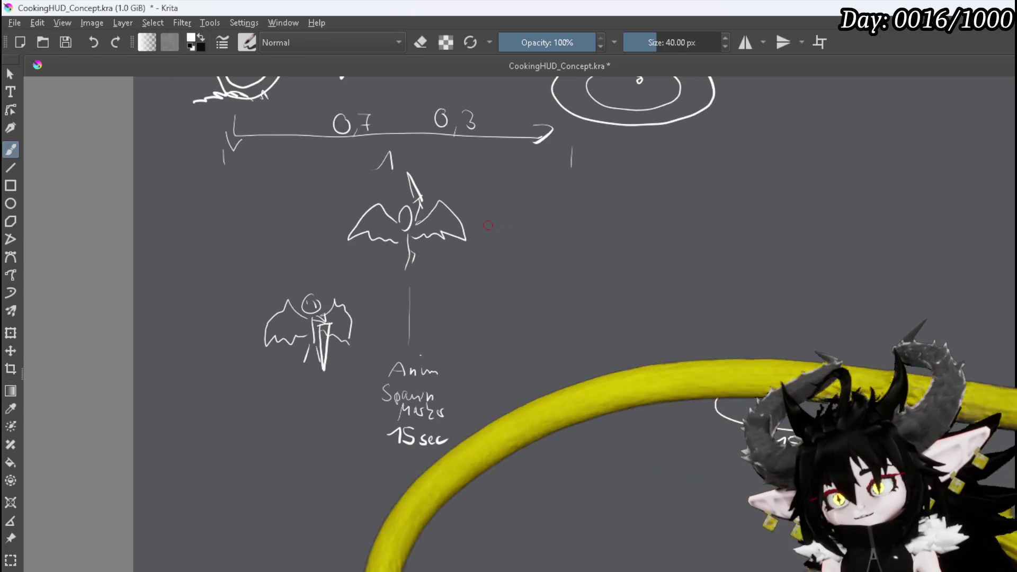
mouse_move(487, 226)
left_mouse_down()
mouse_move(555, 264)
mouse_move(504, 282)
mouse_move(527, 300)
mouse_move(578, 222)
mouse_move(561, 281)
mouse_move(565, 268)
left_mouse_up()
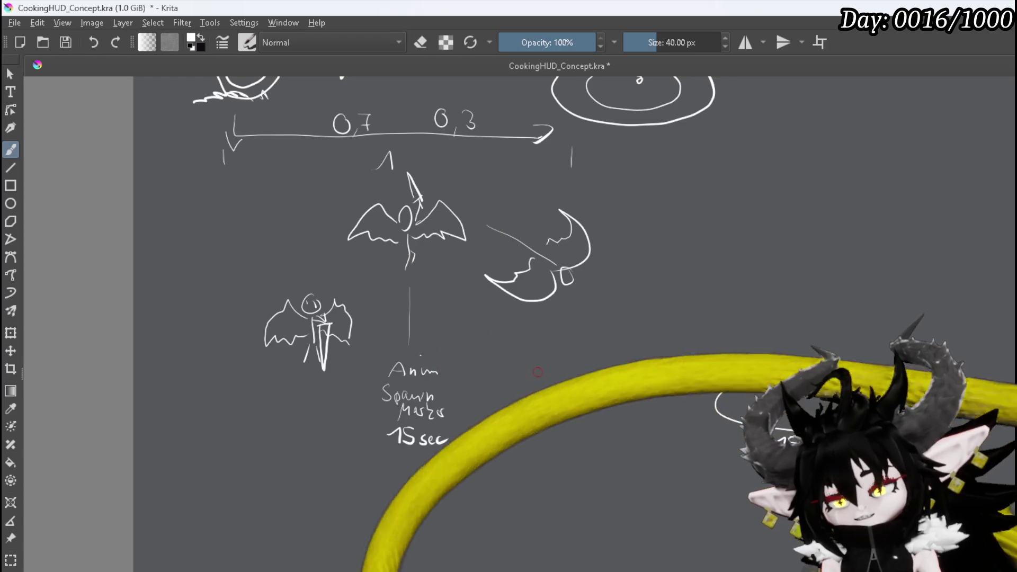
Write a second Anim label, number the labels Anim1 and Anim2, and start 'Loop' beneath Anim2
left_click_drag(514, 371, 549, 374)
left_click(533, 356)
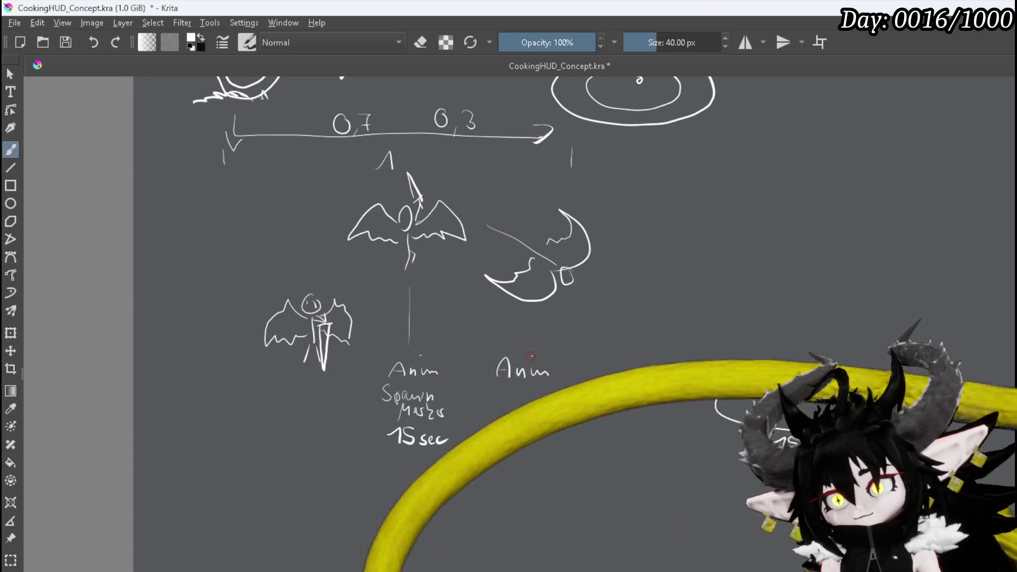
left_click_drag(445, 363, 450, 374)
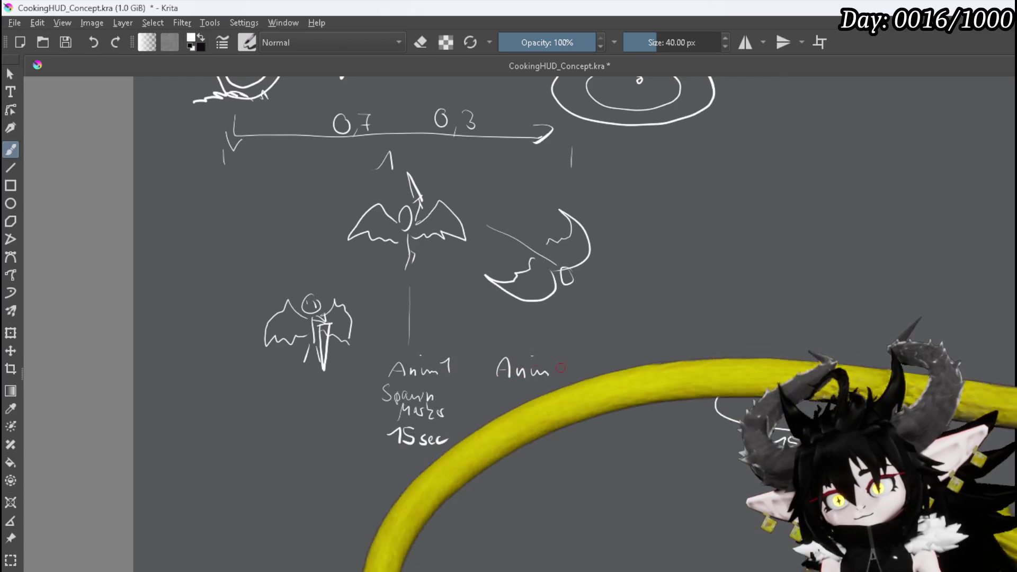
left_click_drag(556, 359, 569, 376)
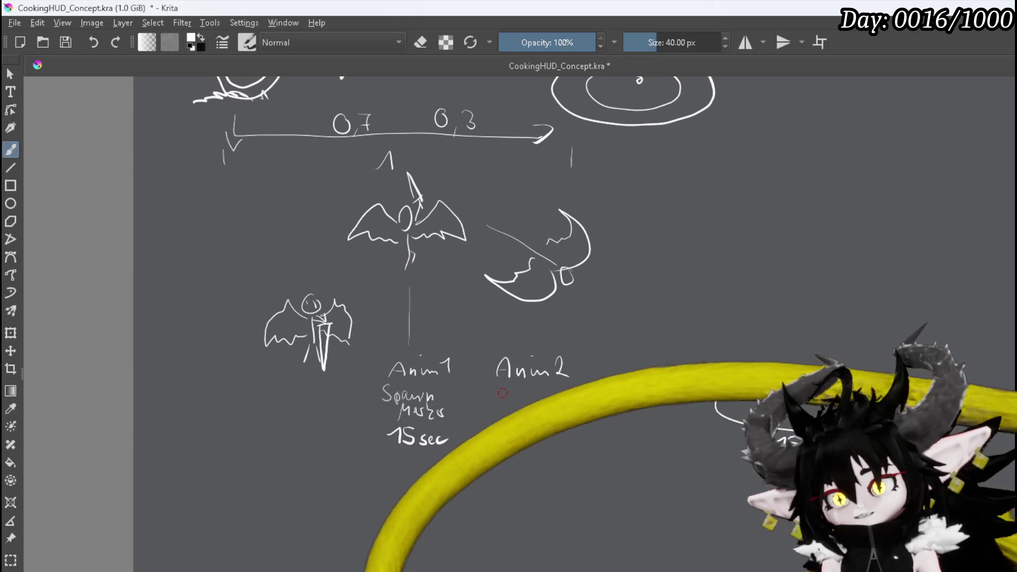
mouse_move(502, 393)
left_mouse_down()
mouse_move(511, 401)
mouse_move(578, 397)
left_mouse_up()
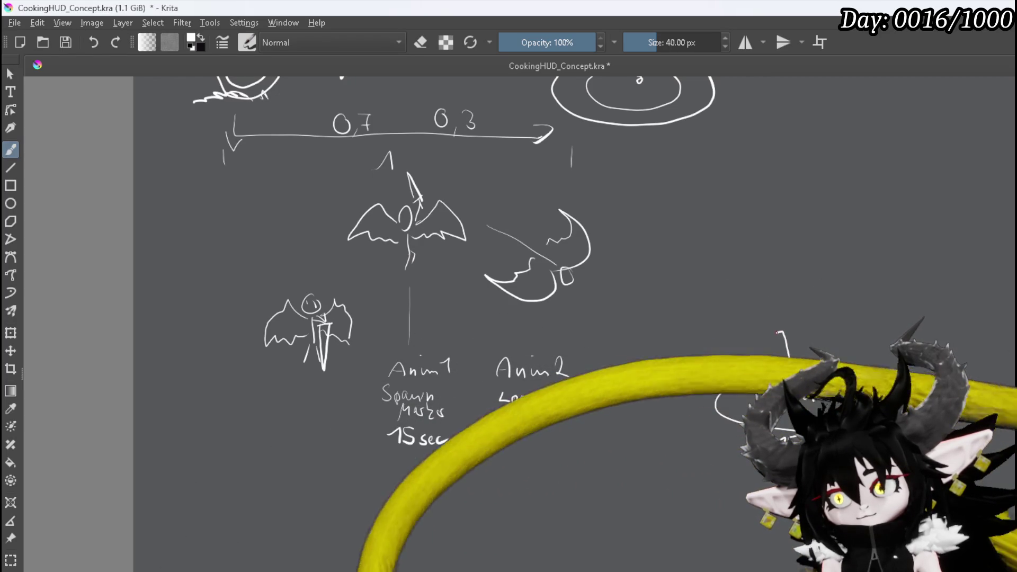
Sketch the bat figure for the third animation and write 'Hit' under the Anim3 label
left_click_drag(763, 349, 839, 329)
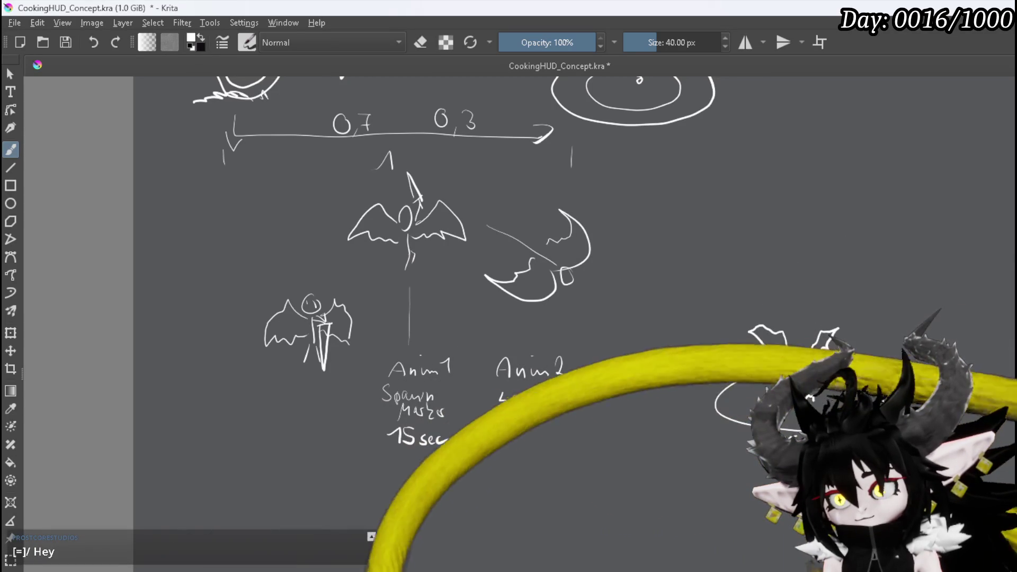
left_click_drag(651, 392, 658, 404)
left_click_drag(653, 393, 666, 392)
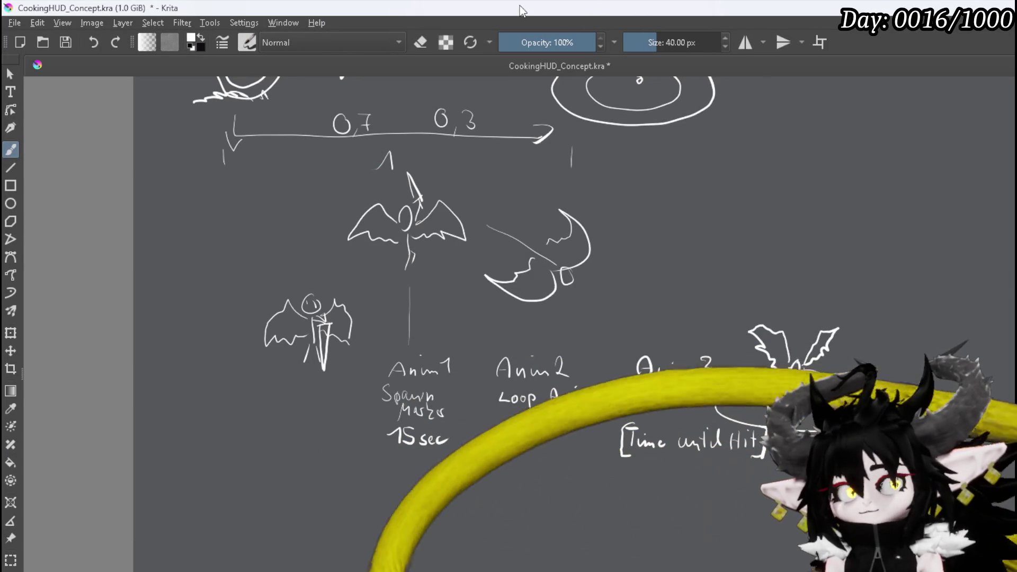
mouse_move(784, 413)
left_mouse_down()
mouse_move(551, 276)
mouse_move(404, 277)
mouse_move(477, 254)
left_mouse_up()
scroll(403, 277, "up", 2)
Zoom to 50% and pan to frame the Anim3 Hit notes and the bat-over-ellipse sketch
scroll(547, 280, "down", 1)
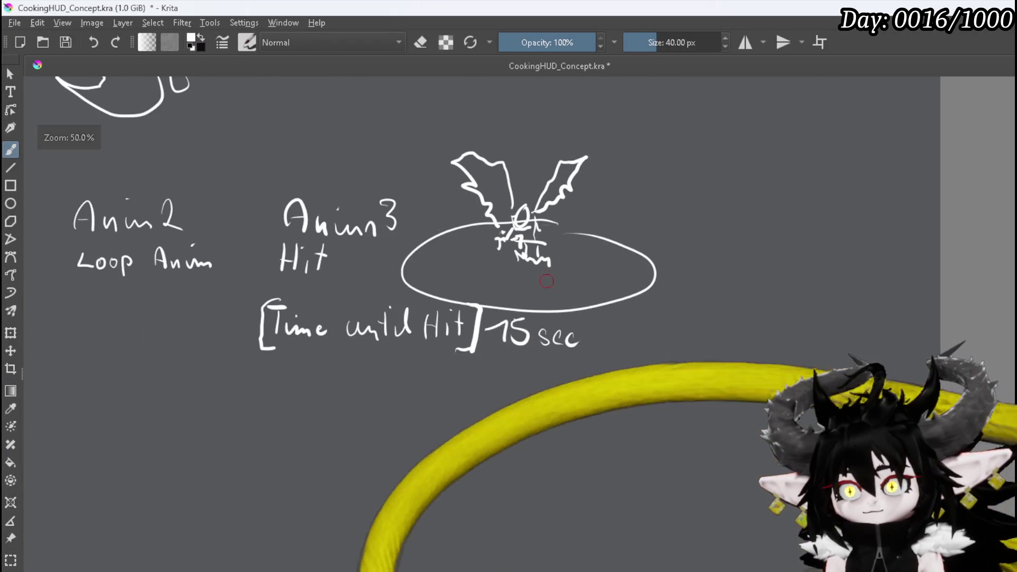
left_click_drag(547, 281, 533, 312)
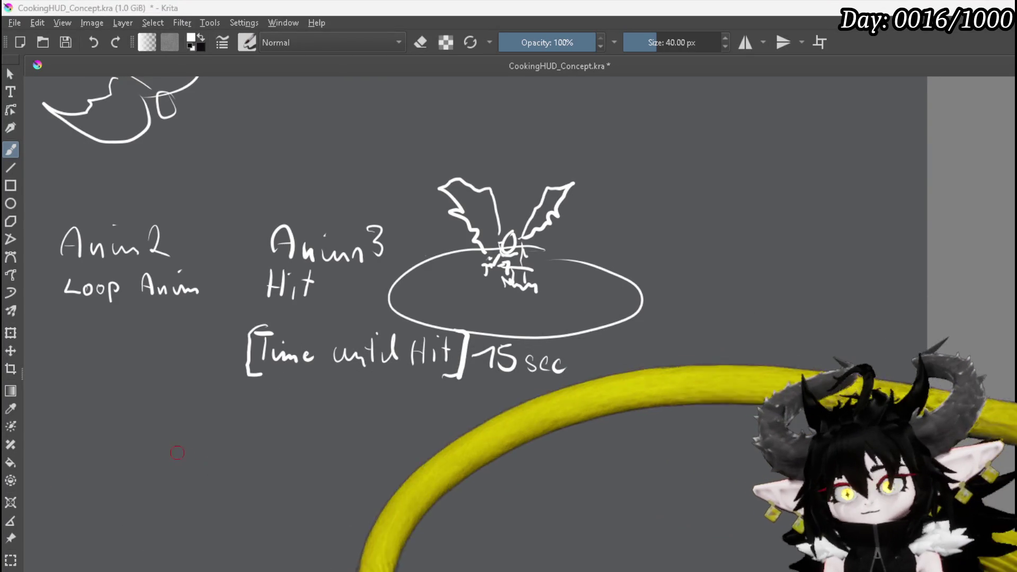
left_click_drag(372, 438, 382, 427)
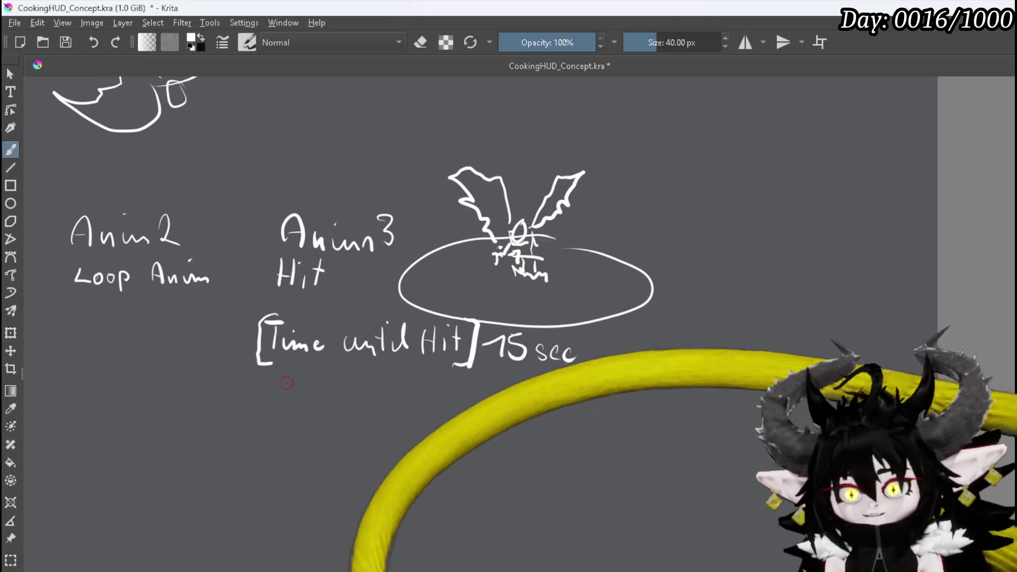
Write '0,8' under Time until Hit and draw splash strokes on both sides of the bat
mouse_move(285, 382)
left_mouse_down()
mouse_move(290, 402)
mouse_move(309, 378)
left_mouse_up()
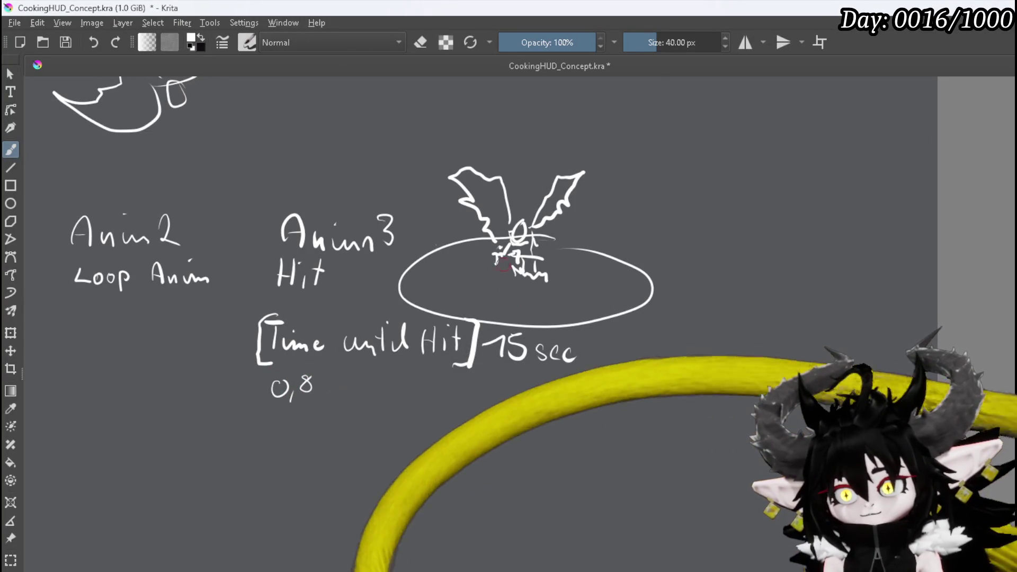
left_click_drag(457, 228, 474, 277)
mouse_move(604, 259)
left_mouse_down()
mouse_move(619, 232)
mouse_move(628, 241)
left_mouse_up()
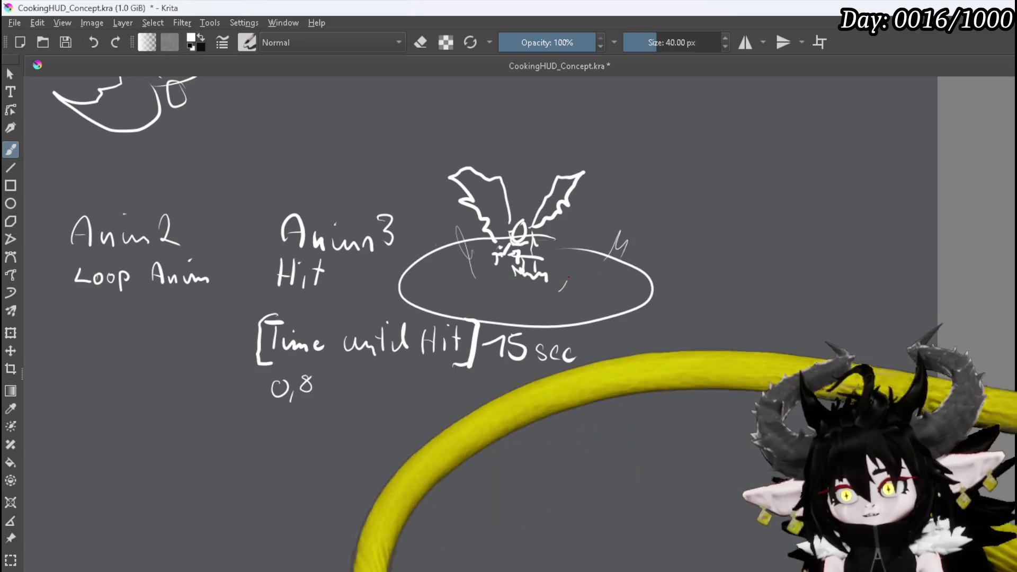
left_click_drag(560, 290, 576, 267)
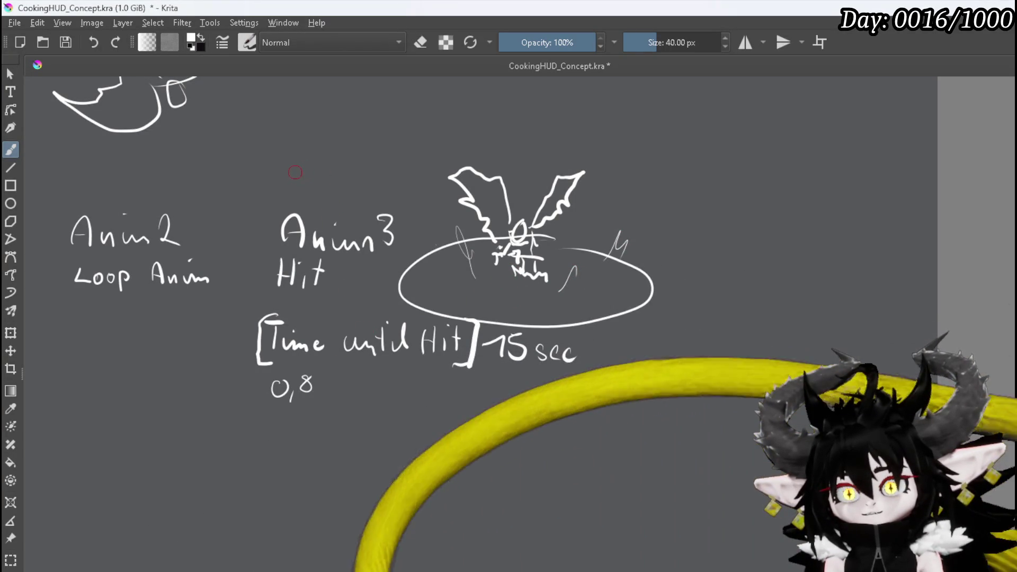
mouse_move(271, 227)
left_mouse_down()
mouse_move(408, 307)
mouse_move(453, 255)
left_mouse_up()
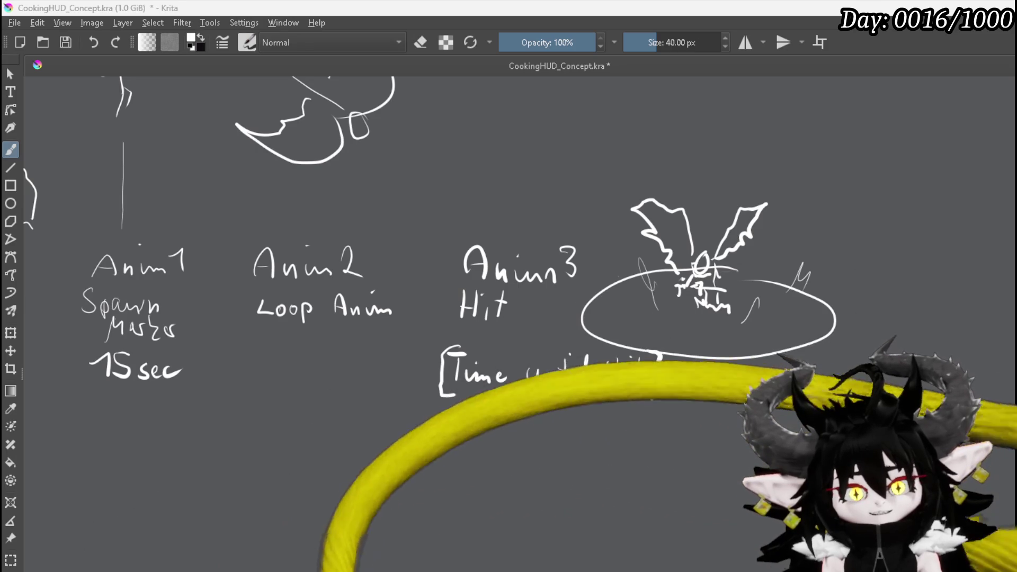
Zoom out and pan until the Anim1, Anim2 and Anim3 notes are all in view
left_click_drag(477, 318, 490, 283)
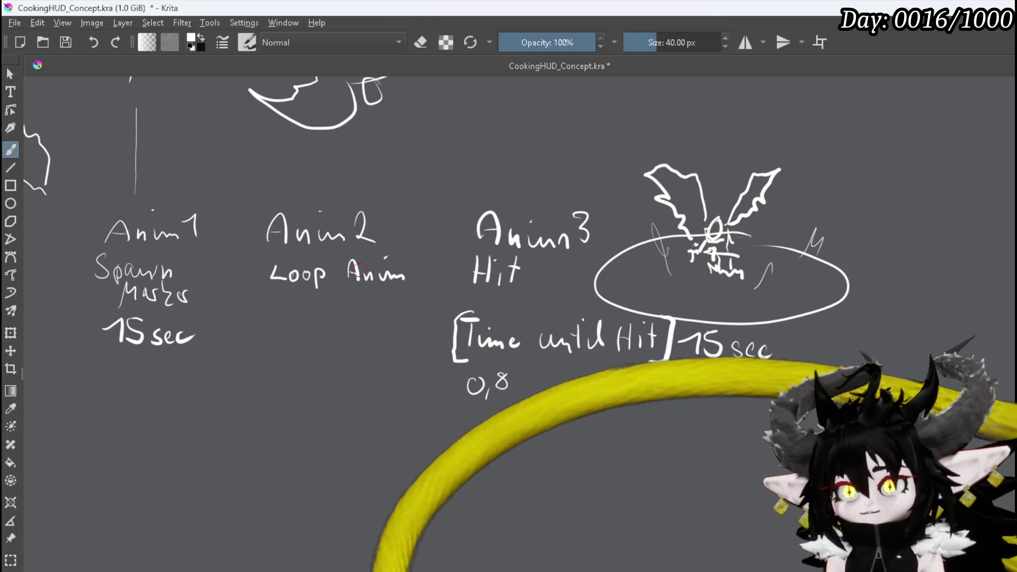
scroll(238, 353, "down", 3)
left_click_drag(237, 353, 339, 416)
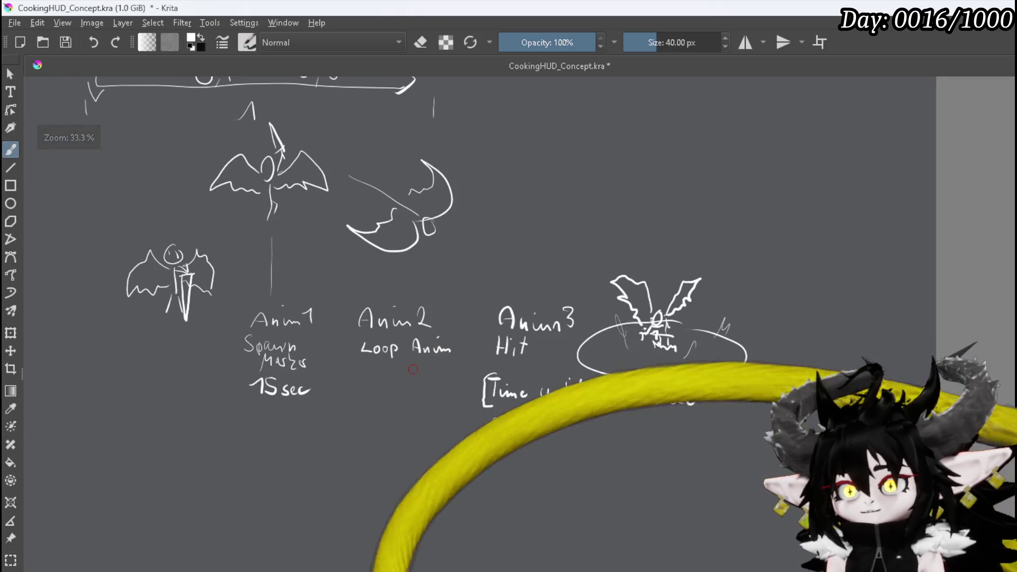
scroll(394, 397, "up", 3)
left_click_drag(394, 398, 376, 427)
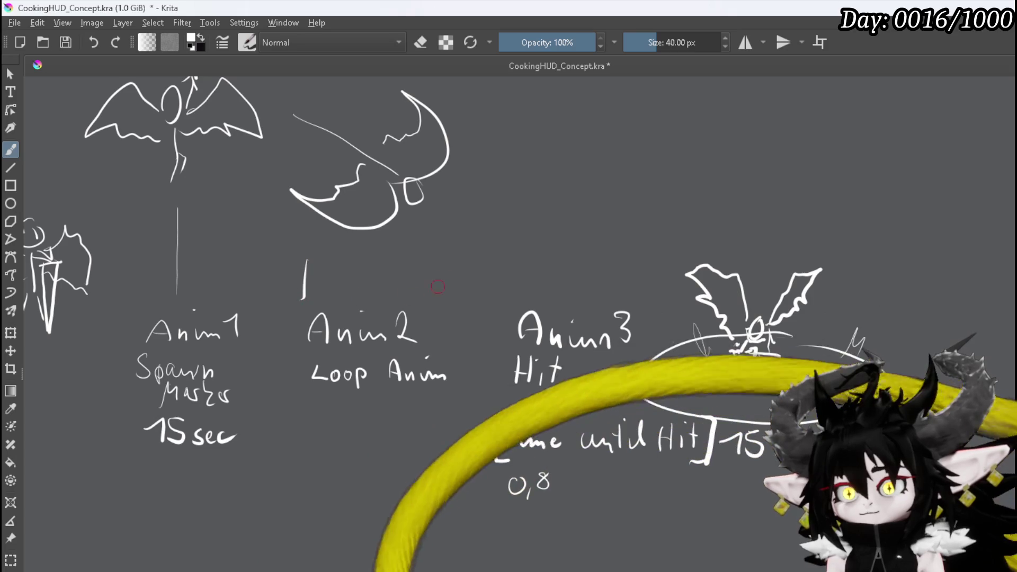
Draw the closing bracket above Anim2 and write 'Always 1sec' between the two brackets
left_click_drag(422, 259, 423, 291)
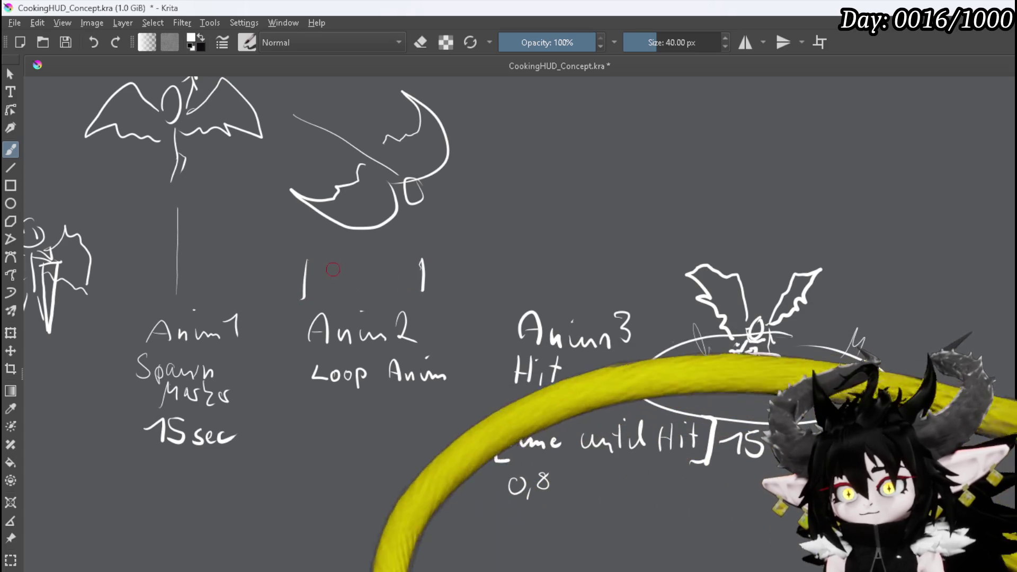
left_click_drag(349, 249, 369, 262)
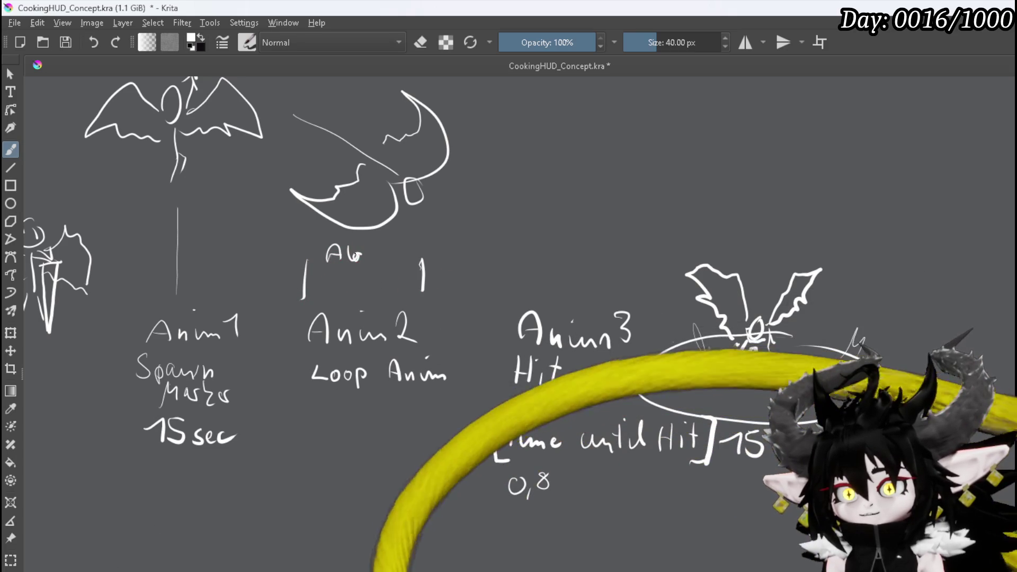
mouse_move(409, 251)
left_mouse_down()
mouse_move(372, 289)
mouse_move(385, 285)
left_mouse_up()
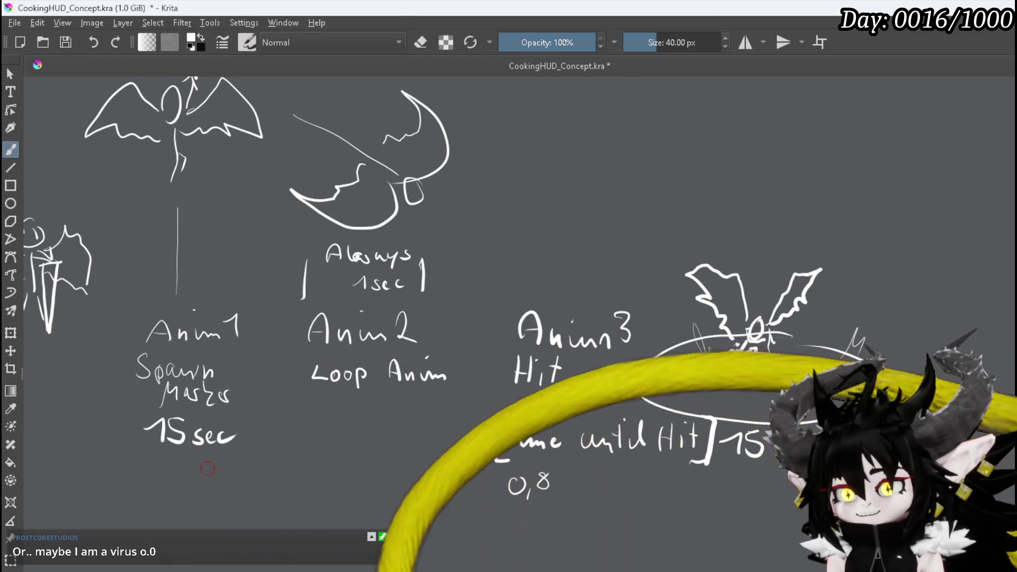
Add an arrow to 13,2 under Anim1's 15 sec, write 14,2 under Loop Anim, and arrow toward Anim3 Hit
mouse_move(180, 464)
left_mouse_down()
mouse_move(201, 476)
mouse_move(206, 466)
left_mouse_up()
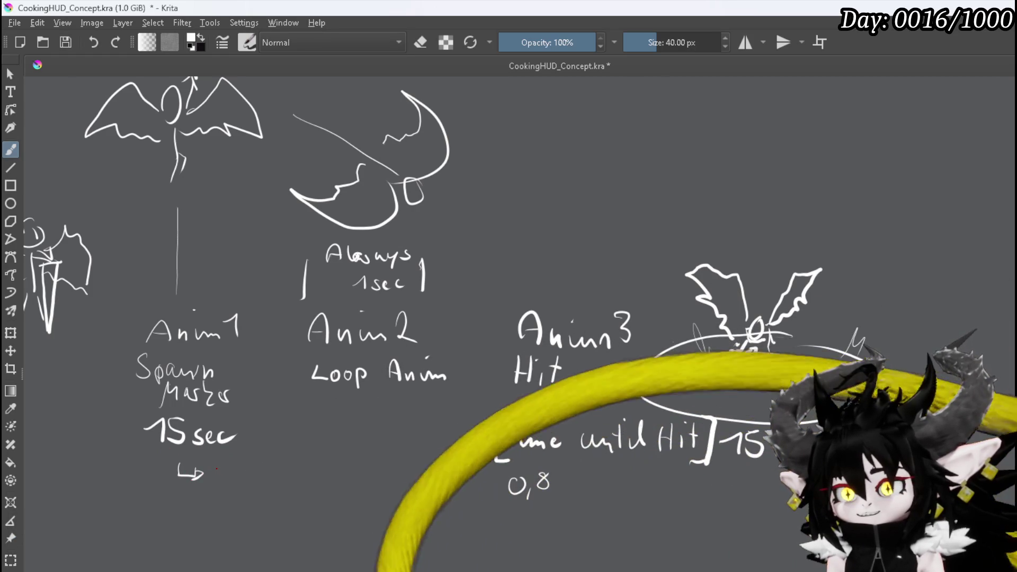
mouse_move(251, 468)
left_mouse_down()
mouse_move(248, 476)
mouse_move(272, 474)
left_mouse_up()
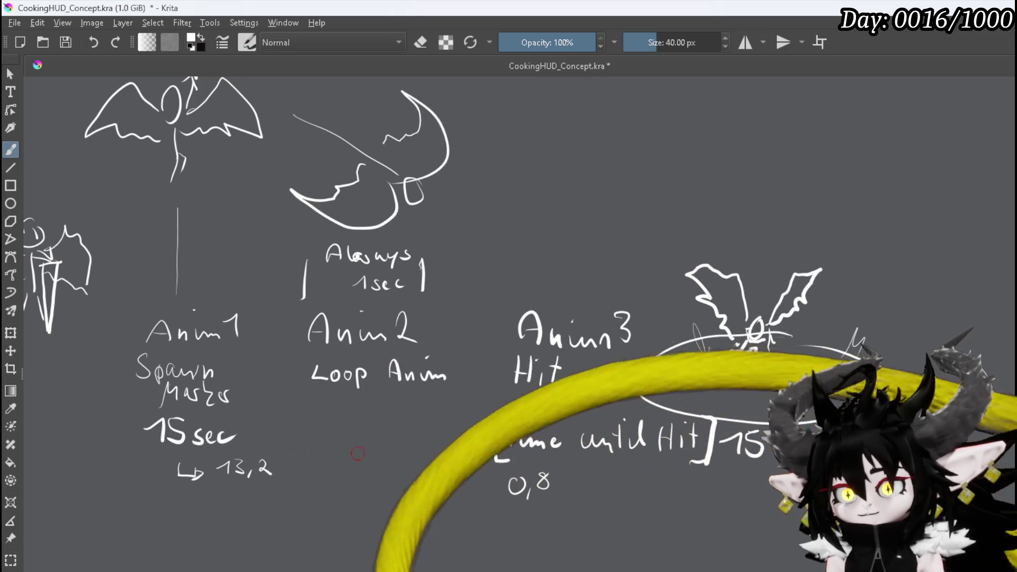
left_click_drag(358, 457, 363, 476)
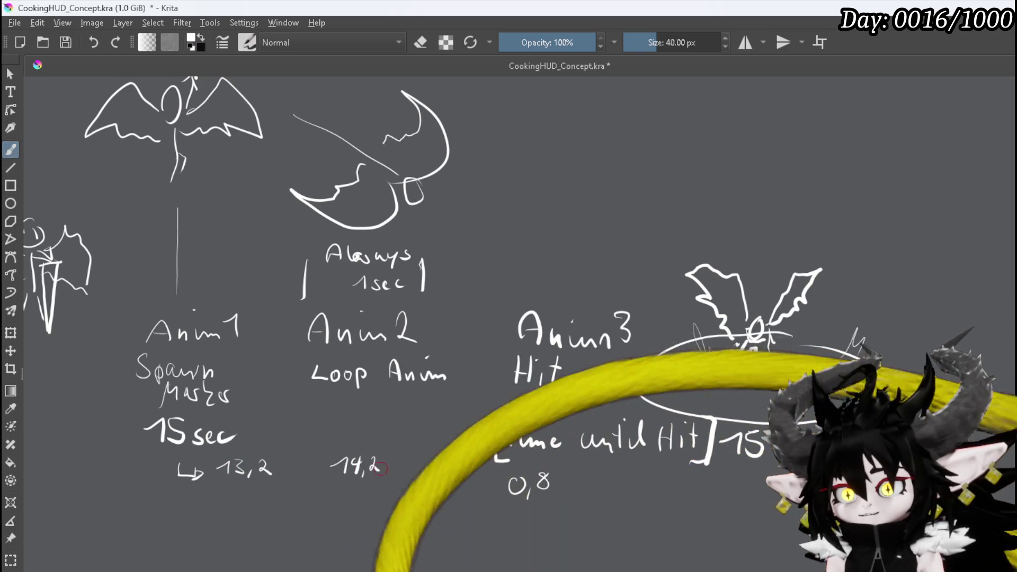
mouse_move(467, 335)
left_mouse_down()
mouse_move(465, 389)
mouse_move(480, 335)
mouse_move(494, 336)
left_mouse_up()
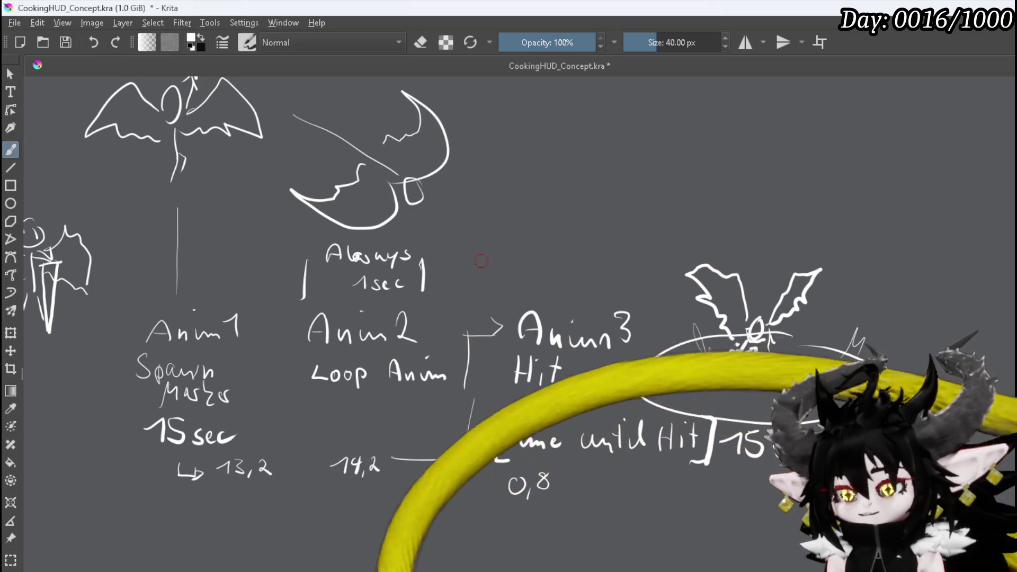
mouse_move(509, 154)
left_mouse_down()
mouse_move(676, 163)
mouse_move(678, 202)
left_mouse_up()
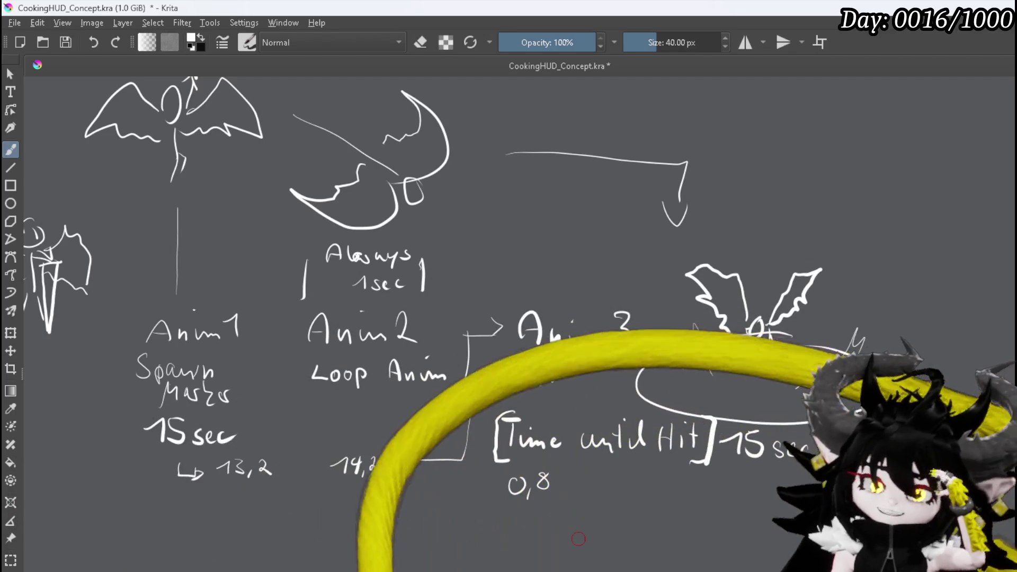
Add an arrowhead to the diagonal line and begin a bracketed 'How Long' note under the snail sketch
scroll(779, 374, "down", 2)
mouse_move(834, 386)
left_mouse_down()
mouse_move(642, 412)
mouse_move(625, 457)
mouse_move(631, 514)
left_mouse_up()
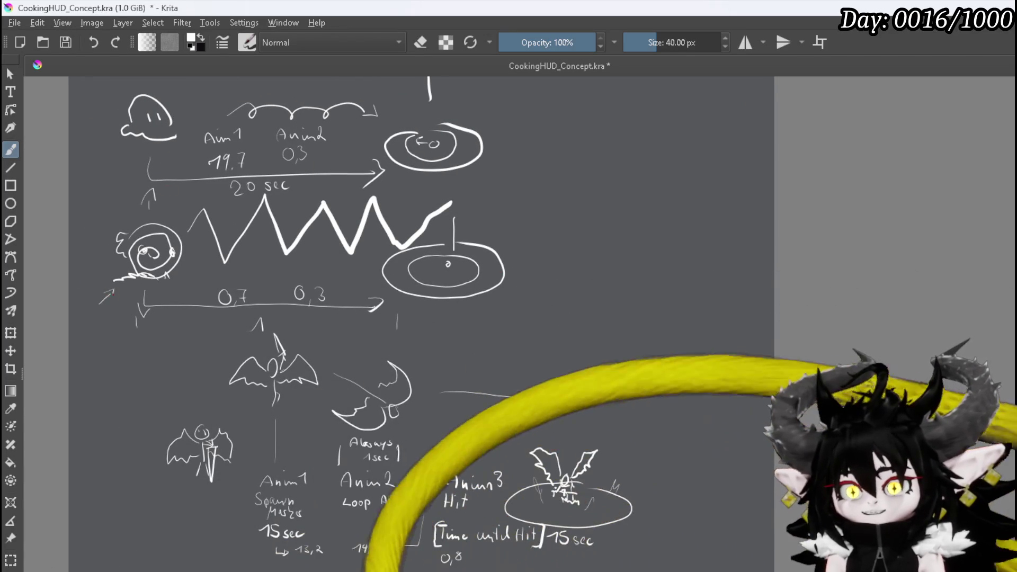
left_click_drag(113, 290, 111, 300)
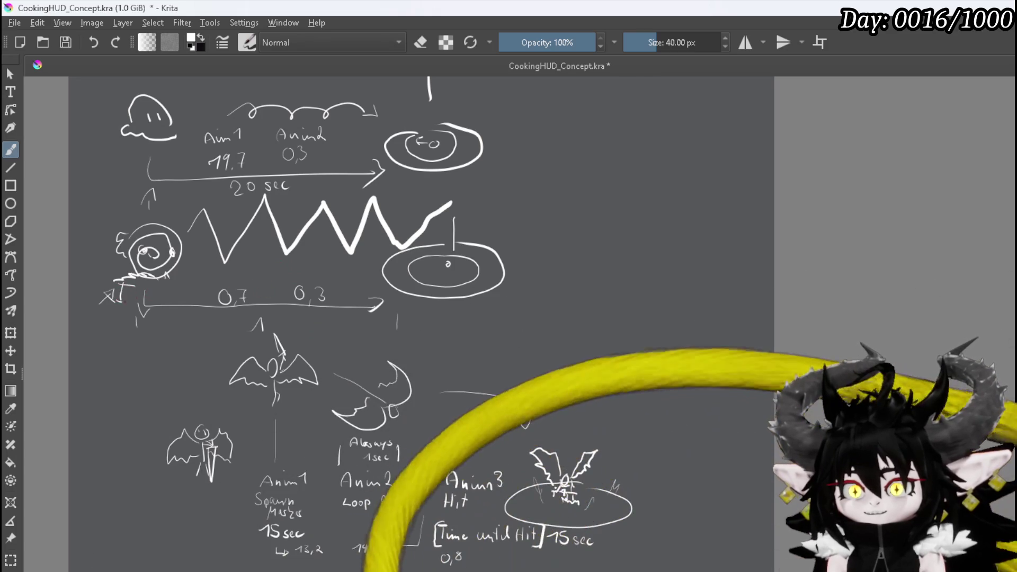
mouse_move(165, 279)
left_mouse_down()
mouse_move(178, 285)
mouse_move(133, 289)
mouse_move(159, 291)
mouse_move(148, 314)
mouse_move(154, 307)
left_mouse_up()
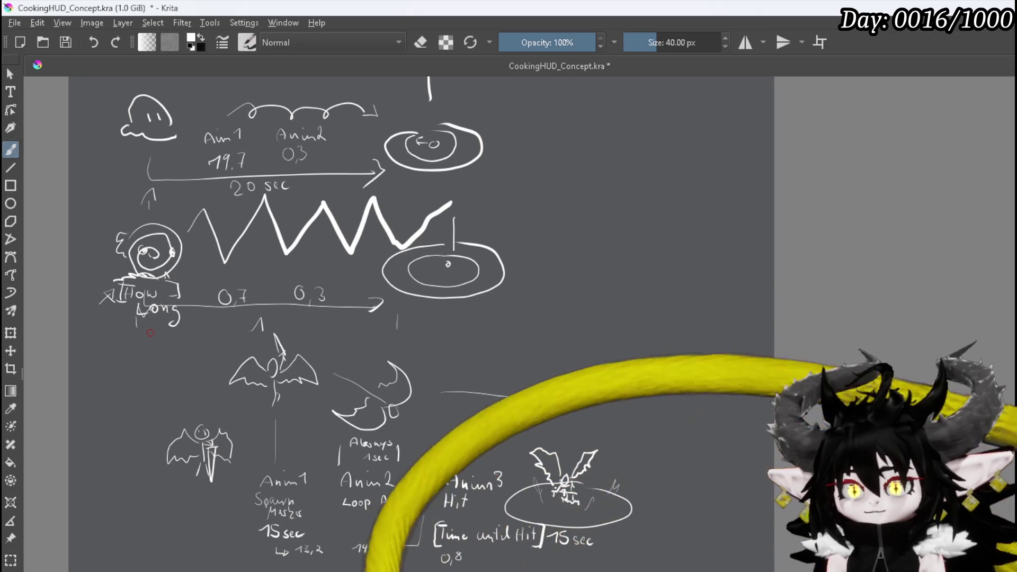
Write 'Looping' under How Long, then bracket the zigzag span and label it '7sec'
mouse_move(105, 319)
left_mouse_down()
mouse_move(133, 346)
mouse_move(193, 350)
left_mouse_up()
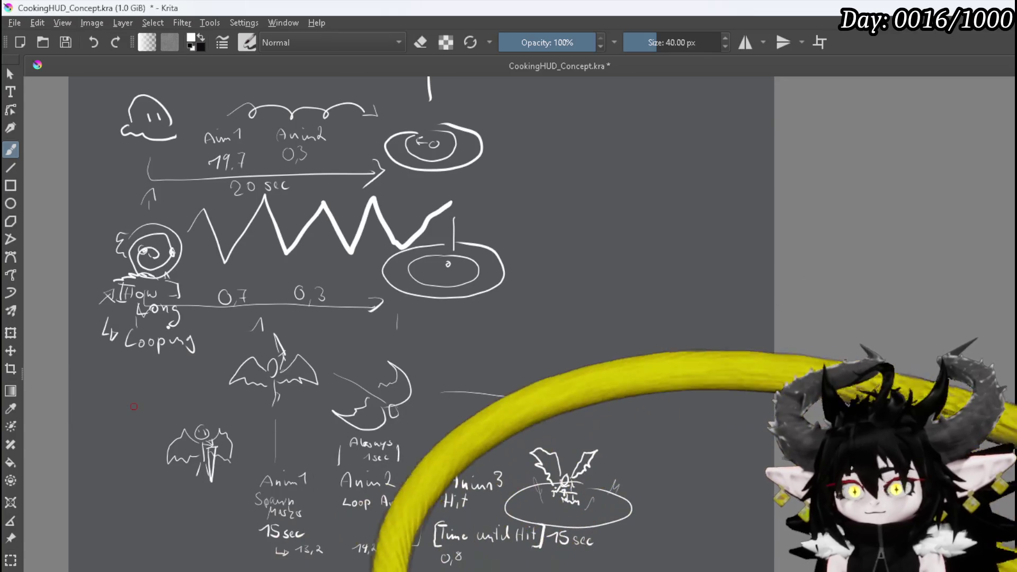
left_click_drag(197, 196, 199, 257)
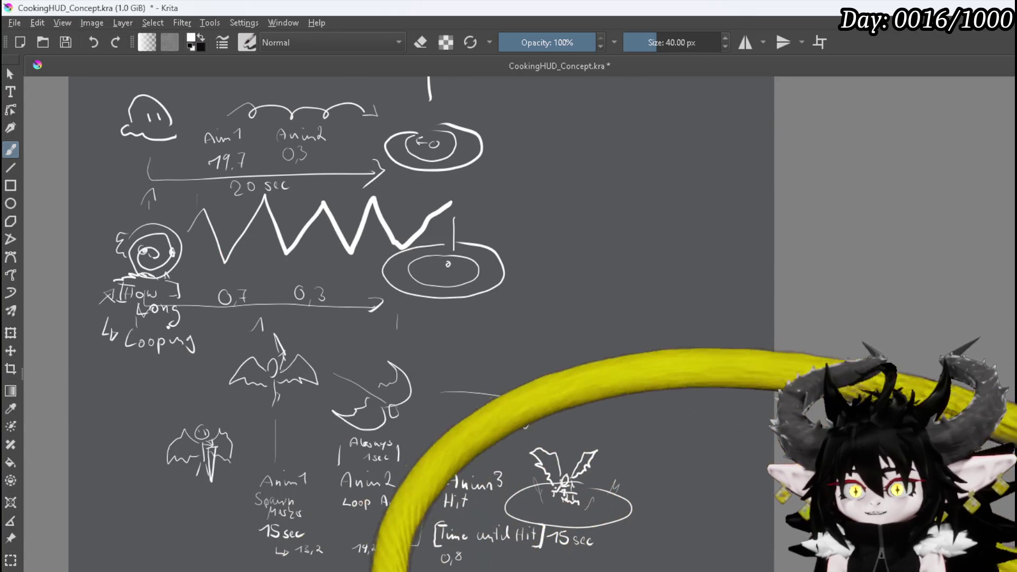
left_click_drag(351, 188, 366, 263)
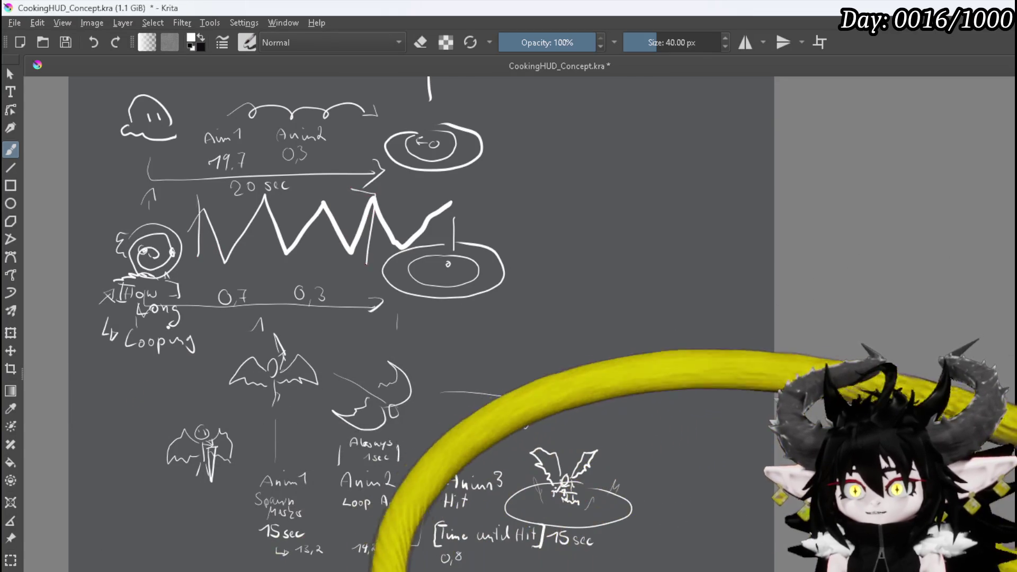
left_click_drag(198, 196, 211, 192)
left_click_drag(188, 260, 307, 275)
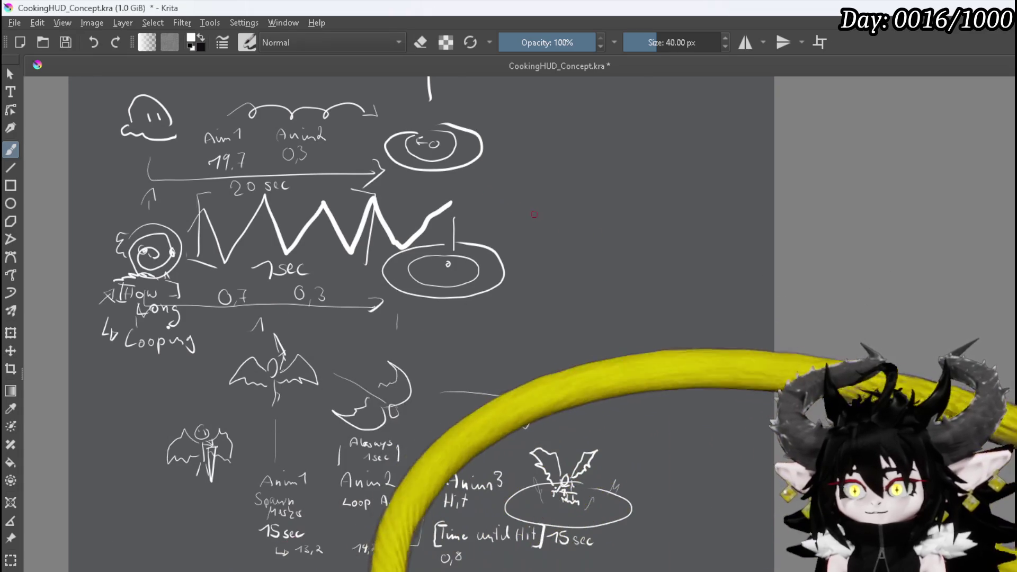
Draw an arrow at the hit ring and write 'Hit Anim' beside it
mouse_move(547, 222)
left_mouse_down()
mouse_move(514, 228)
mouse_move(528, 231)
left_mouse_up()
mouse_move(569, 201)
left_mouse_down()
mouse_move(572, 242)
mouse_move(621, 241)
left_mouse_up()
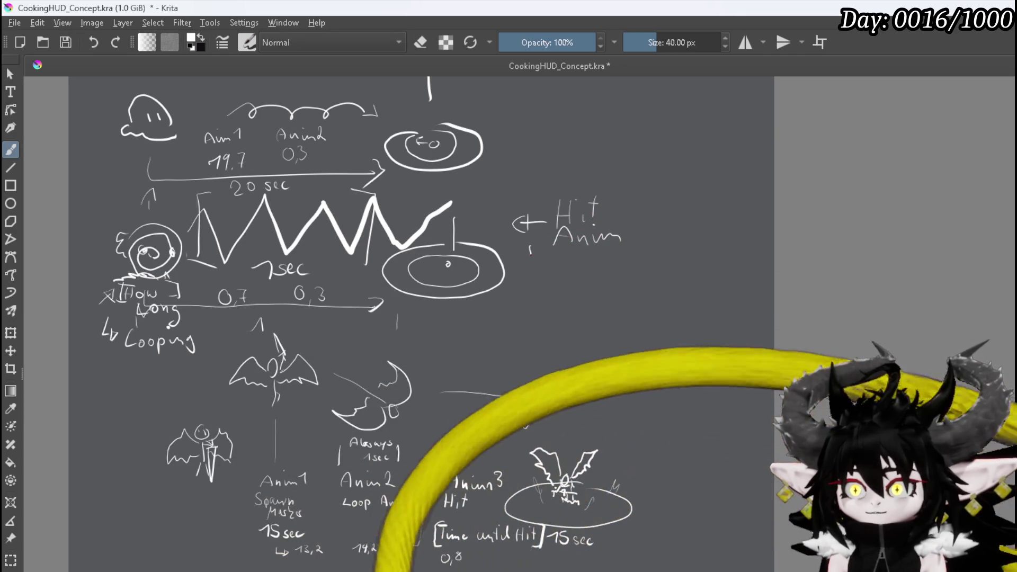
mouse_move(540, 250)
left_mouse_down()
mouse_move(552, 252)
mouse_move(537, 276)
left_mouse_up()
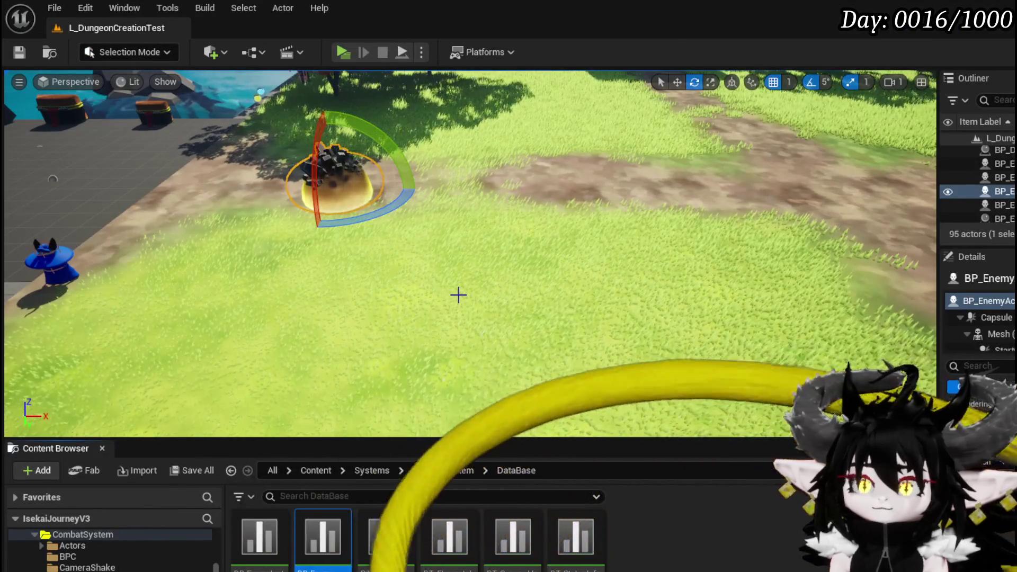
Frame the selected slime enemy and pond in the viewport, then open the Enemys > Animations folder
key("f")
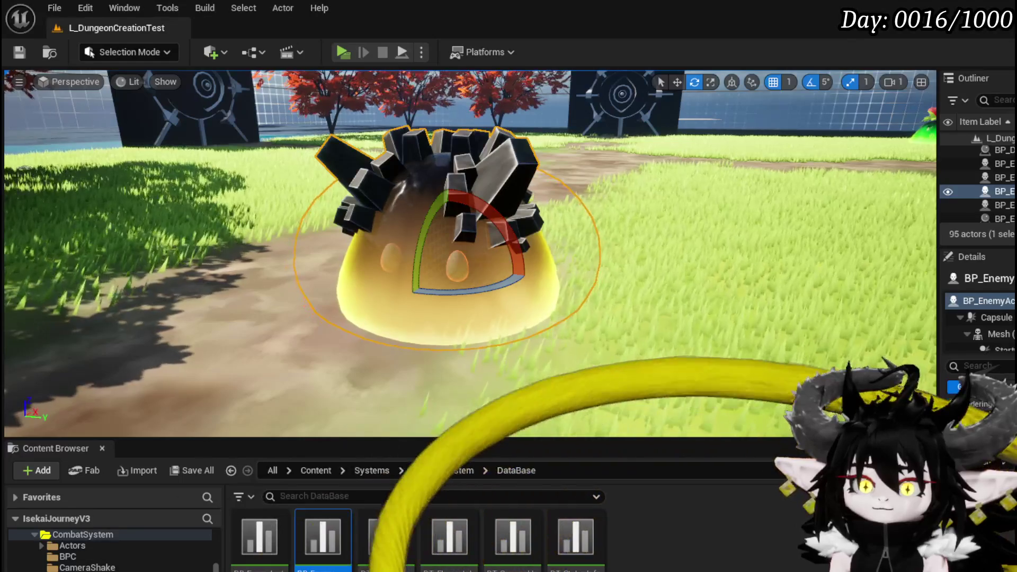
key("Right")
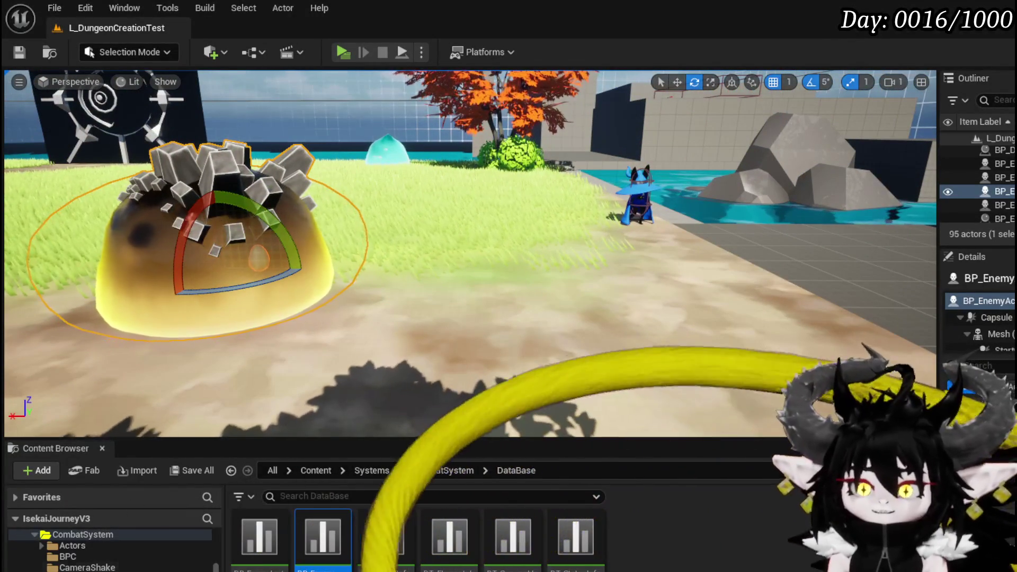
scroll(136, 551, "down", 3)
scroll(137, 562, "up", 3)
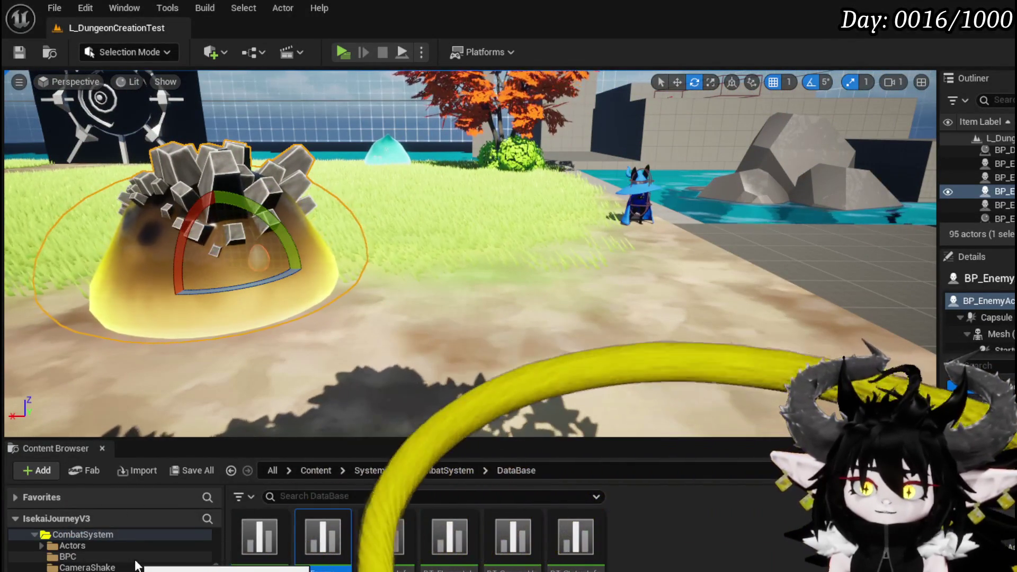
left_click(443, 470)
Browse the Enemys folders, checking Slime and its Animations subfolder
double_click(259, 535)
double_click(259, 535)
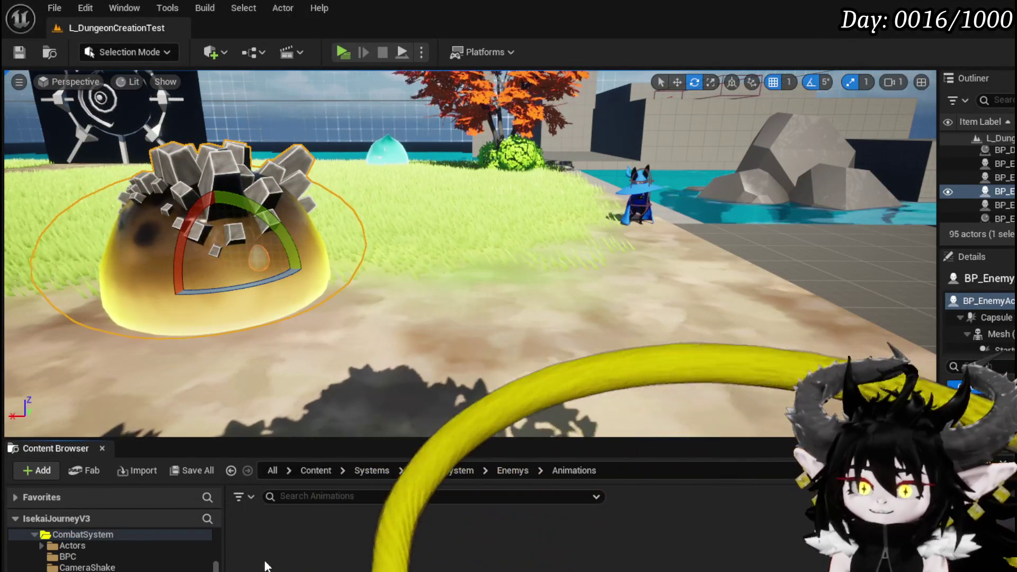
left_click(513, 470)
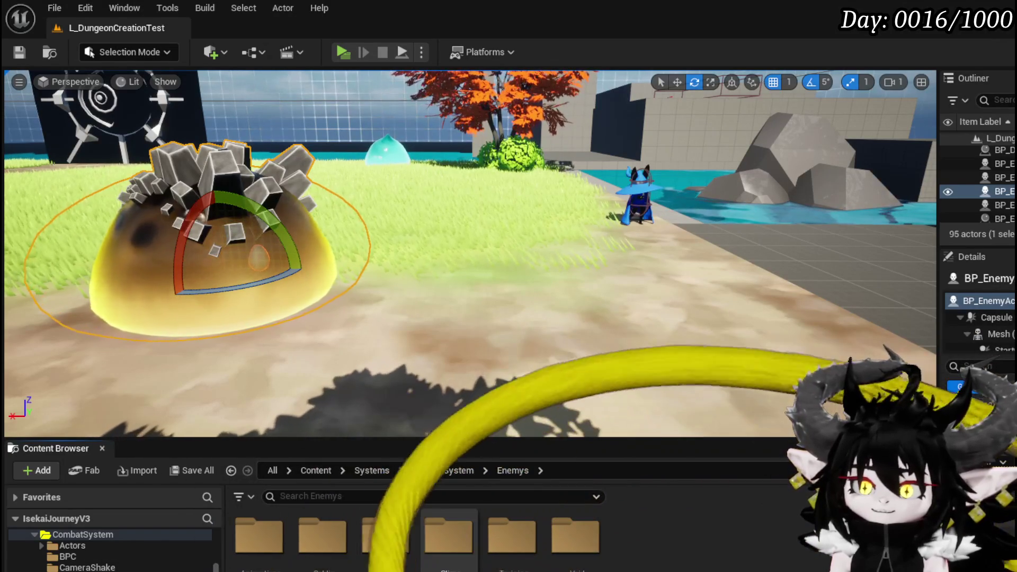
left_click(454, 564)
double_click(449, 535)
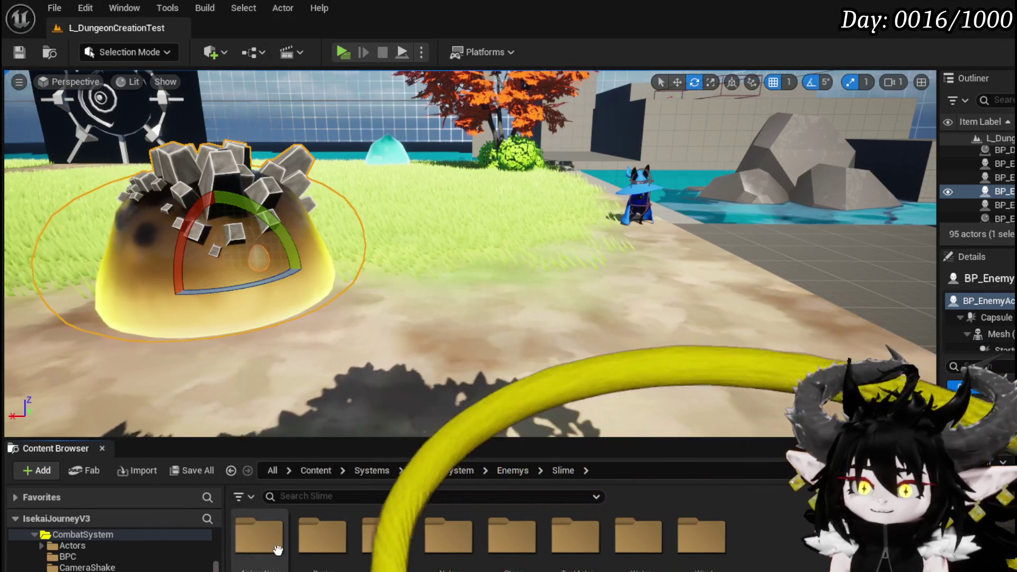
double_click(260, 535)
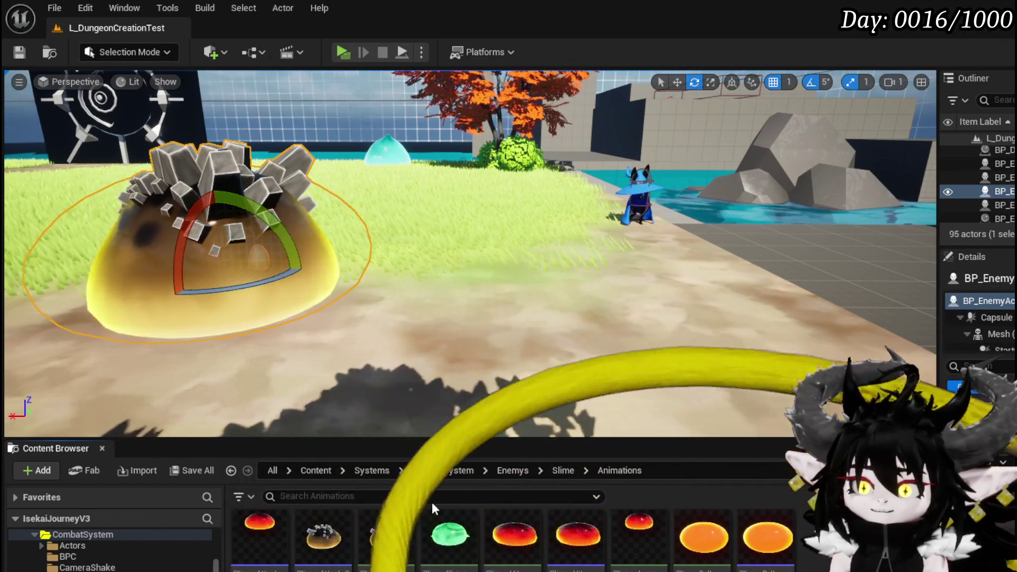
left_click(562, 470)
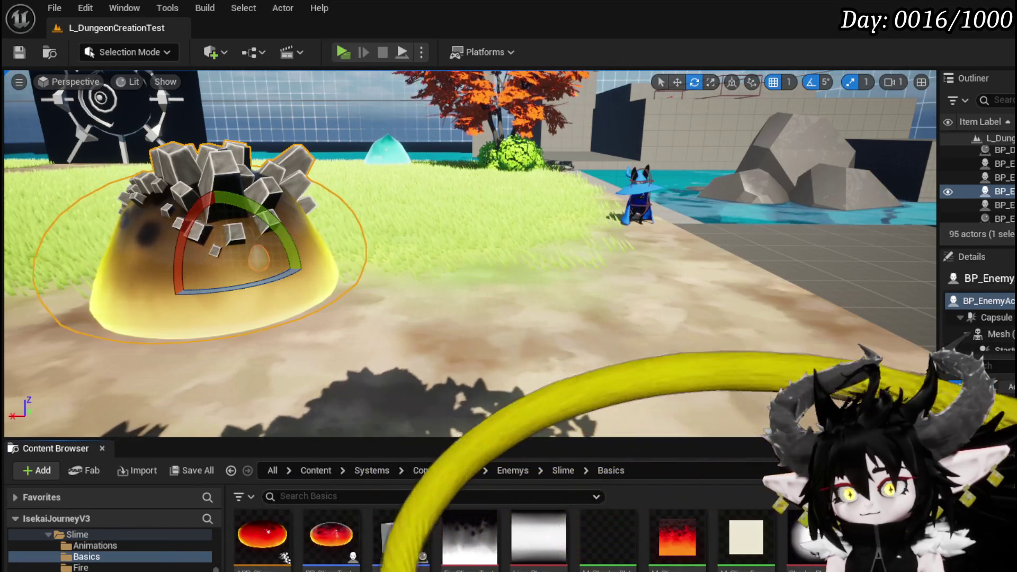
Open the level sequence asset from the ThirdPerson Blueprints folder
scroll(106, 551, "up", 5)
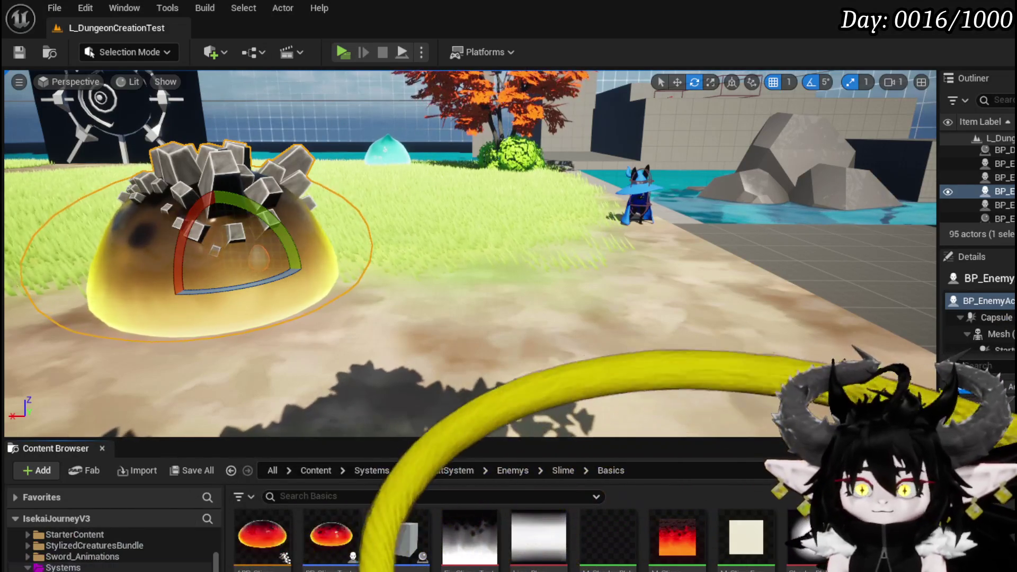
left_click(73, 568)
scroll(74, 567, "down", 5)
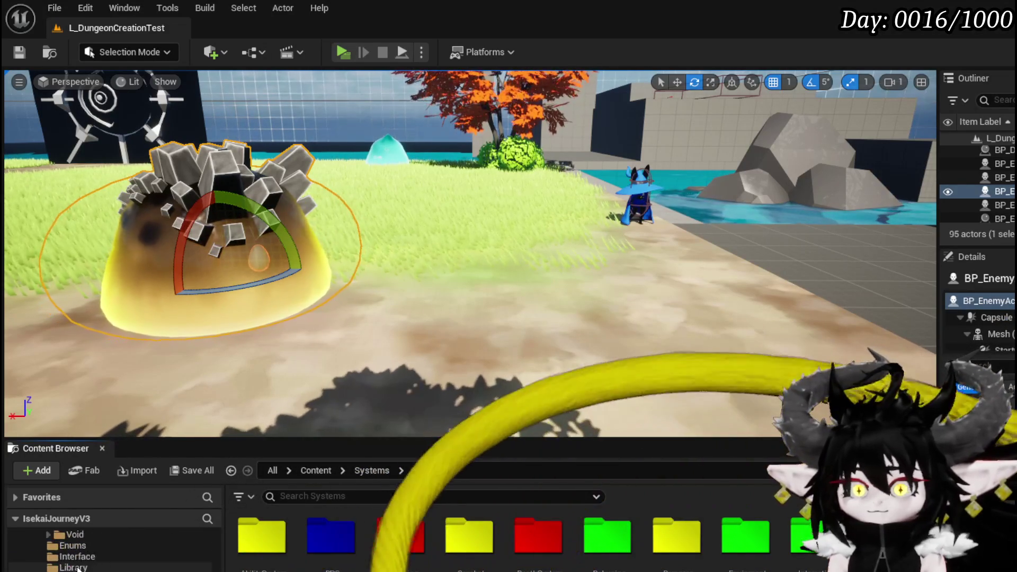
scroll(83, 561, "down", 5)
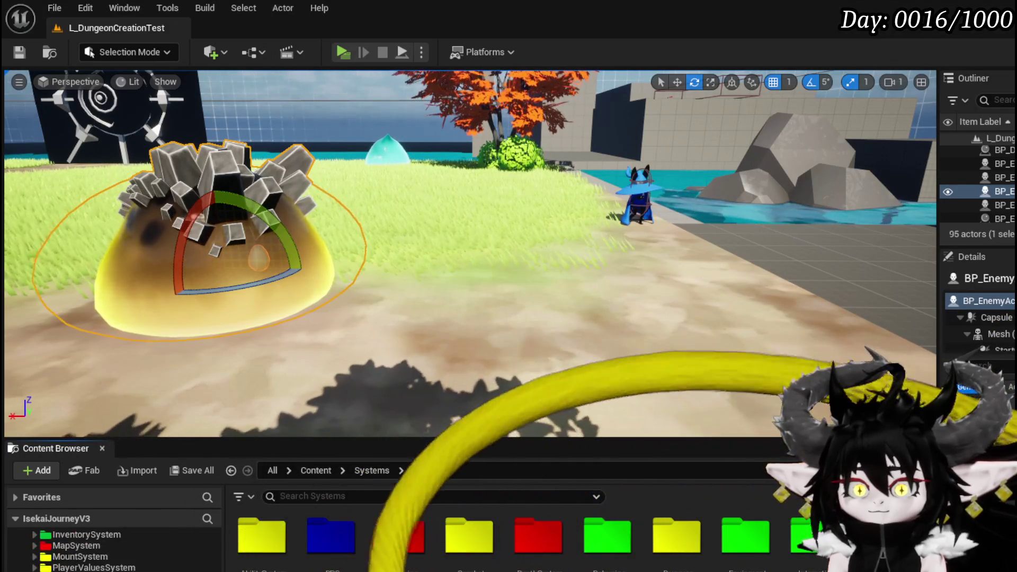
key("alt+Left")
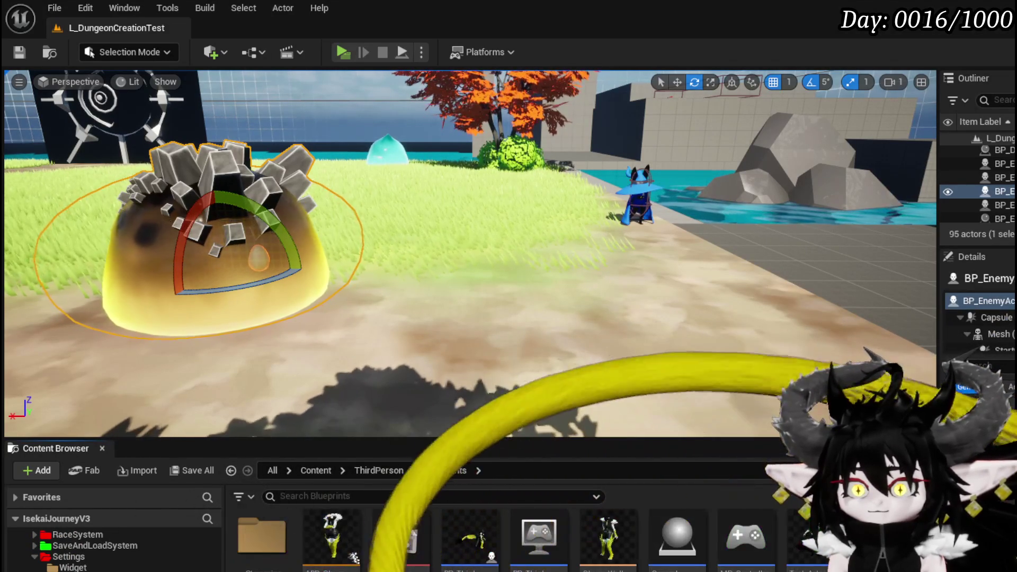
double_click(390, 535)
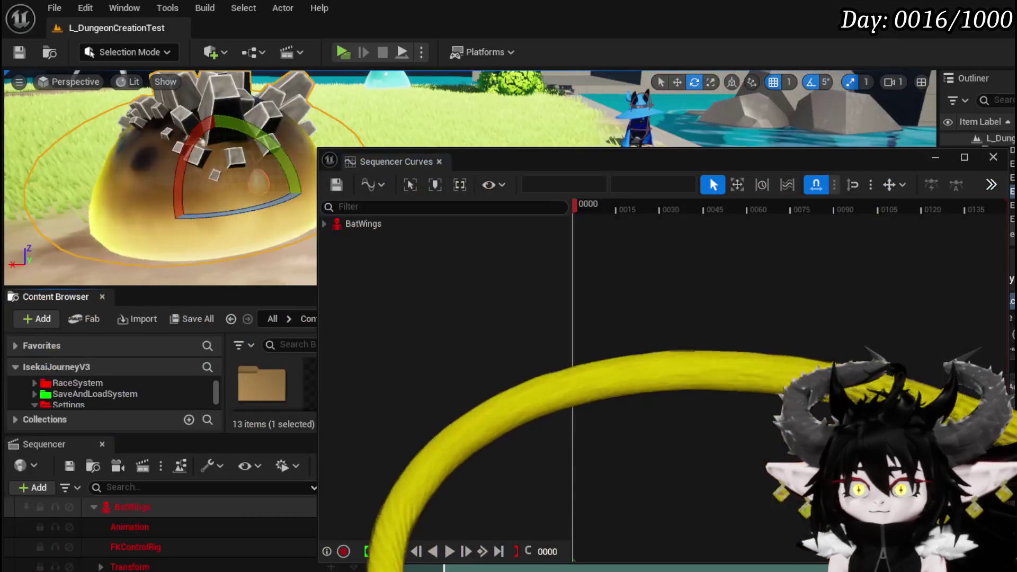
Close the Sequencer Curves window and delete the BatWings track from the sequence
left_click(390, 225)
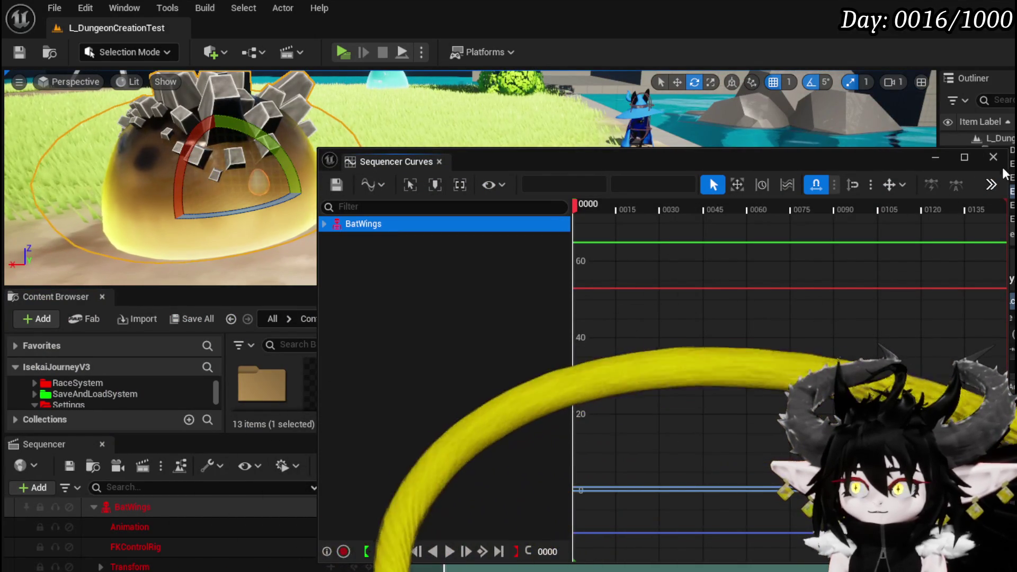
left_click(101, 508)
left_click(101, 508)
key("Delete")
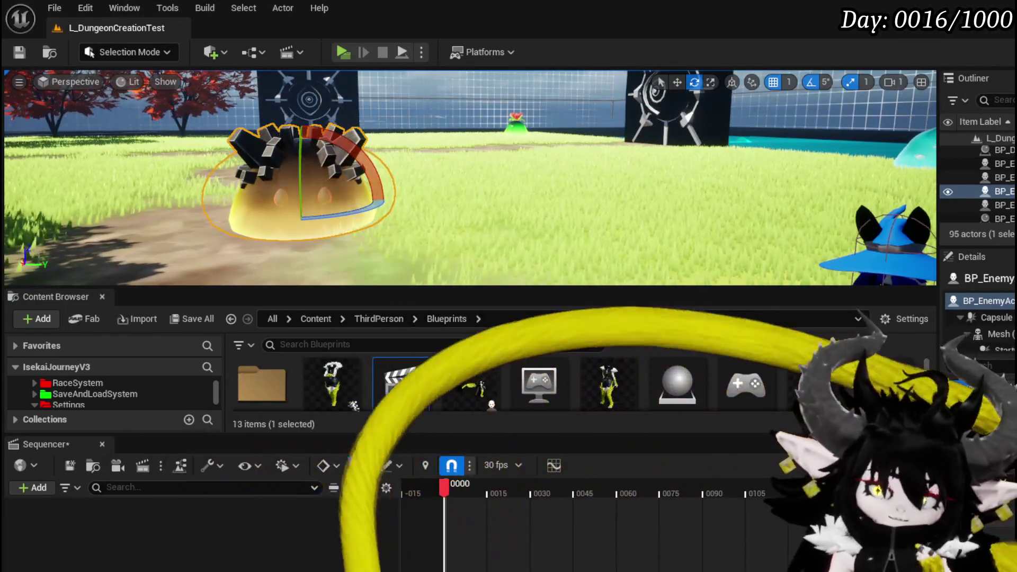
Add BP_EnemyActor3 through Actor To Sequencer, searching for 'Enem'
left_click(30, 491)
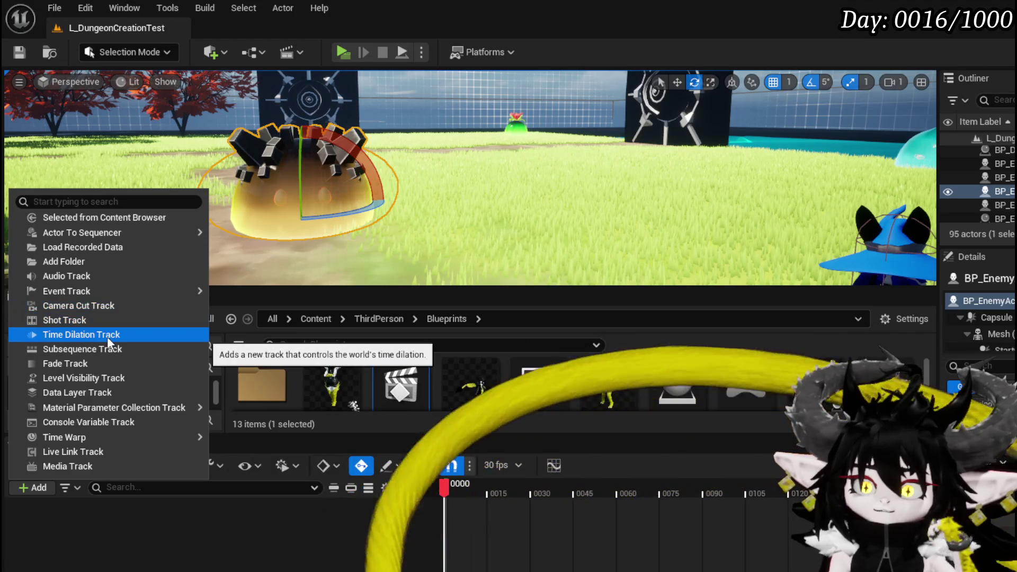
mouse_move(108, 234)
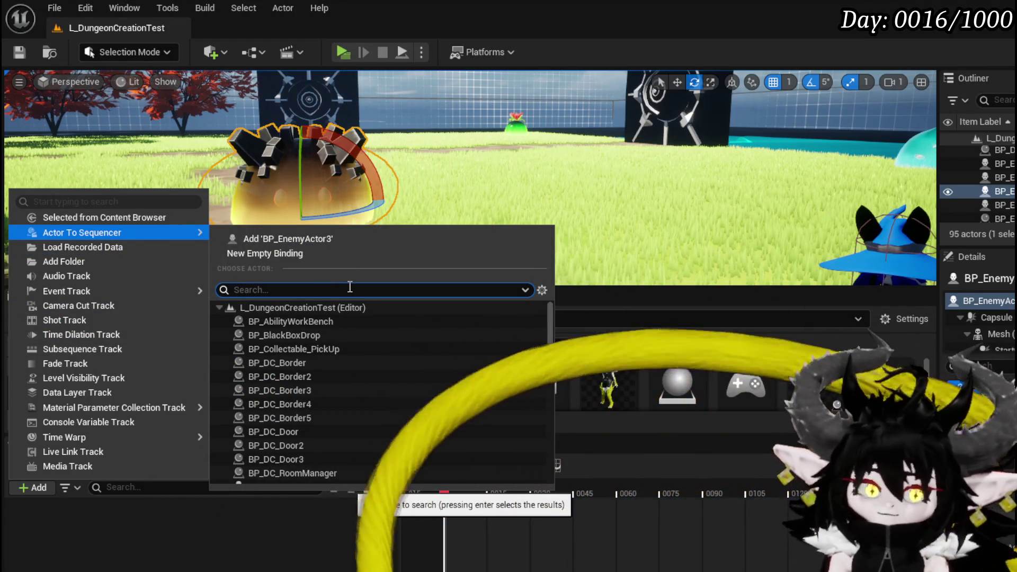
type("Enem")
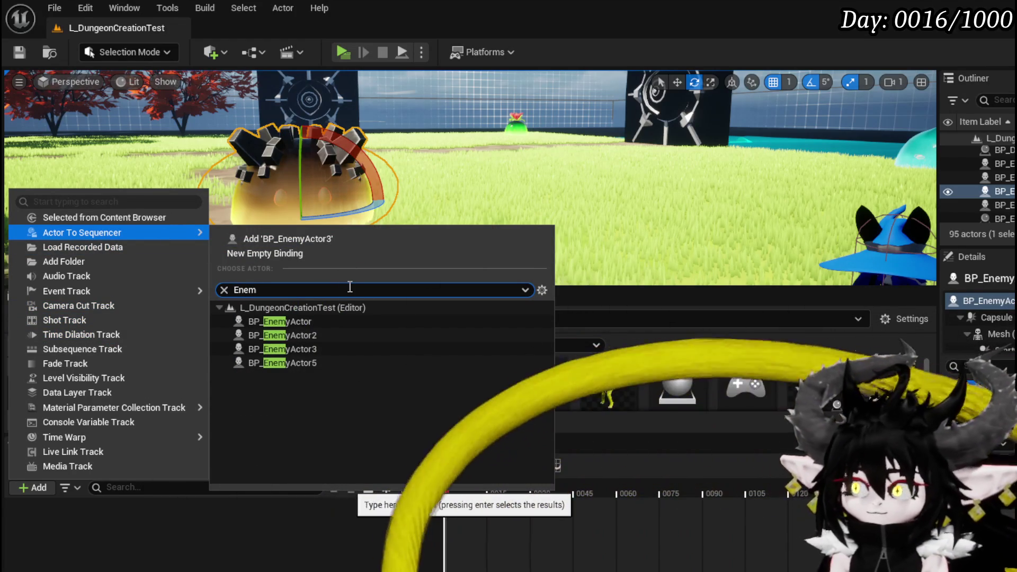
left_click(322, 351)
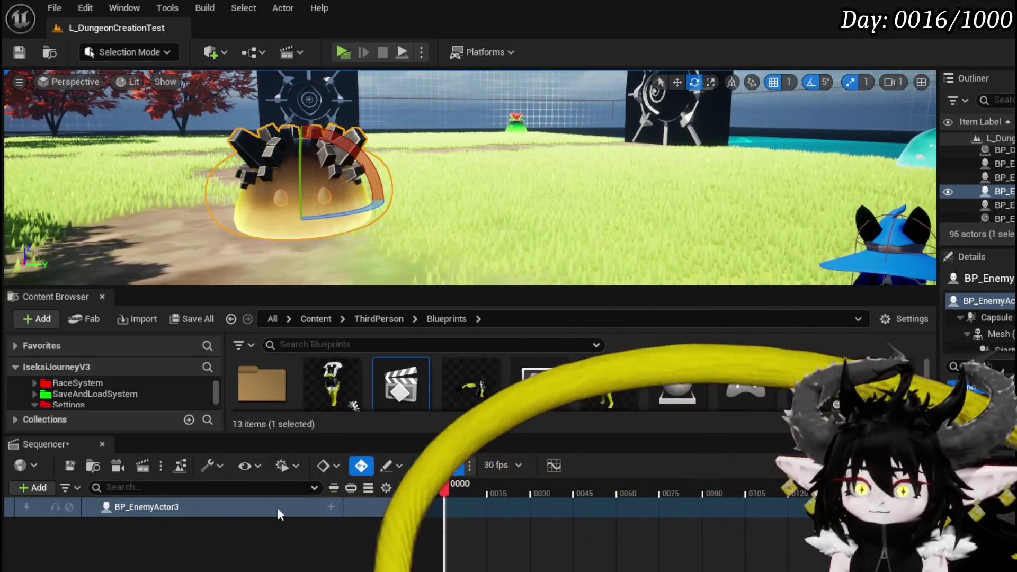
Bake the BP_EnemyActor3 track to an FK Control Rig and confirm with Create
right_click(244, 506)
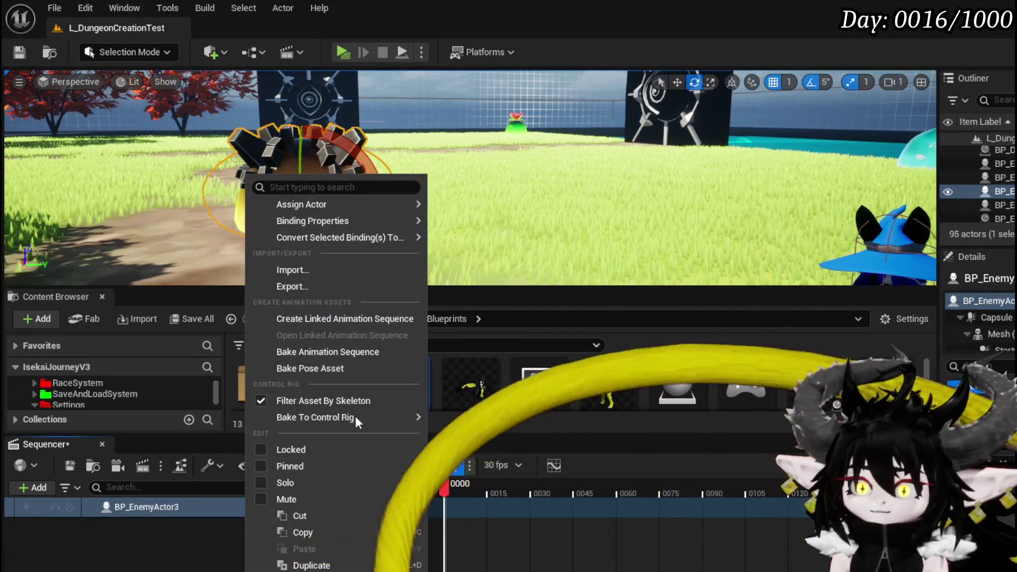
mouse_move(356, 418)
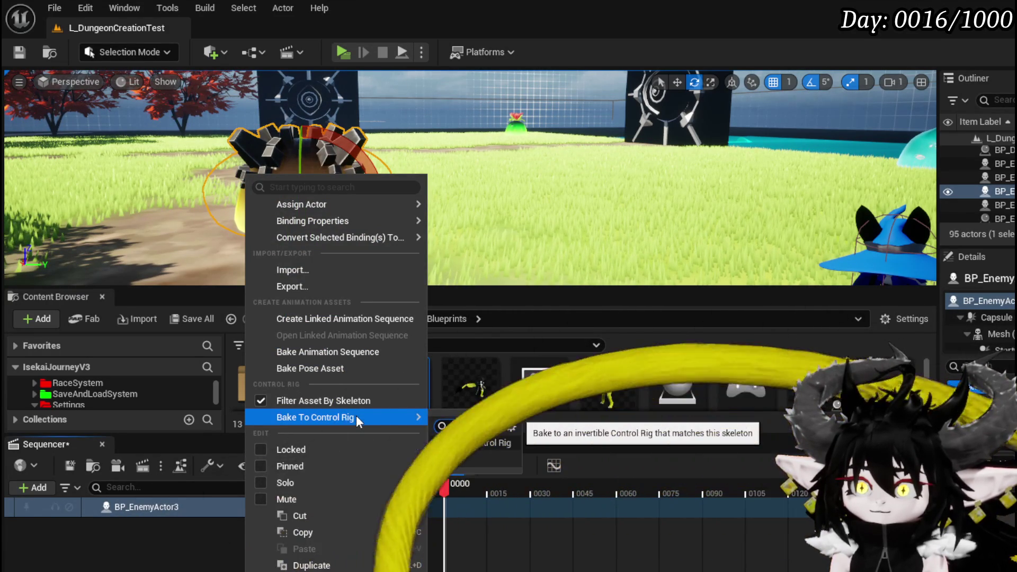
left_click(463, 438)
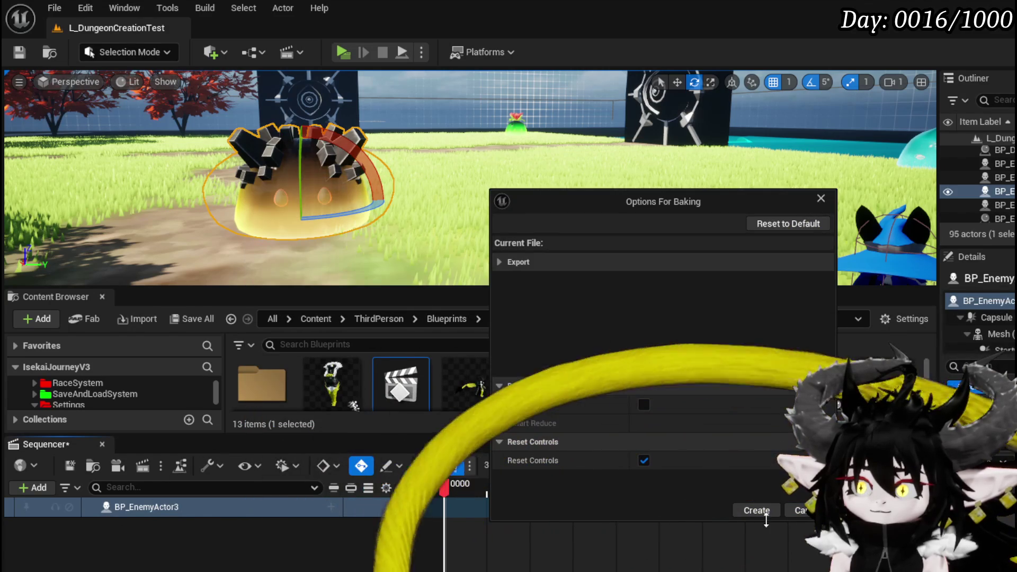
left_click(754, 509)
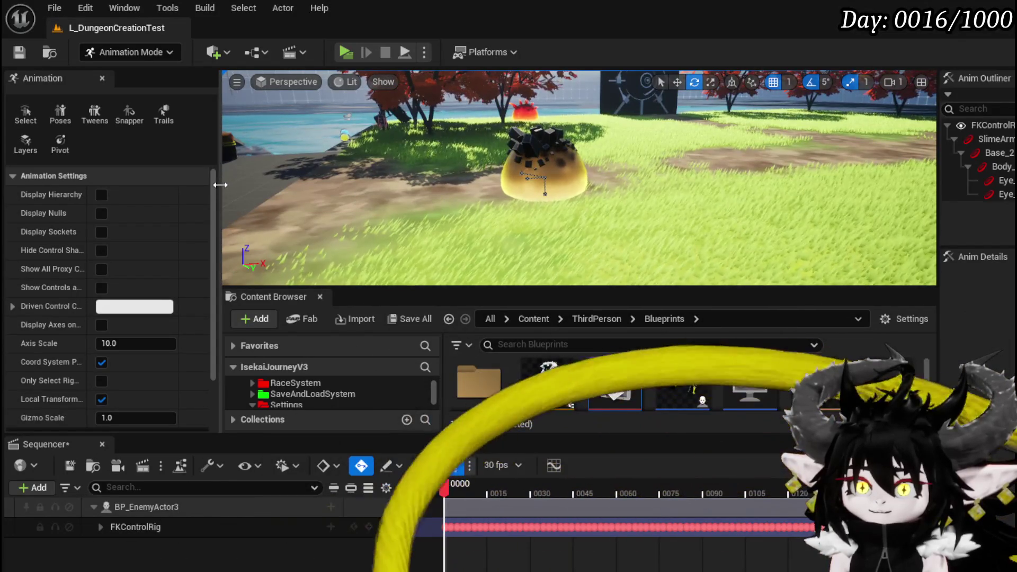
Narrow the animation tools panel, select the slime's Base_2 control and switch to the Move gizmo
mouse_move(220, 184)
left_mouse_down()
mouse_move(178, 183)
mouse_move(256, 183)
left_mouse_up()
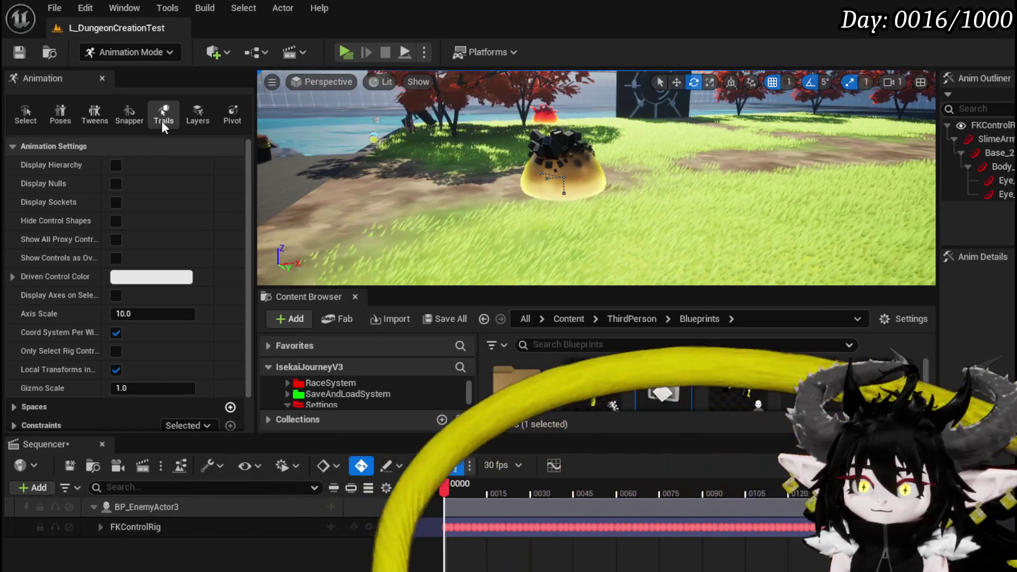
left_click_drag(254, 137, 105, 140)
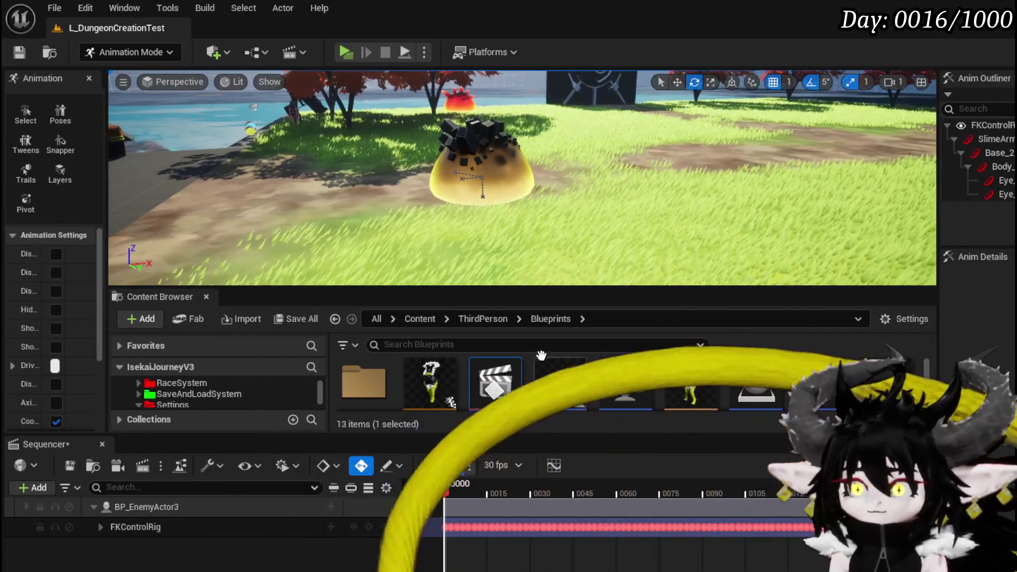
left_click(484, 191)
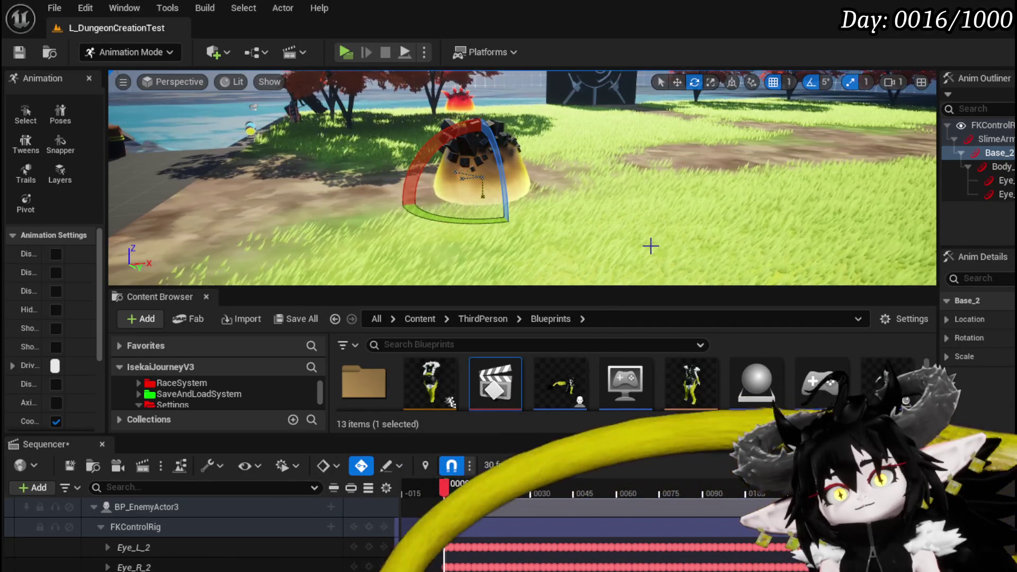
left_click_drag(557, 253, 604, 281)
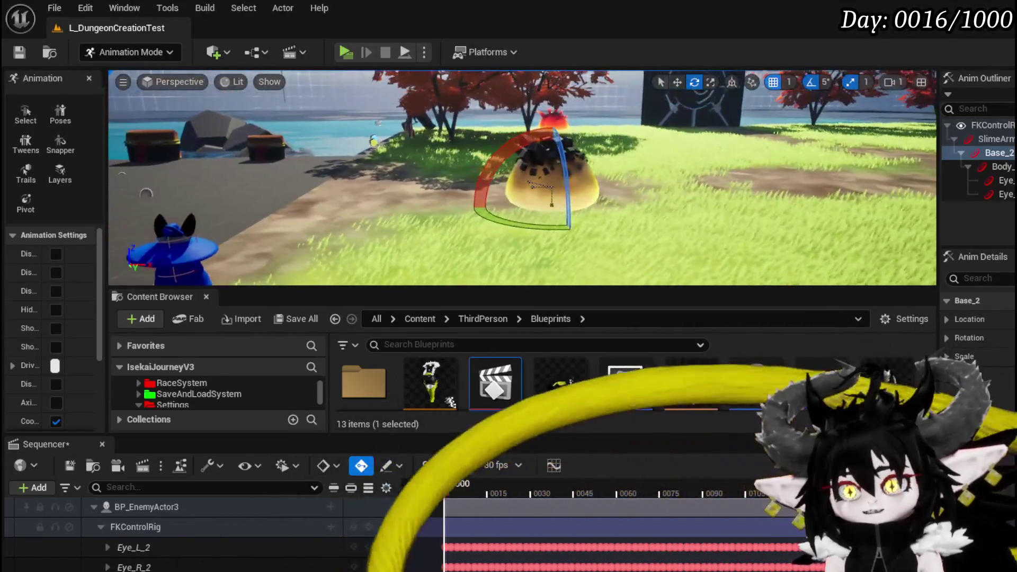
key("w")
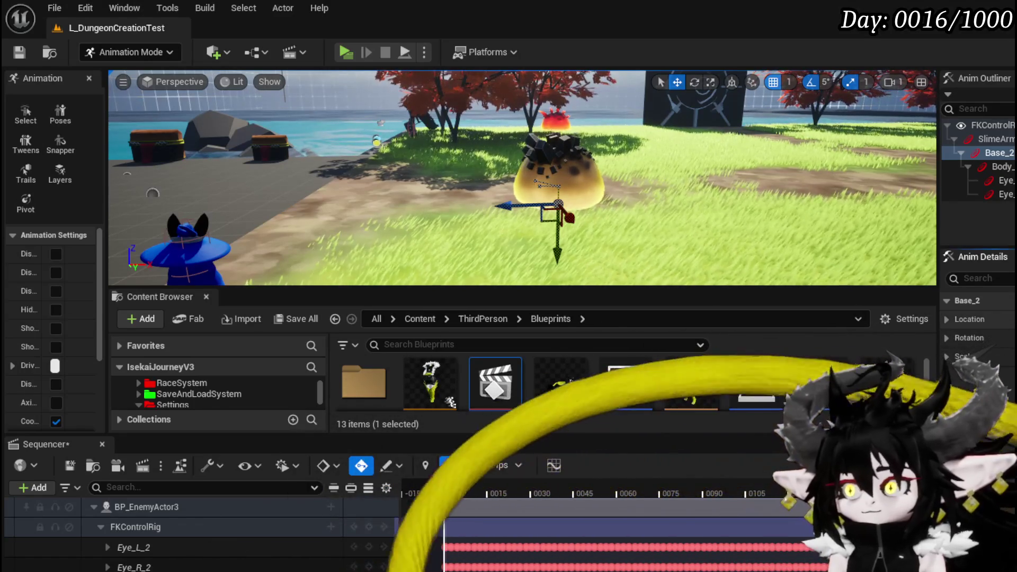
Delete the baked FKControlRig keys after frame 0000
right_click(452, 546)
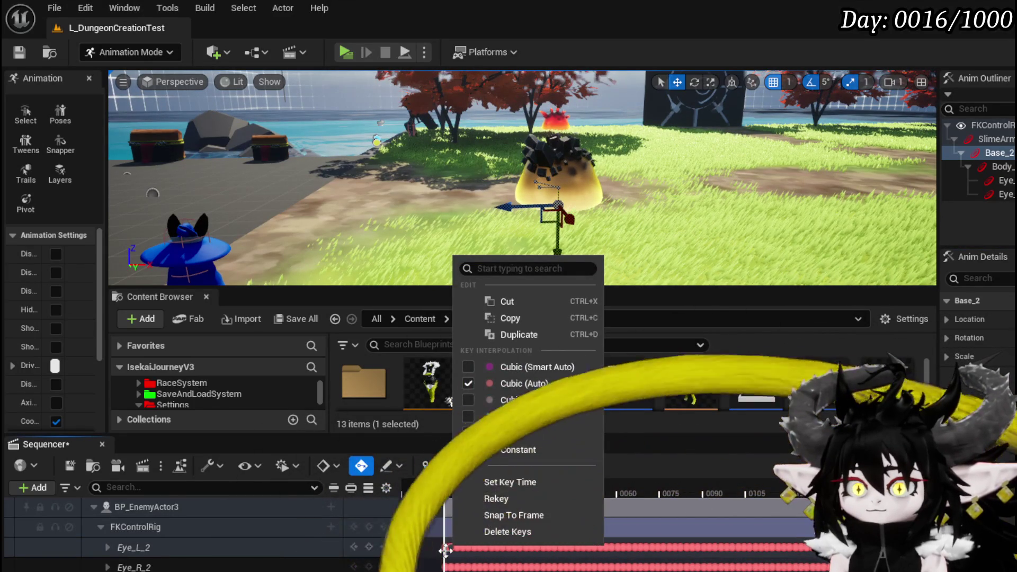
right_click(445, 551)
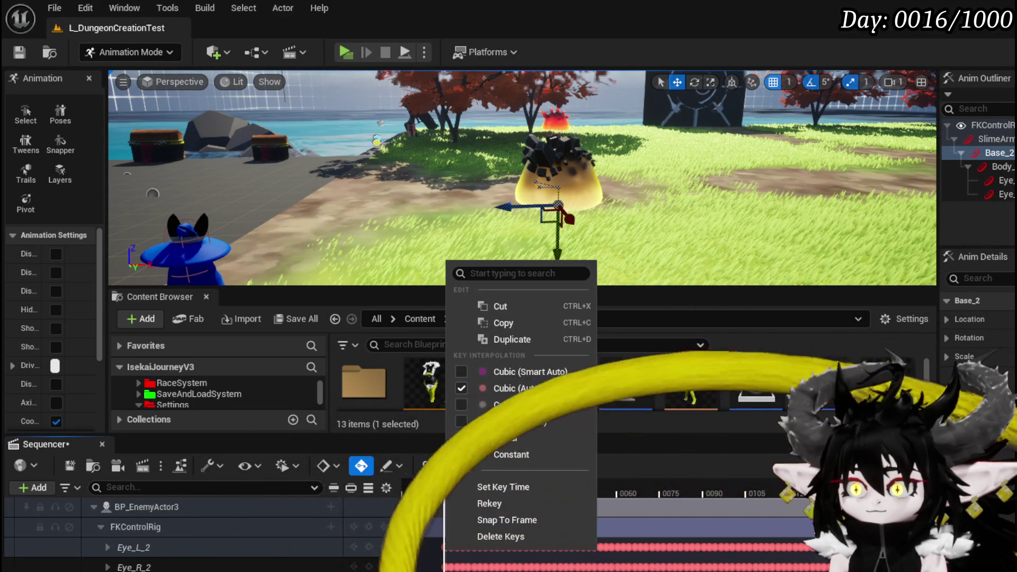
key("Escape")
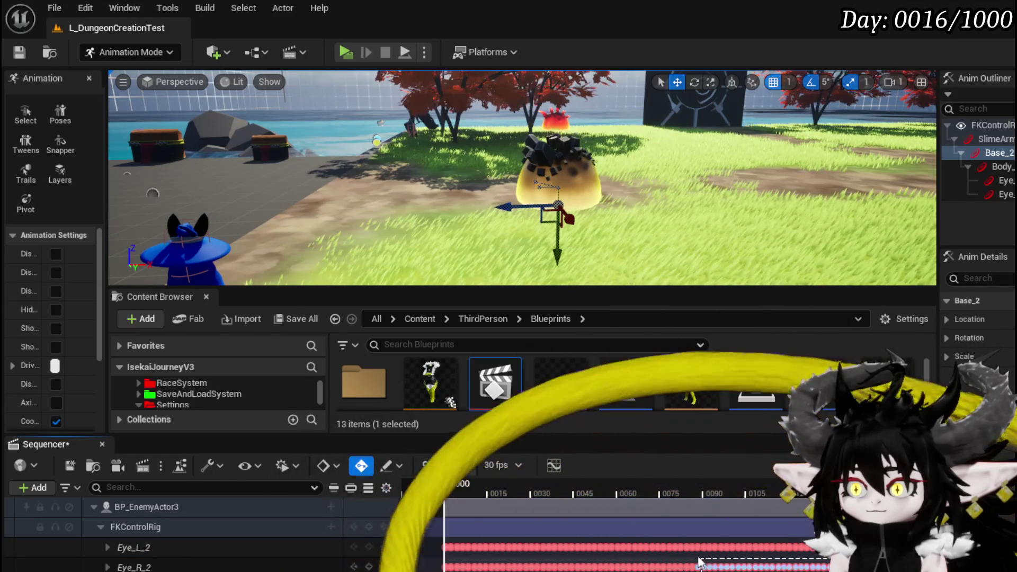
left_click_drag(714, 566, 601, 513)
key("Delete")
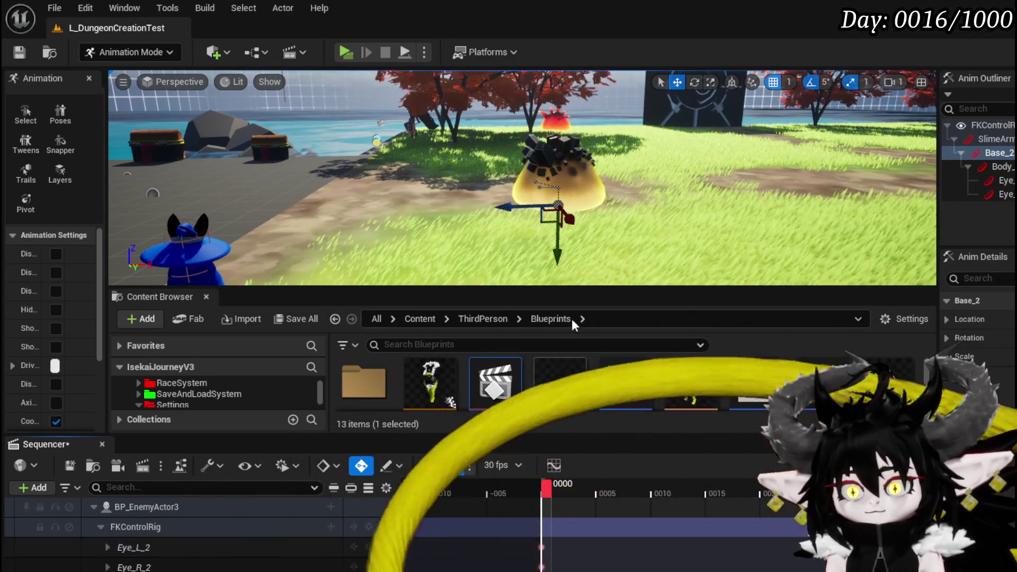
Reselect the slime's Base_2 control and move the view closer
right_click(541, 550)
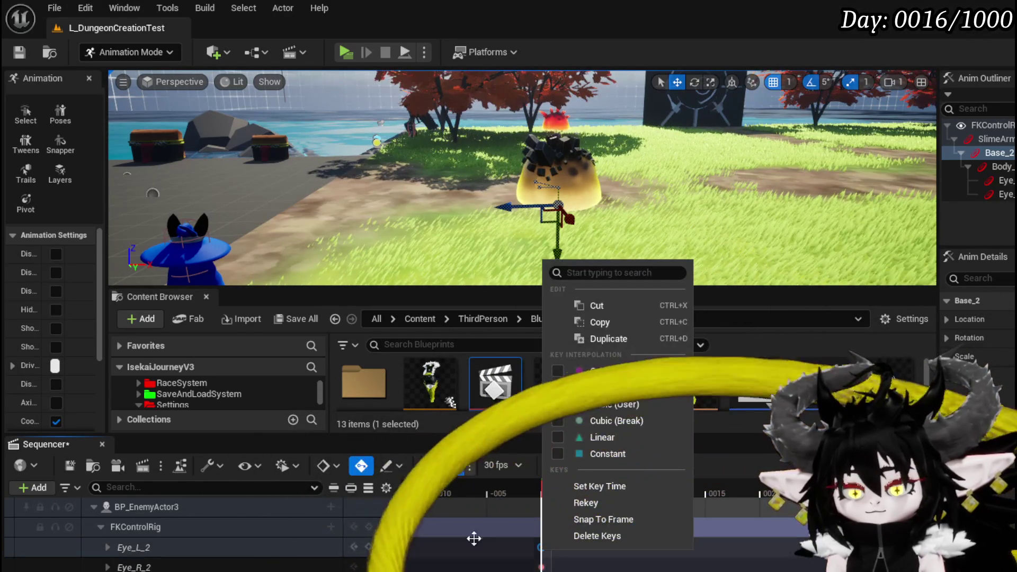
left_click(484, 219)
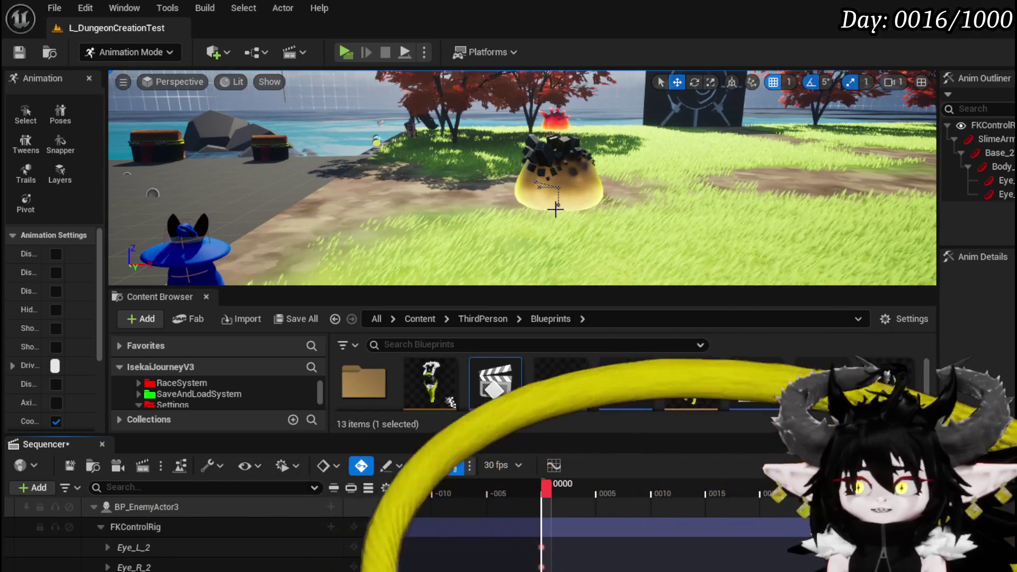
left_click(557, 207)
mouse_move(660, 237)
left_mouse_down()
mouse_move(657, 228)
mouse_move(657, 254)
mouse_move(659, 244)
left_mouse_up()
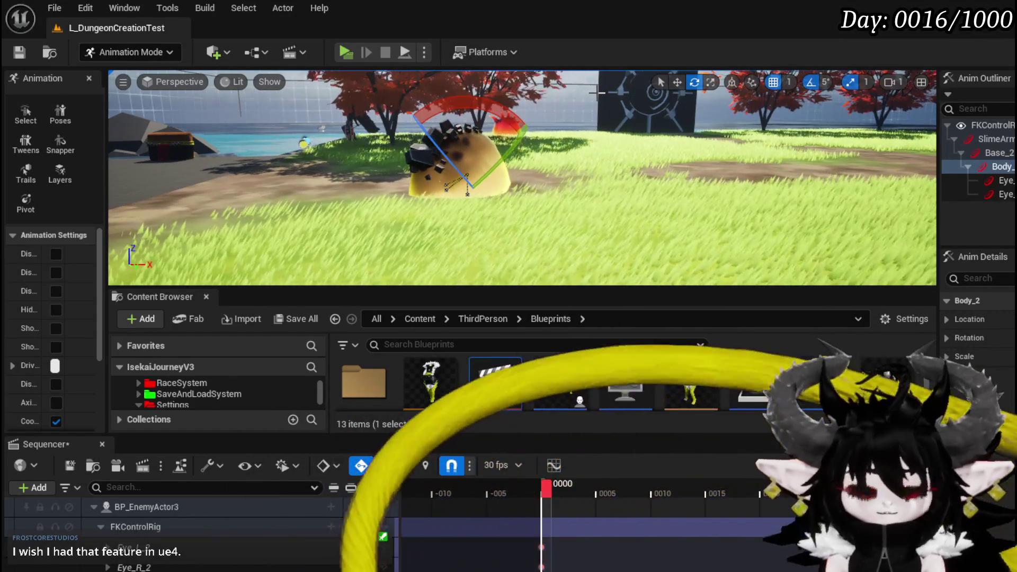
At frame 0002, select Base_2 and tilt the slime's body over
key("ctrl+z")
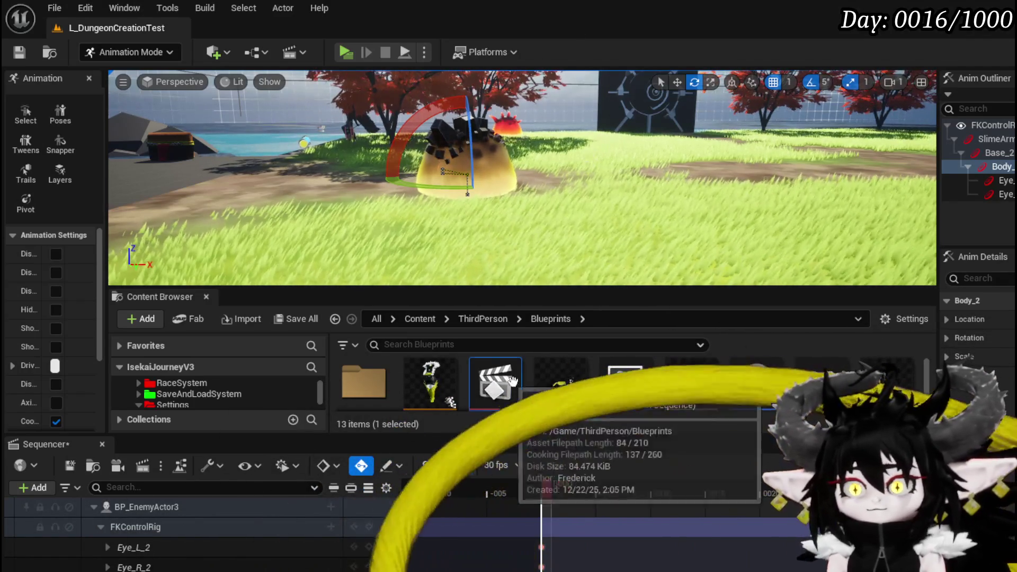
left_click_drag(548, 490, 563, 492)
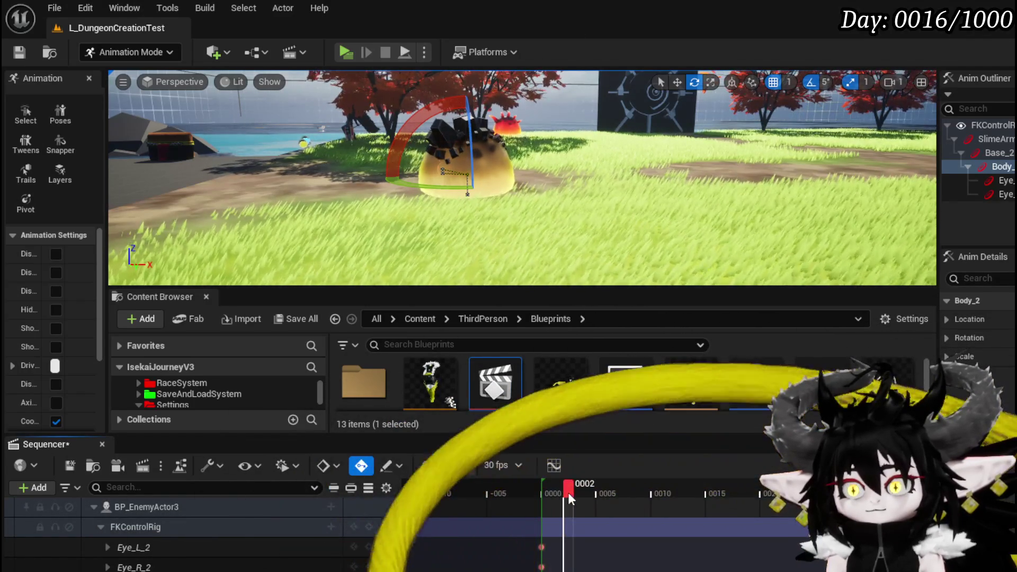
left_click(996, 153)
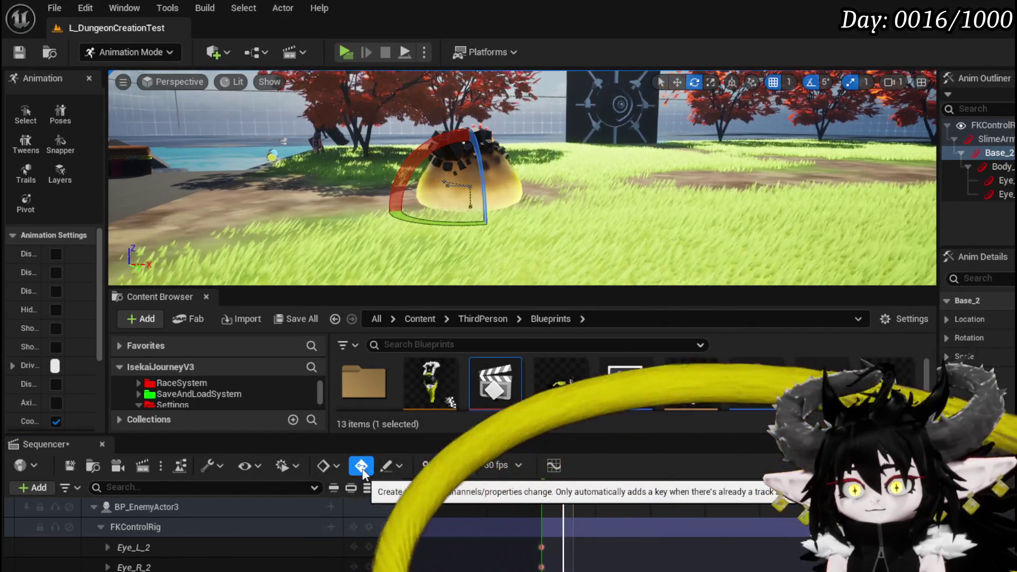
left_click(336, 466)
left_click(353, 502)
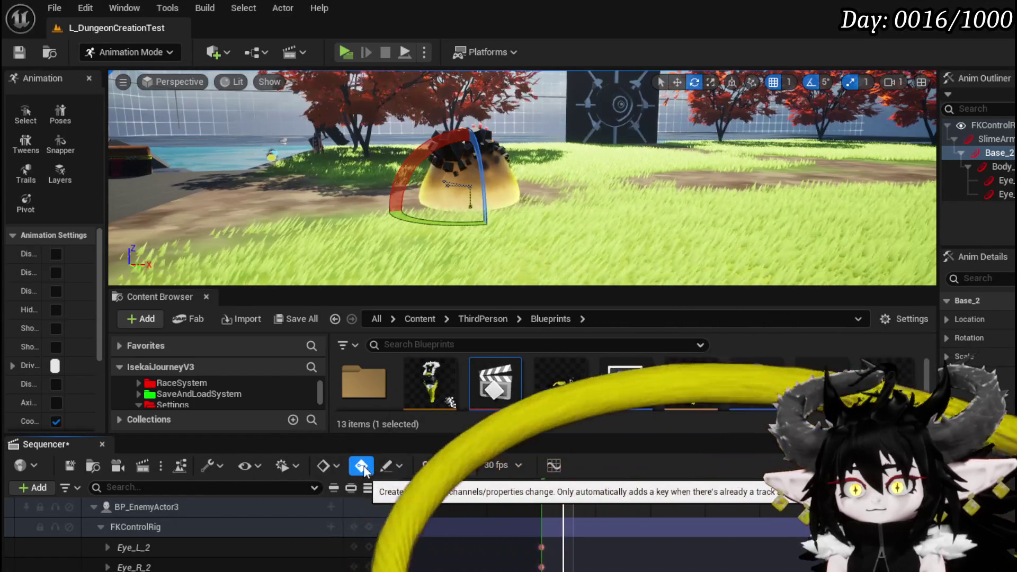
mouse_move(397, 191)
left_mouse_down()
mouse_move(477, 222)
mouse_move(604, 245)
left_mouse_up()
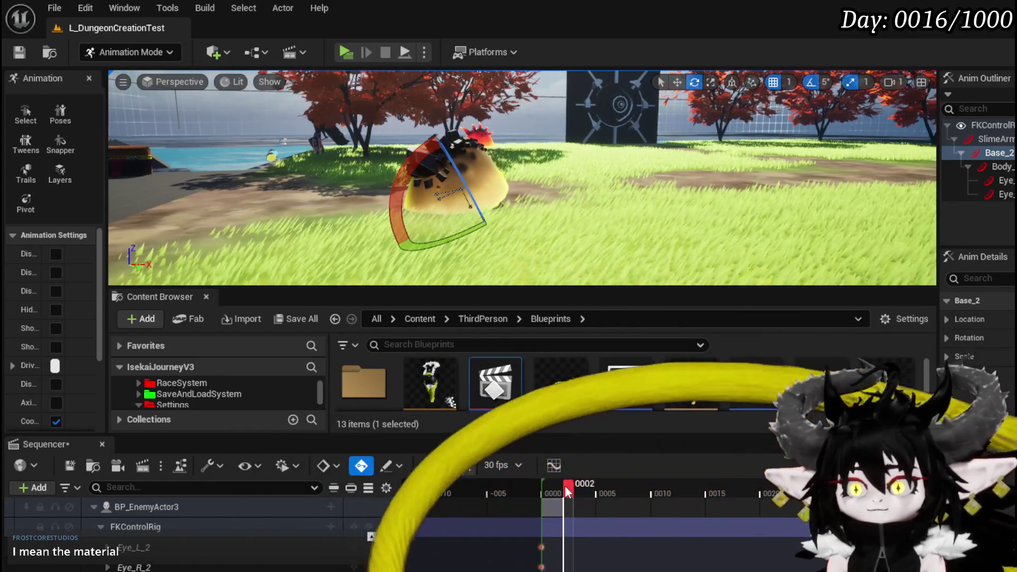
Rotate Base_2 further at frames 0003, 0004 and 0014 to continue the roll
left_click(585, 493)
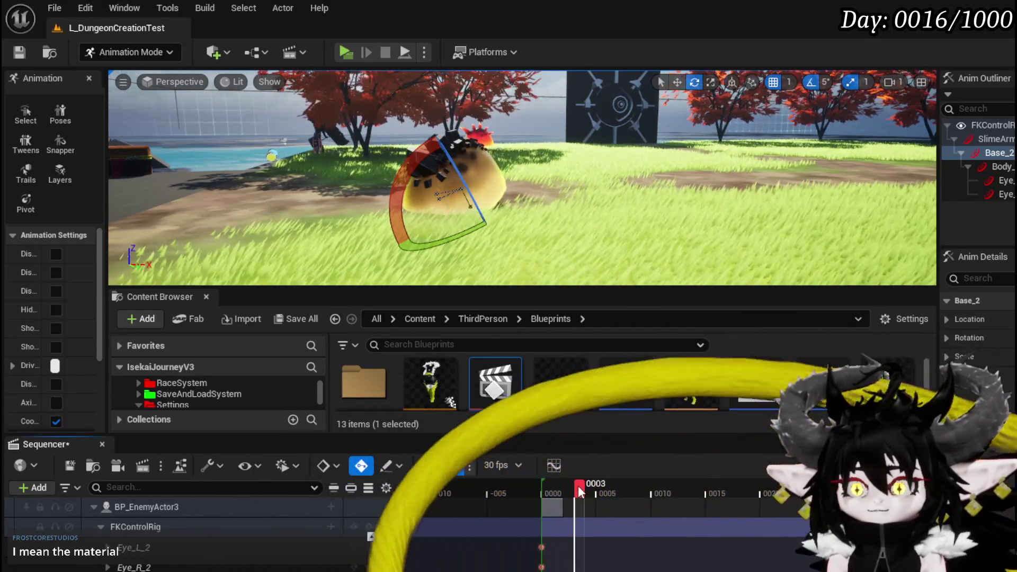
mouse_move(403, 249)
left_mouse_down()
mouse_move(440, 273)
mouse_move(538, 284)
left_mouse_up()
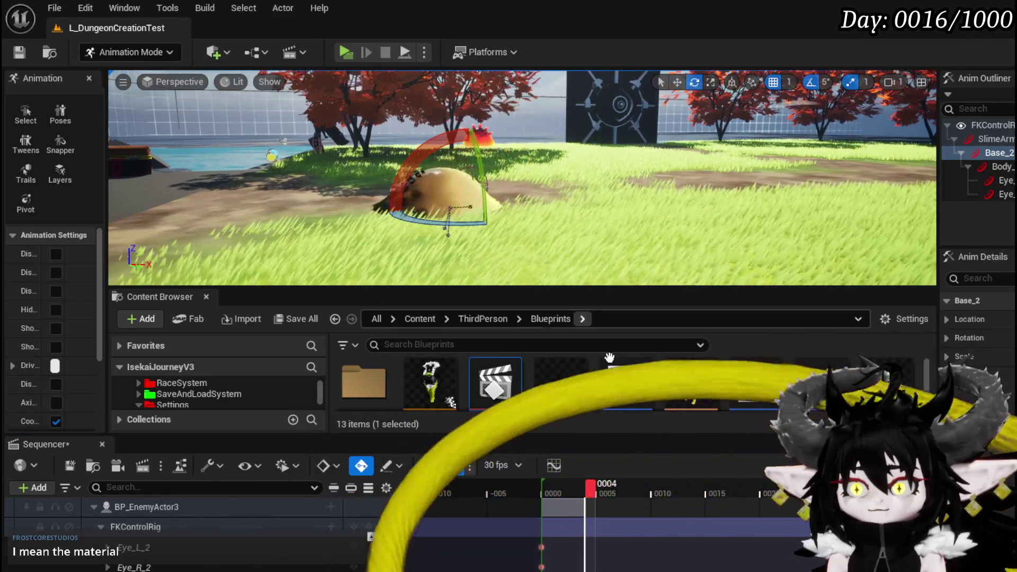
left_click_drag(584, 493, 617, 494)
mouse_move(414, 216)
left_mouse_down()
mouse_move(503, 233)
mouse_move(541, 215)
mouse_move(542, 195)
left_mouse_up()
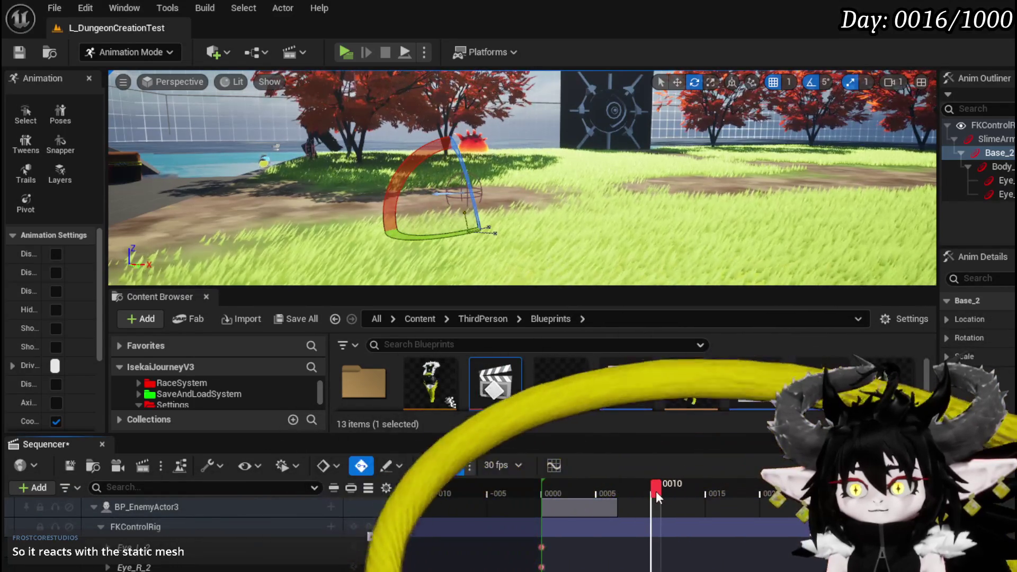
mouse_move(399, 169)
left_mouse_down()
mouse_move(419, 212)
mouse_move(450, 228)
mouse_move(487, 223)
left_mouse_up()
left_click_drag(667, 489, 694, 489)
mouse_move(481, 225)
left_mouse_down()
mouse_move(429, 235)
mouse_move(378, 211)
mouse_move(354, 220)
left_mouse_up()
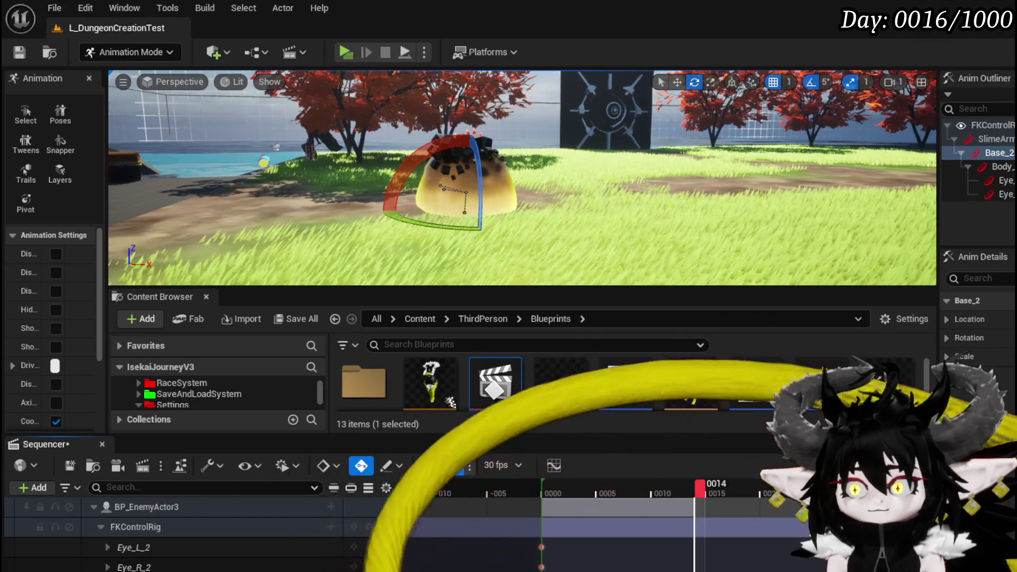
right_click(695, 548)
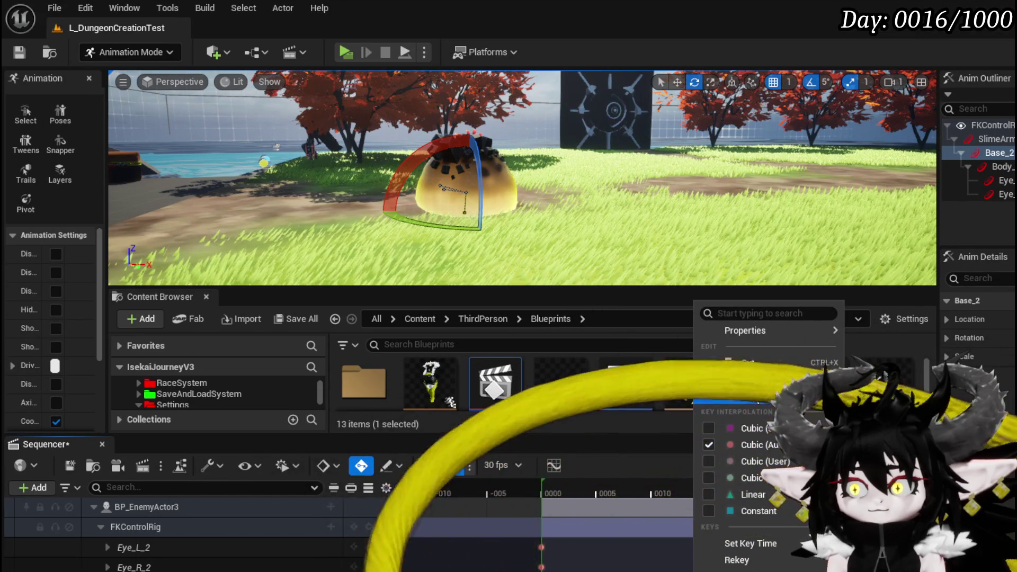
Copy the frame 0014 keys, scrub the roll back to frame 0000, and select the Body control
left_click(750, 382)
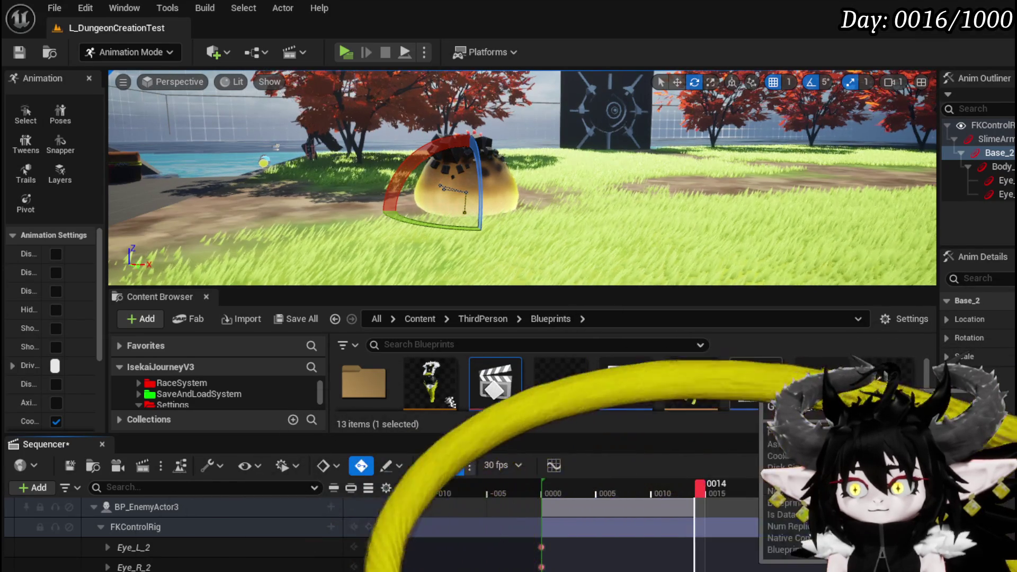
key("Up")
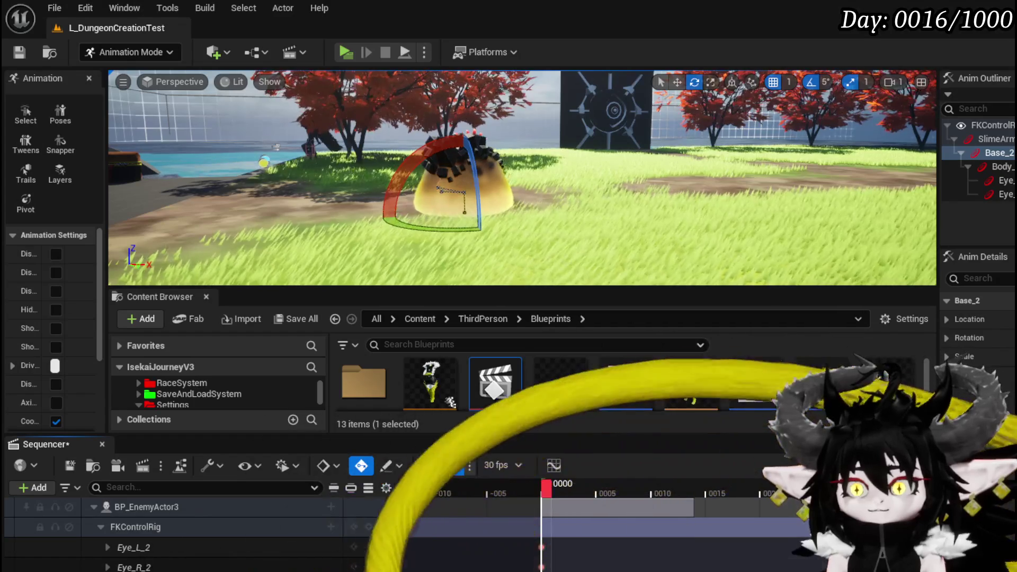
key("Down")
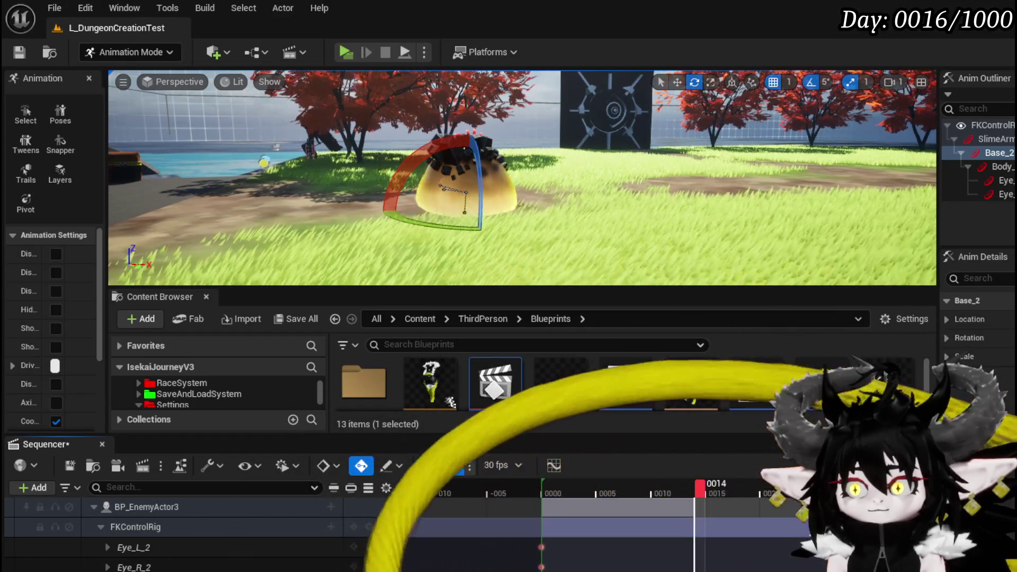
left_click(688, 492)
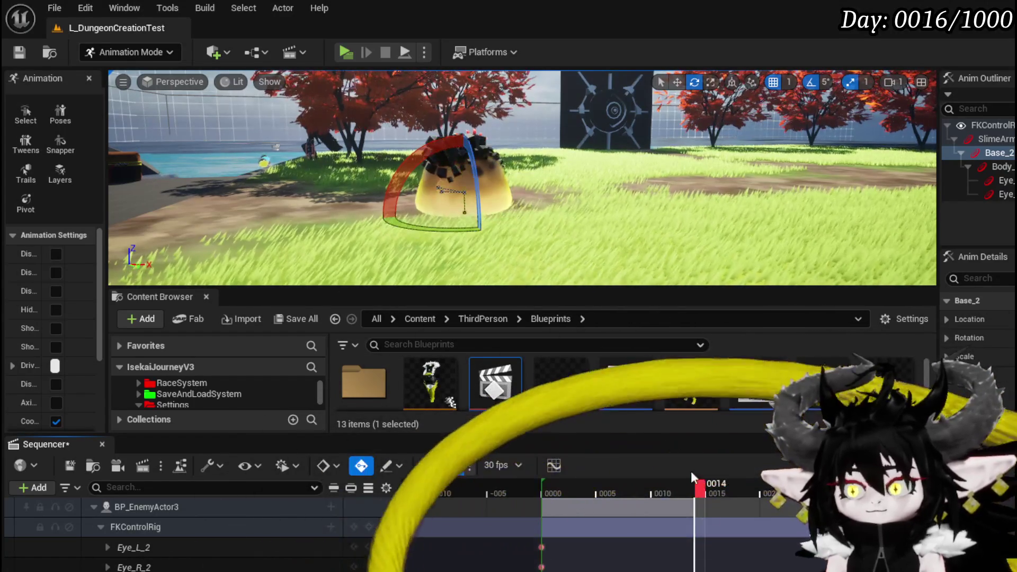
mouse_move(689, 492)
left_mouse_down()
mouse_move(551, 492)
mouse_move(699, 500)
left_mouse_up()
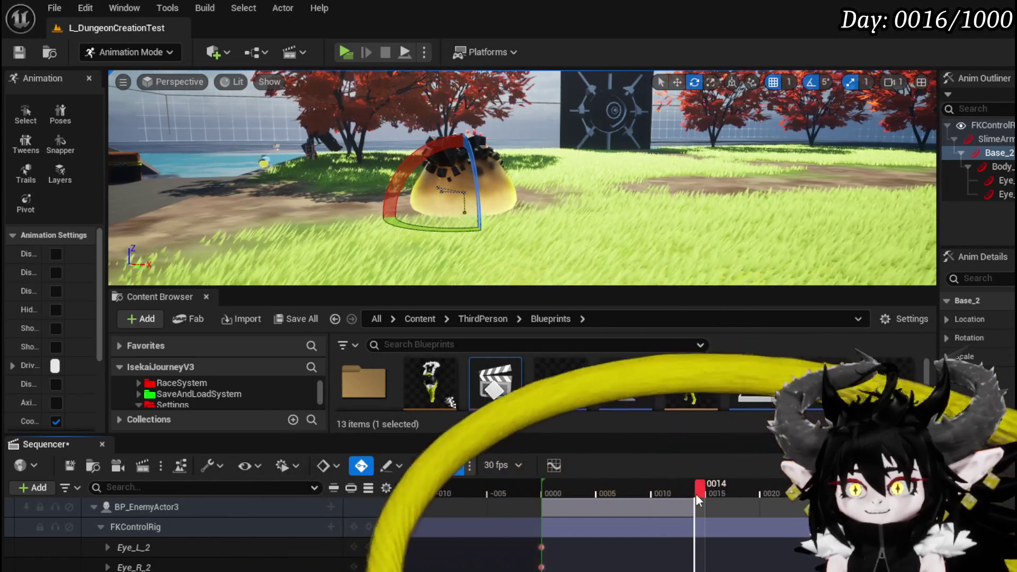
left_click_drag(695, 493, 546, 488)
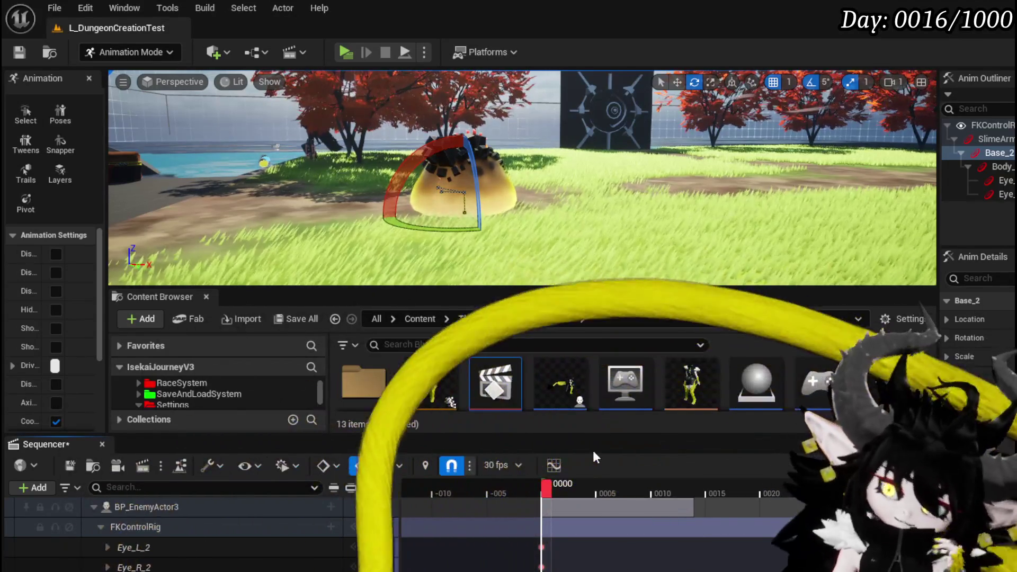
key("Down")
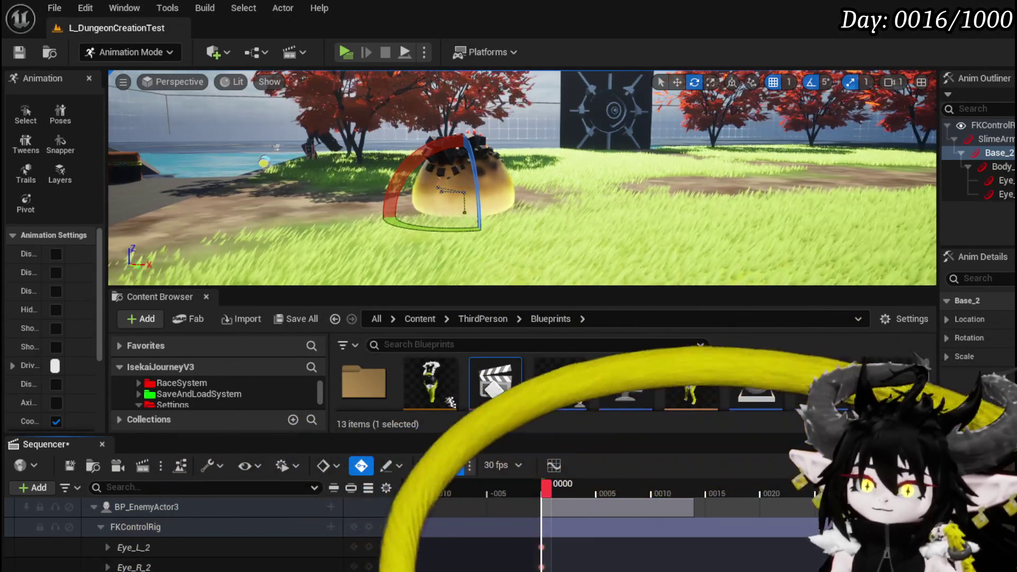
Tilt Body_2 by 45° and scrub frames 0003–0011 to review the roll
mouse_move(395, 159)
left_mouse_down()
mouse_move(390, 260)
mouse_move(466, 268)
mouse_move(509, 249)
mouse_move(474, 255)
mouse_move(503, 119)
left_mouse_up()
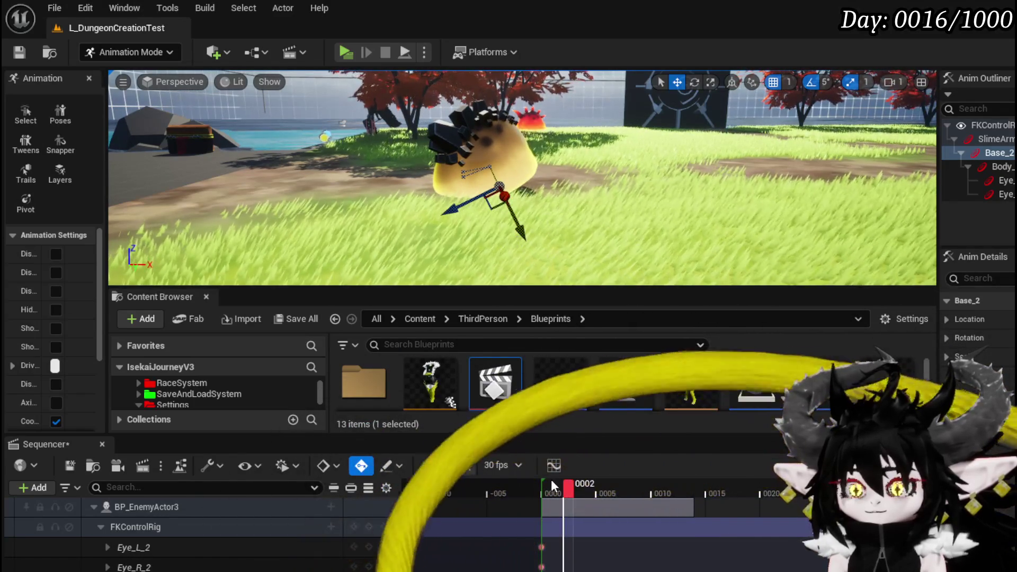
left_click_drag(571, 490, 582, 490)
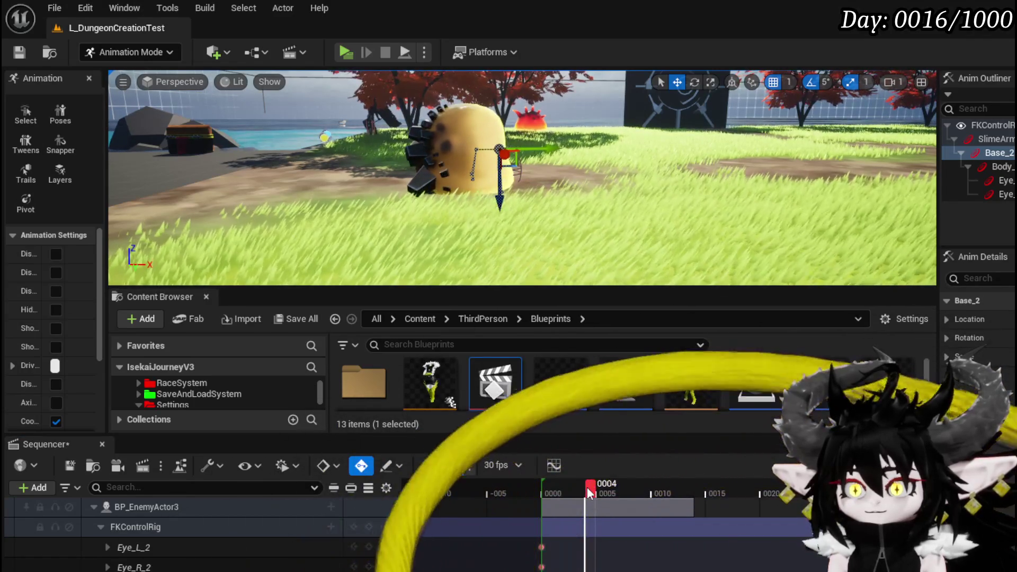
left_click_drag(593, 488, 622, 489)
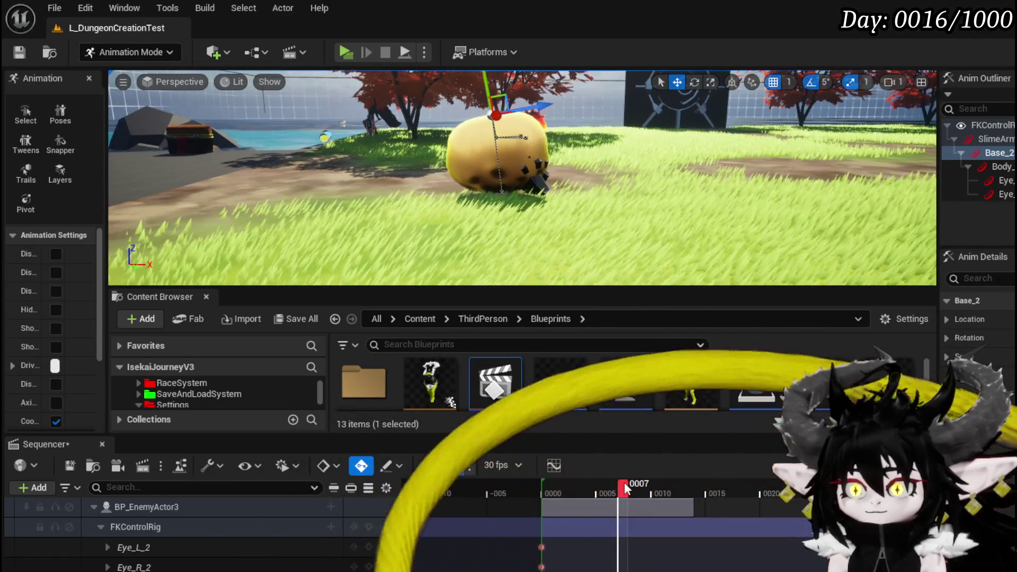
mouse_move(636, 491)
left_mouse_down()
mouse_move(702, 491)
mouse_move(594, 490)
left_mouse_up()
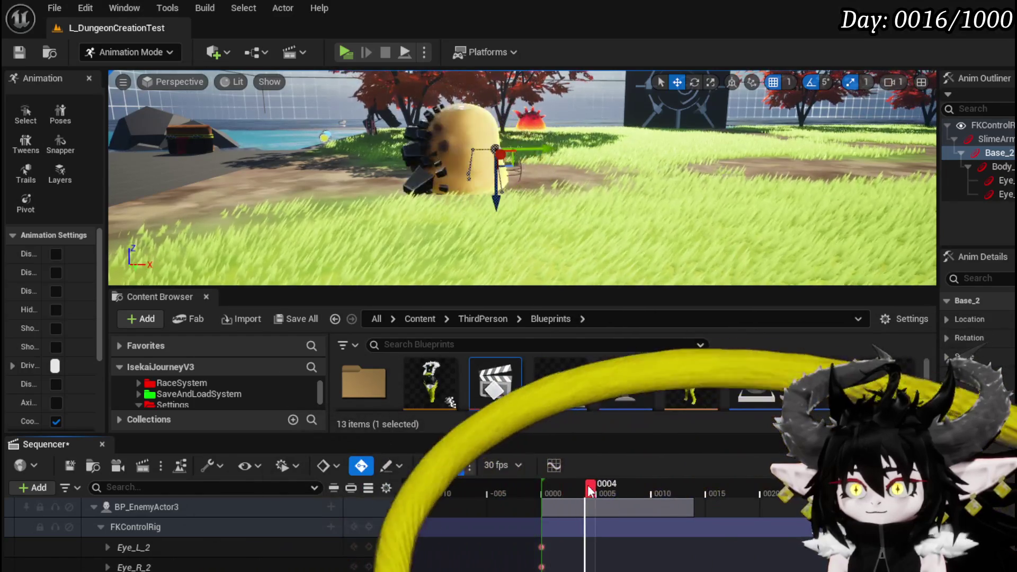
left_click_drag(612, 491, 646, 490)
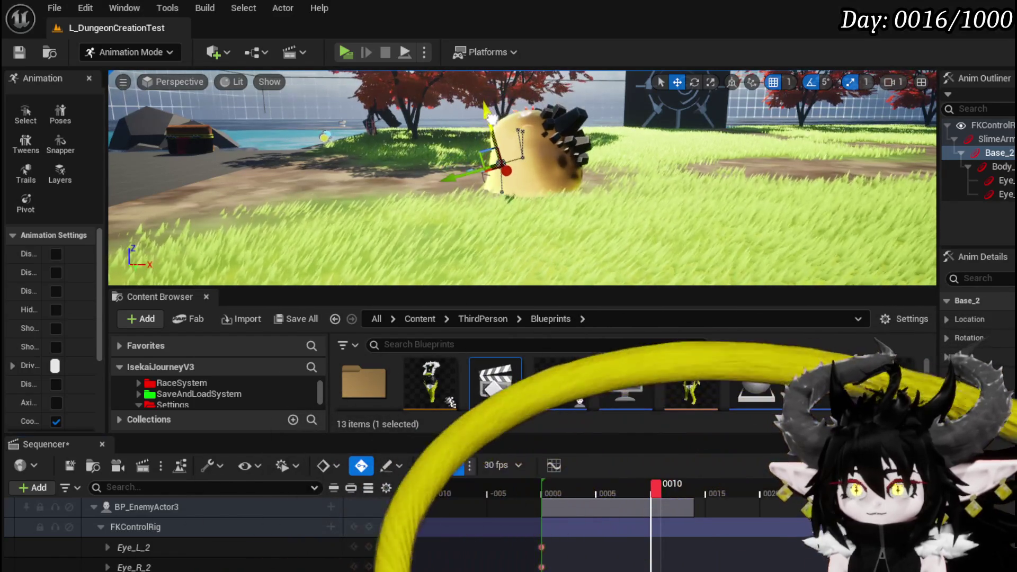
left_click_drag(657, 485, 676, 488)
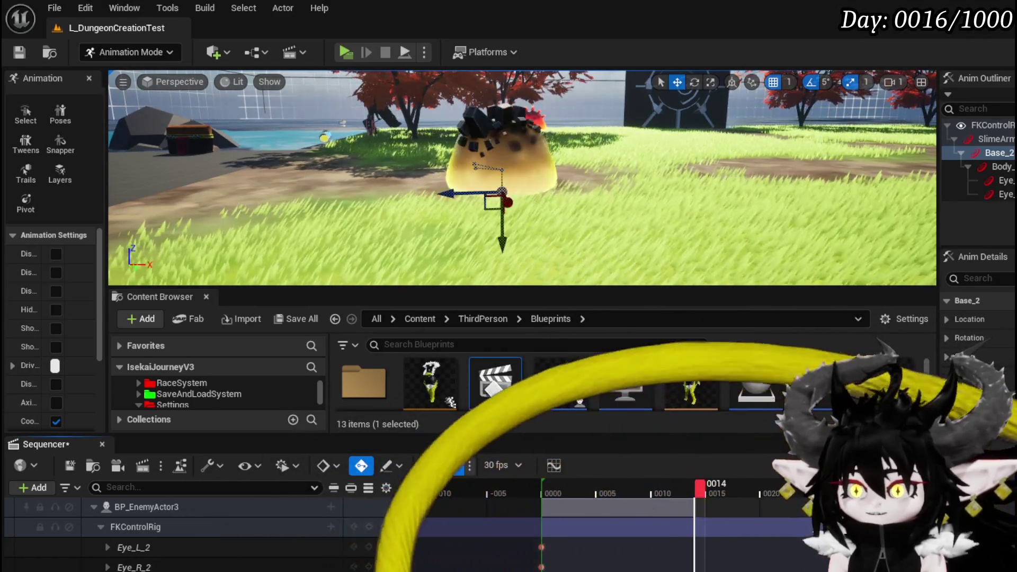
left_click(615, 487)
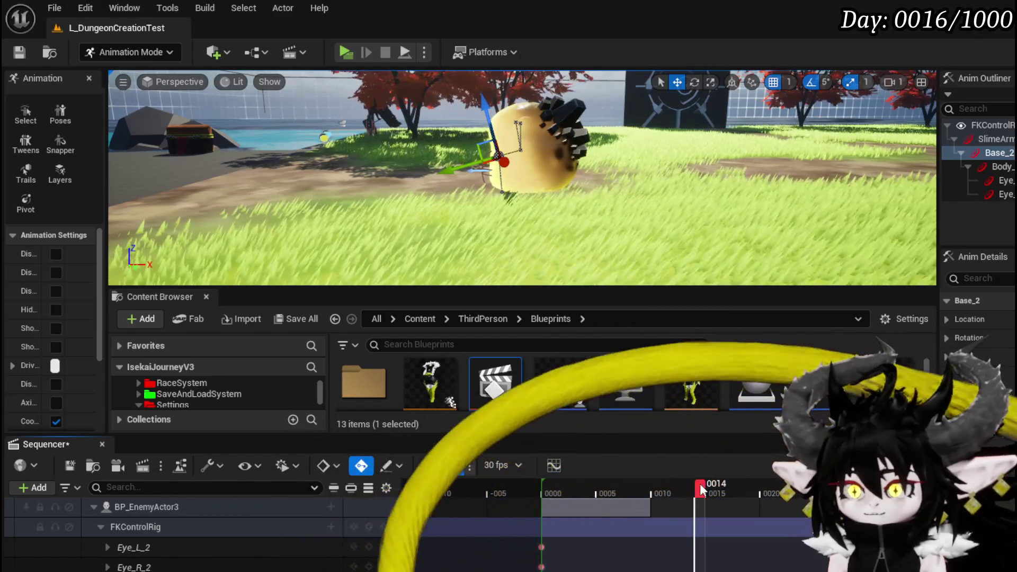
mouse_move(612, 486)
left_mouse_down()
mouse_move(589, 498)
mouse_move(686, 503)
left_mouse_up()
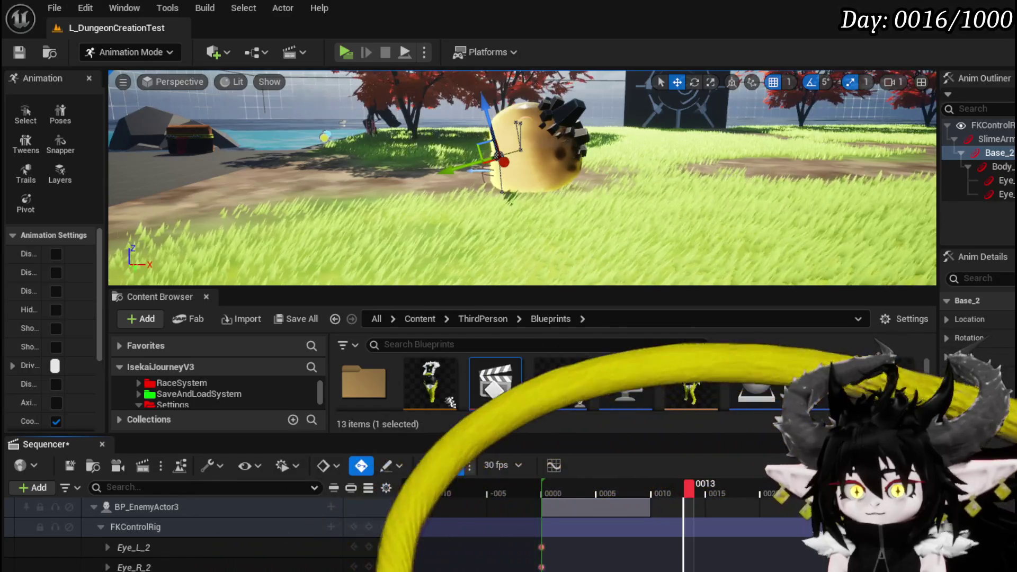
scroll(548, 188, "up", 3)
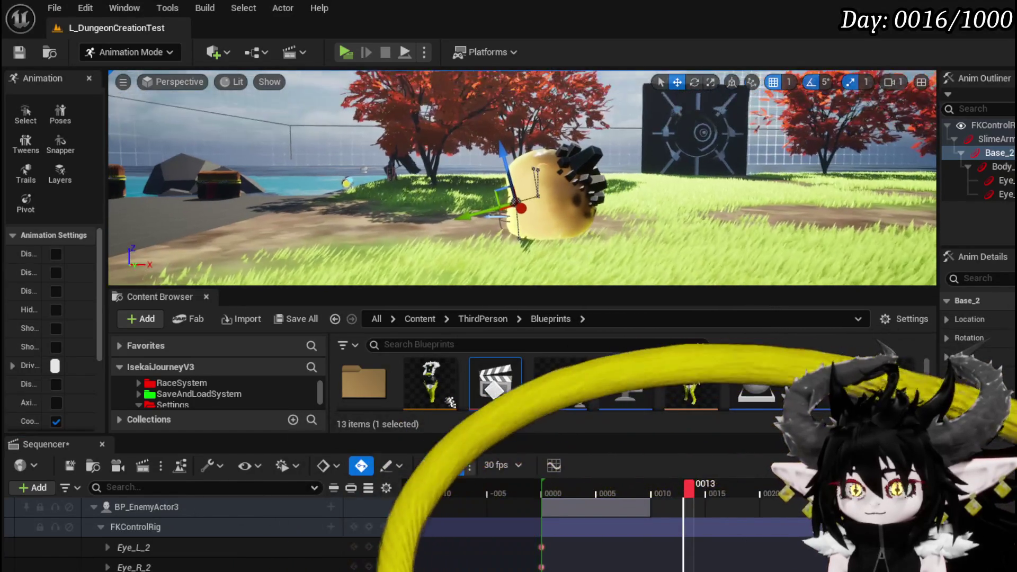
Drag the slime's control down along Z at frame 0013 so it squashes into a mound
left_click_drag(576, 218, 576, 220)
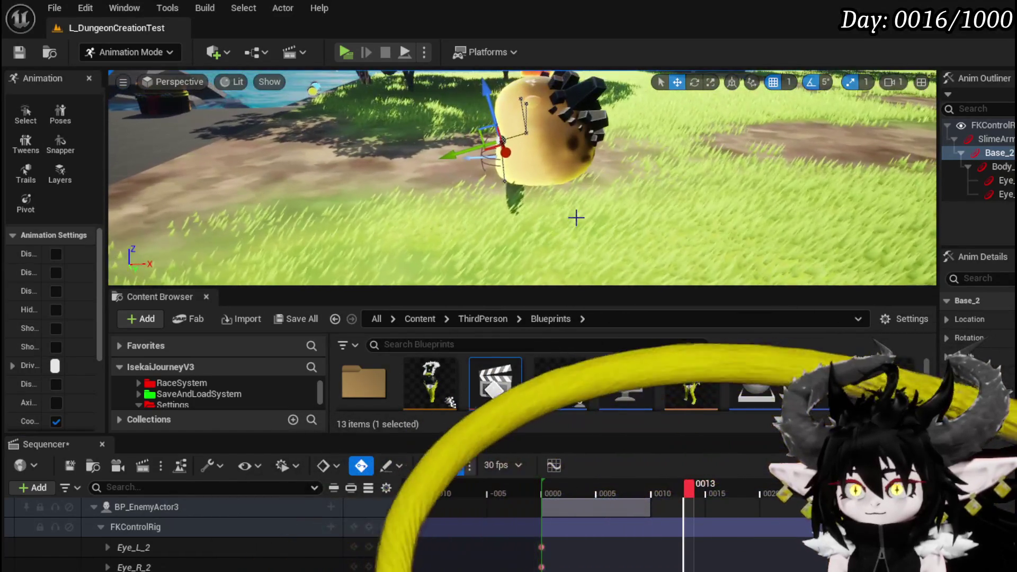
left_click_drag(464, 228, 465, 223)
mouse_move(683, 207)
left_mouse_down()
mouse_move(731, 208)
mouse_move(663, 212)
mouse_move(498, 127)
mouse_move(411, 159)
mouse_move(409, 191)
left_mouse_up()
key("f")
key("e")
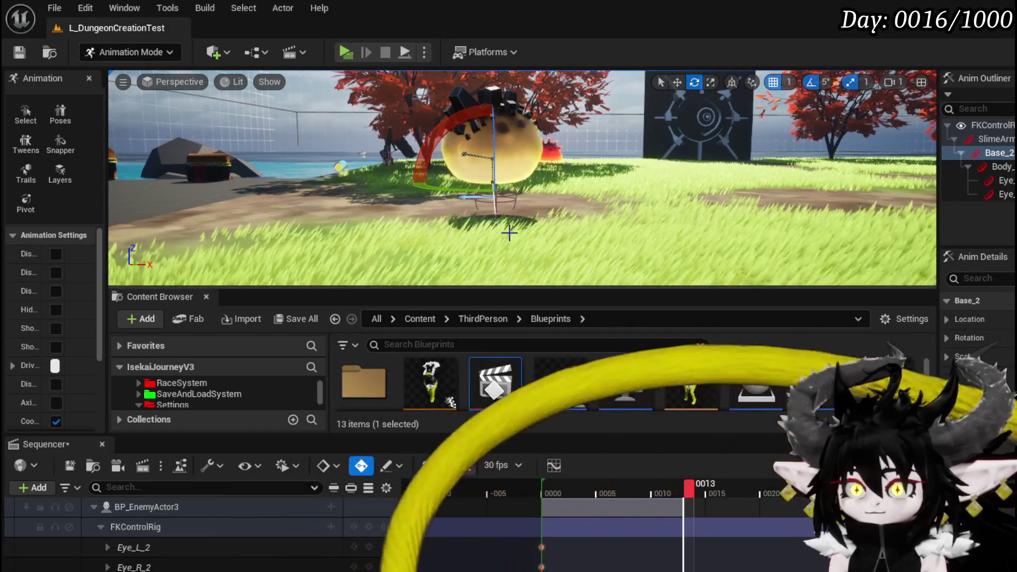
key("w")
left_click_drag(504, 222, 498, 248)
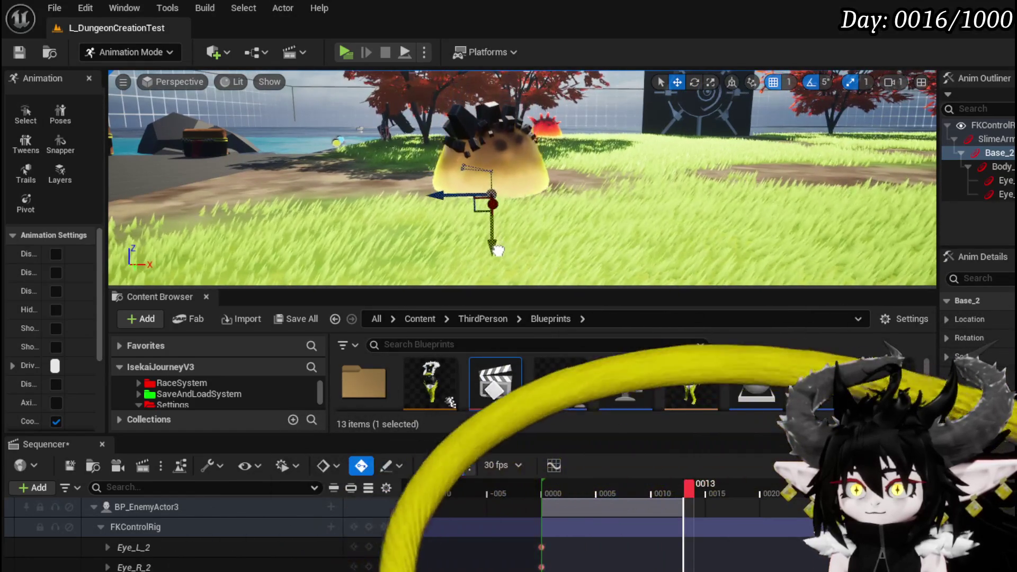
Scrub through frames 0011–0014 and past them to check the pose, then play the animation
mouse_move(689, 488)
left_mouse_down()
mouse_move(581, 486)
mouse_move(717, 488)
mouse_move(573, 485)
left_mouse_up()
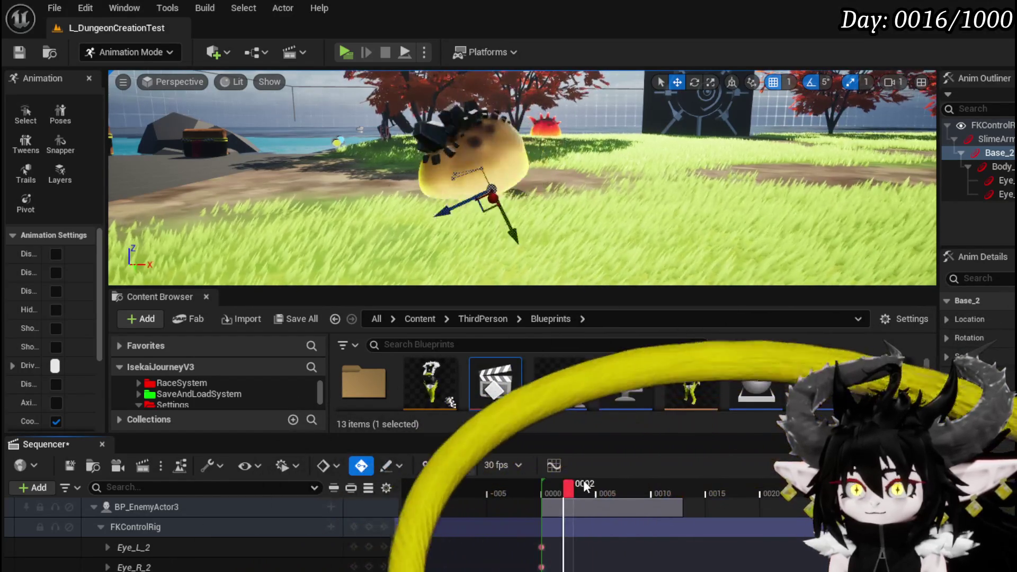
left_click_drag(680, 489, 690, 489)
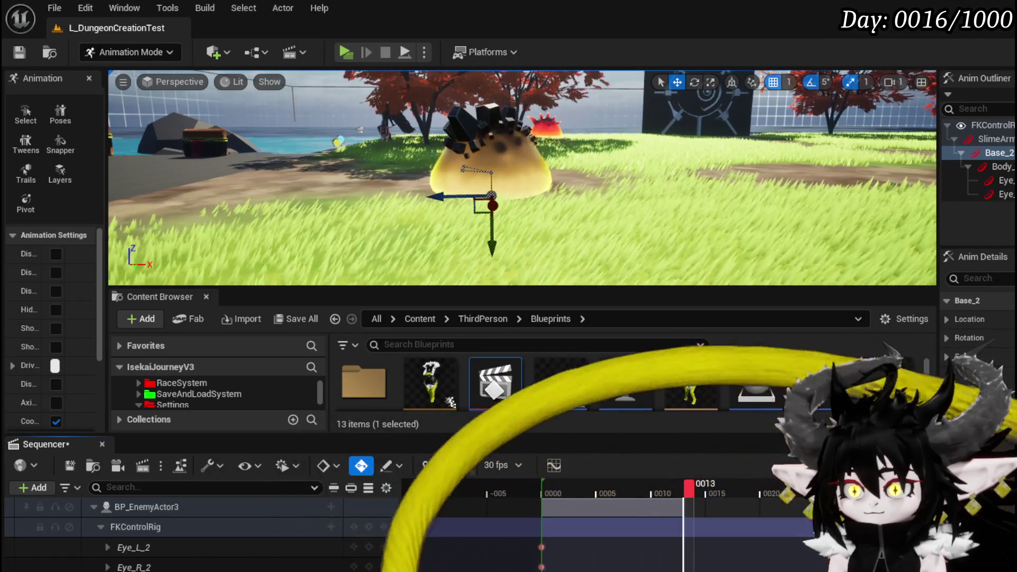
left_click_drag(686, 495, 698, 496)
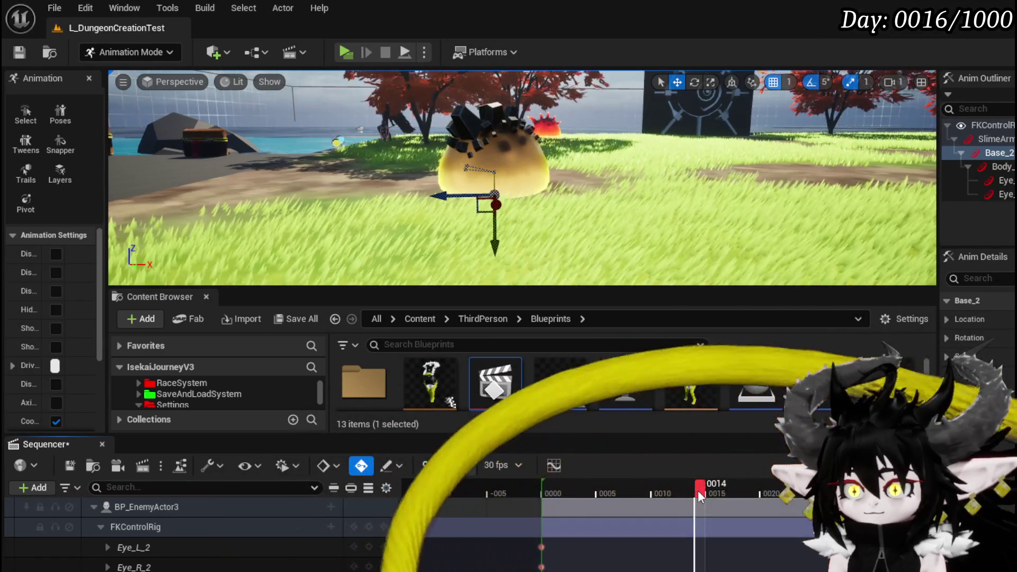
left_click_drag(699, 492, 804, 496)
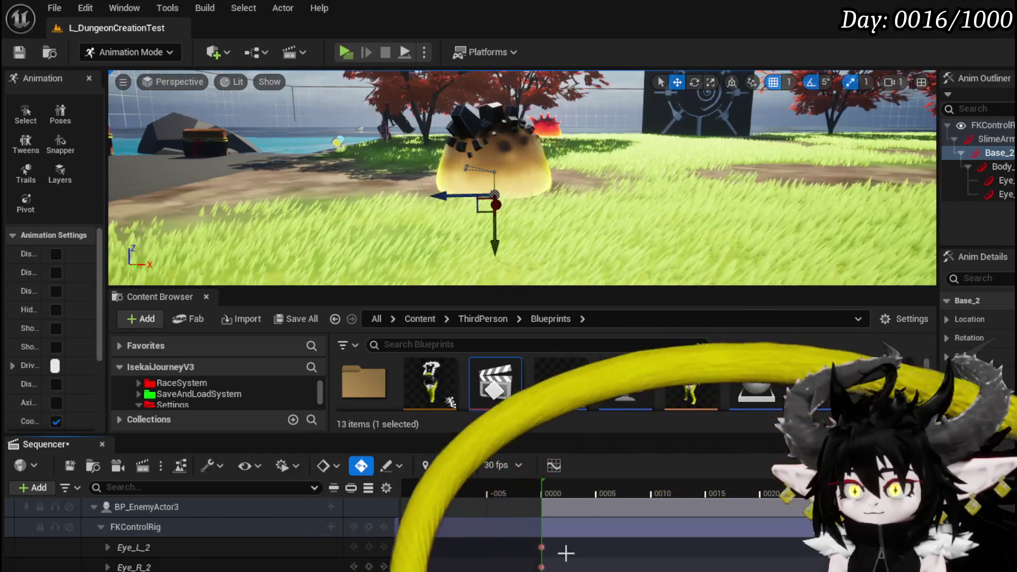
key("space")
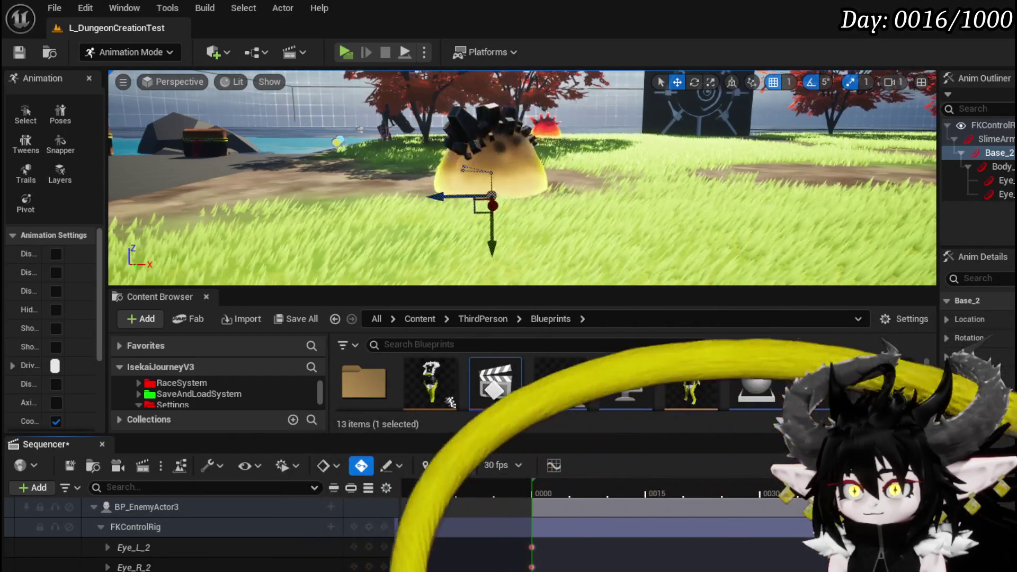
key("space")
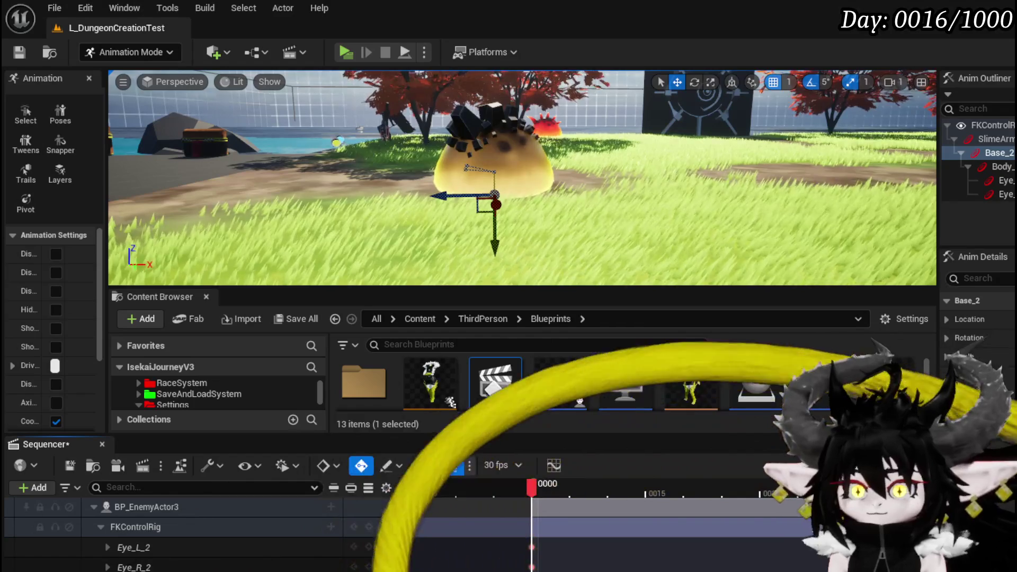
key("space")
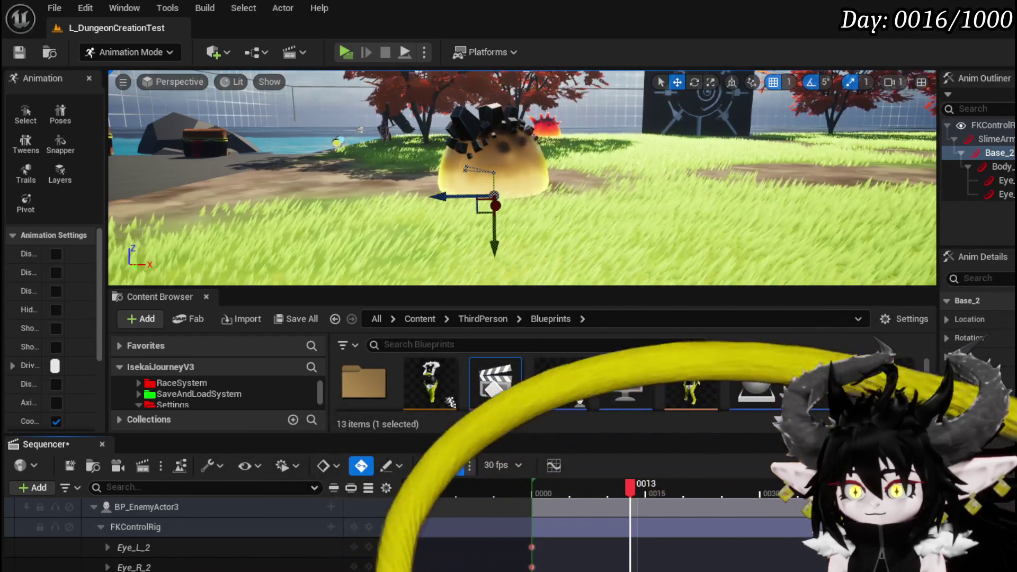
key("Right")
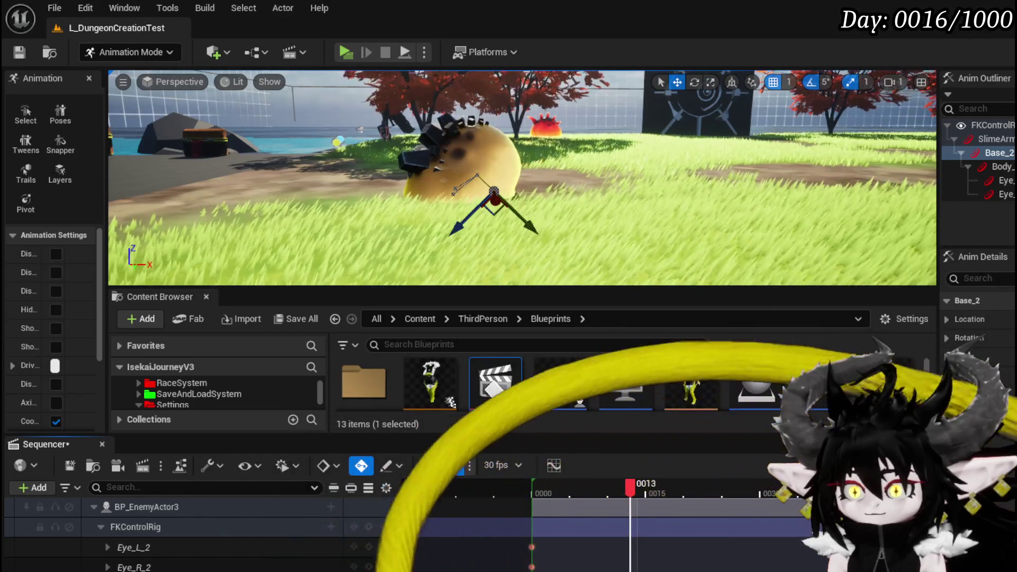
left_click(581, 493)
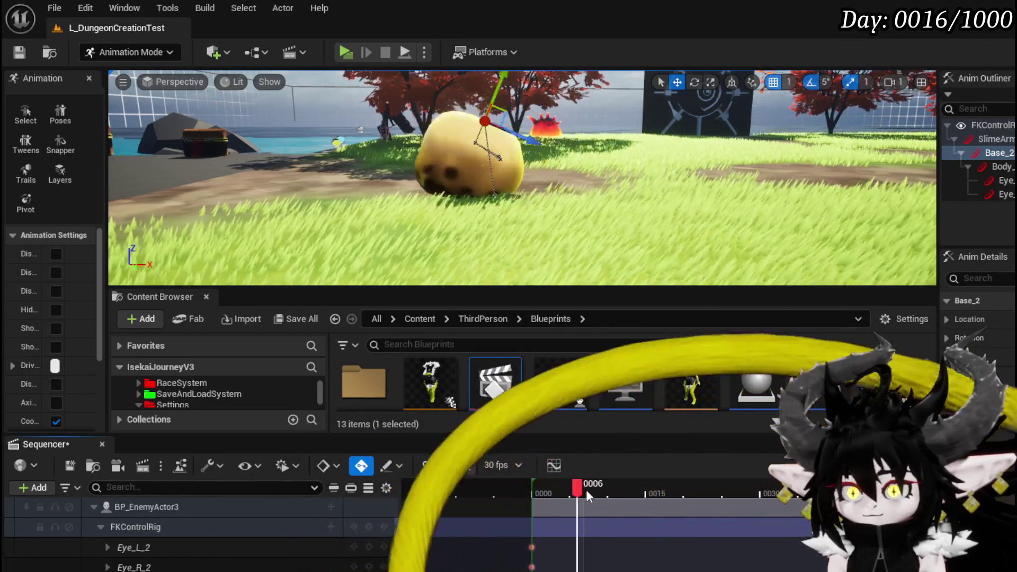
mouse_move(642, 494)
left_mouse_down()
mouse_move(601, 494)
mouse_move(628, 497)
left_mouse_up()
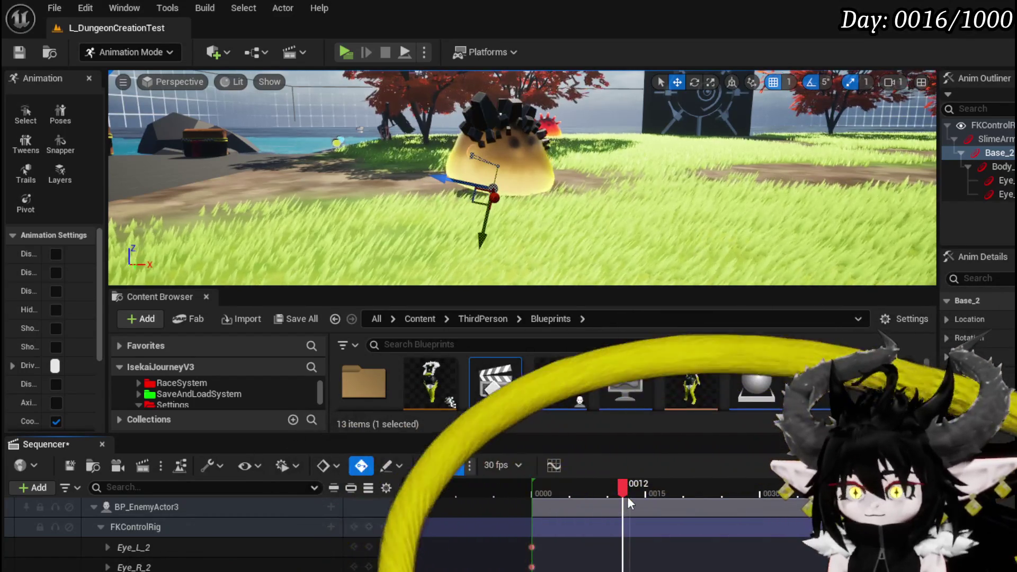
mouse_move(627, 497)
left_mouse_down()
mouse_move(745, 494)
mouse_move(556, 493)
left_mouse_up()
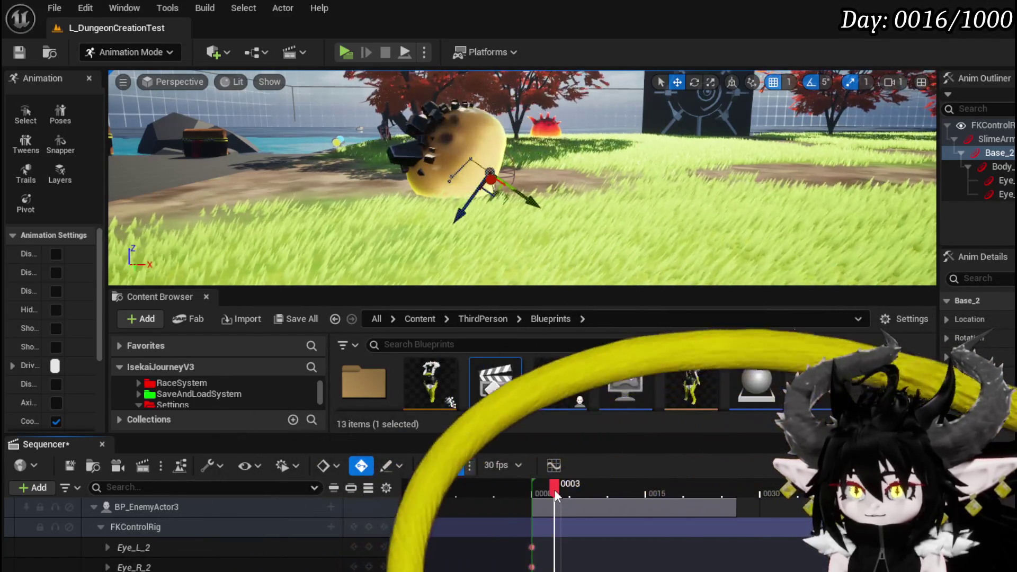
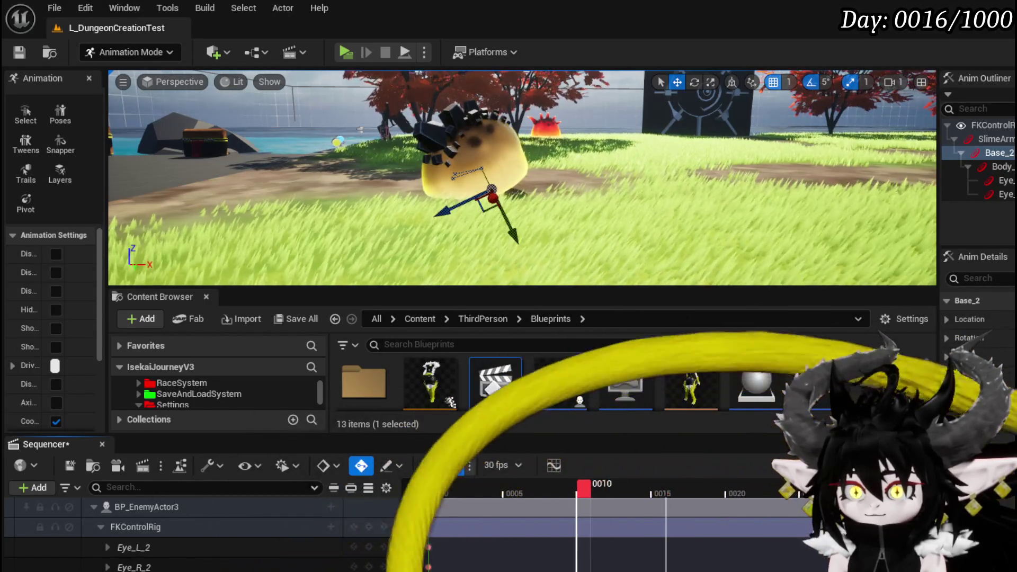
Step through the hop poses between frames 12 and 21, then replay from the start
key("Right")
key("Right")
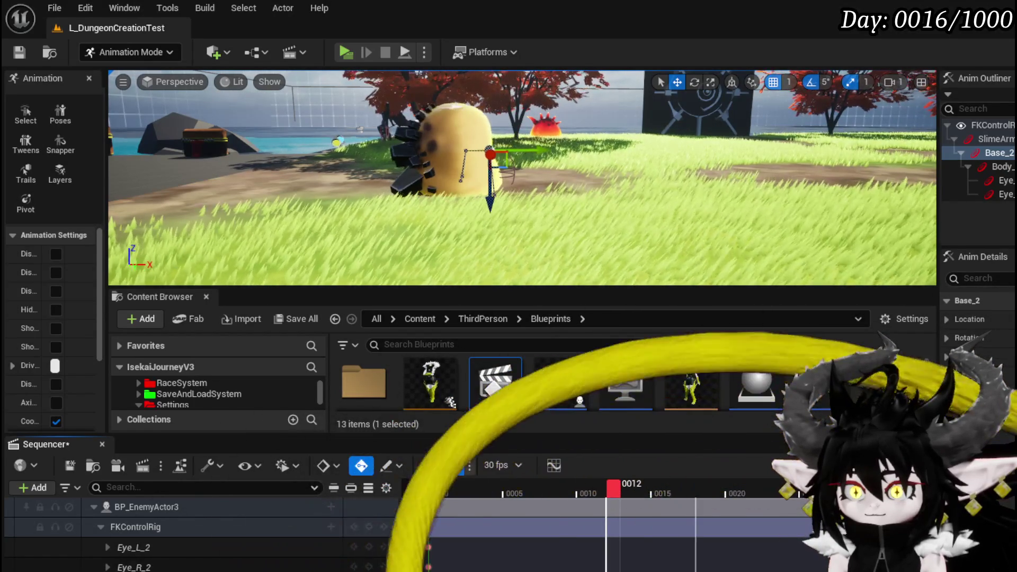
key("Right")
key("Right")
key("Right")
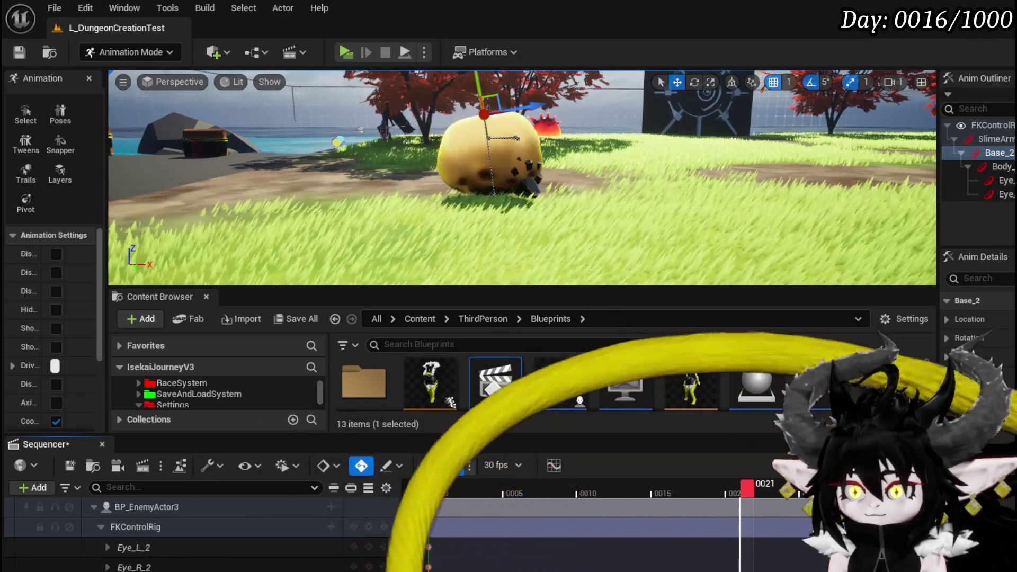
key("Left")
key("Left")
key("Left")
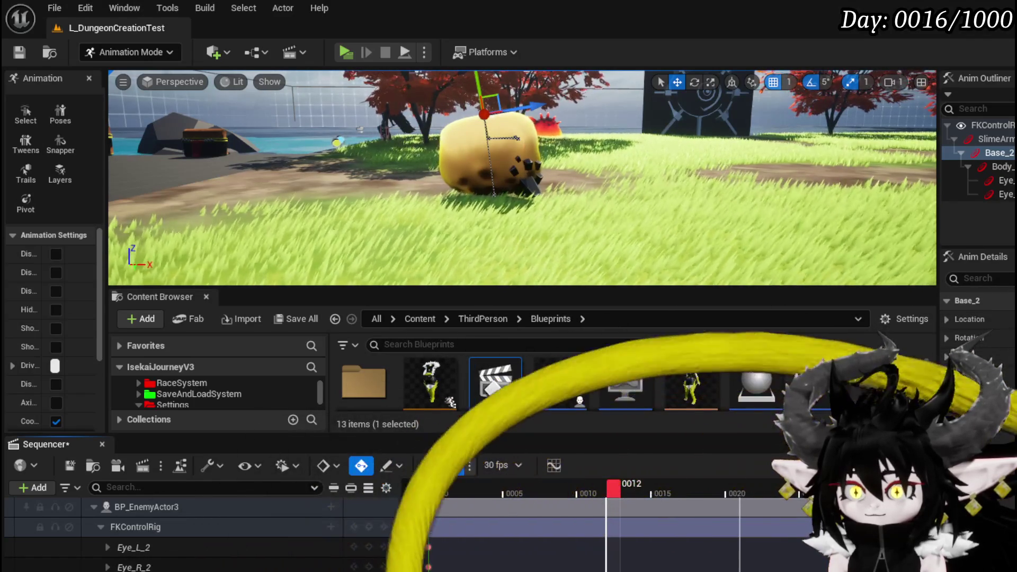
key("Right")
key("Right")
key("Right")
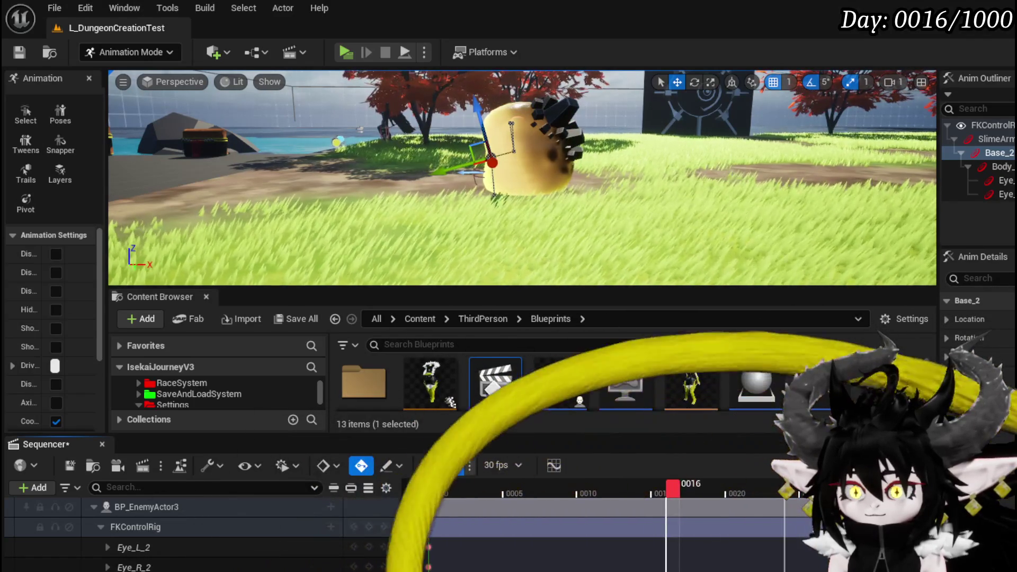
key("Left")
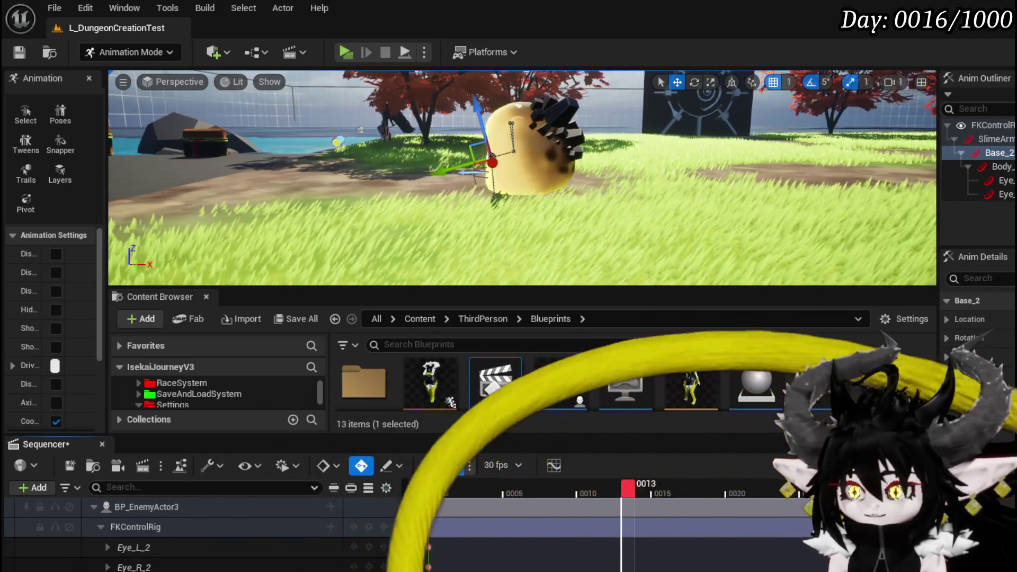
key("Right")
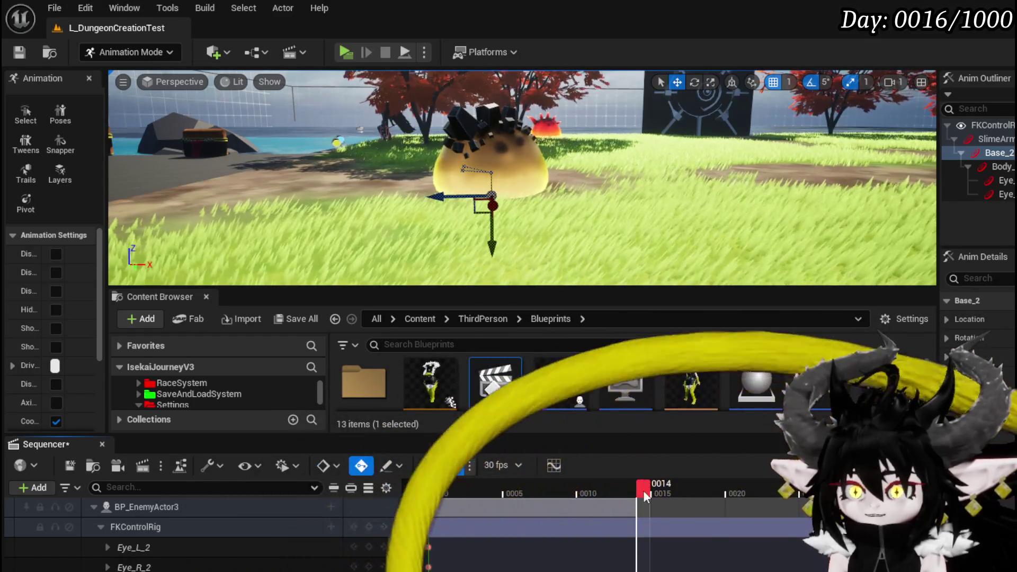
mouse_move(526, 494)
left_mouse_down()
mouse_move(437, 496)
mouse_move(679, 511)
mouse_move(494, 510)
left_mouse_up()
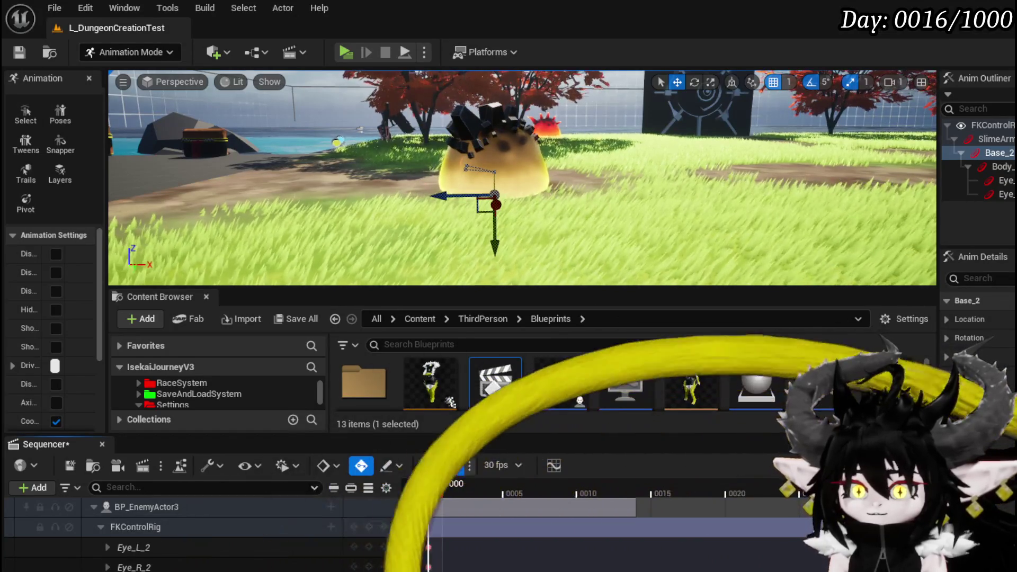
key("space")
key("space")
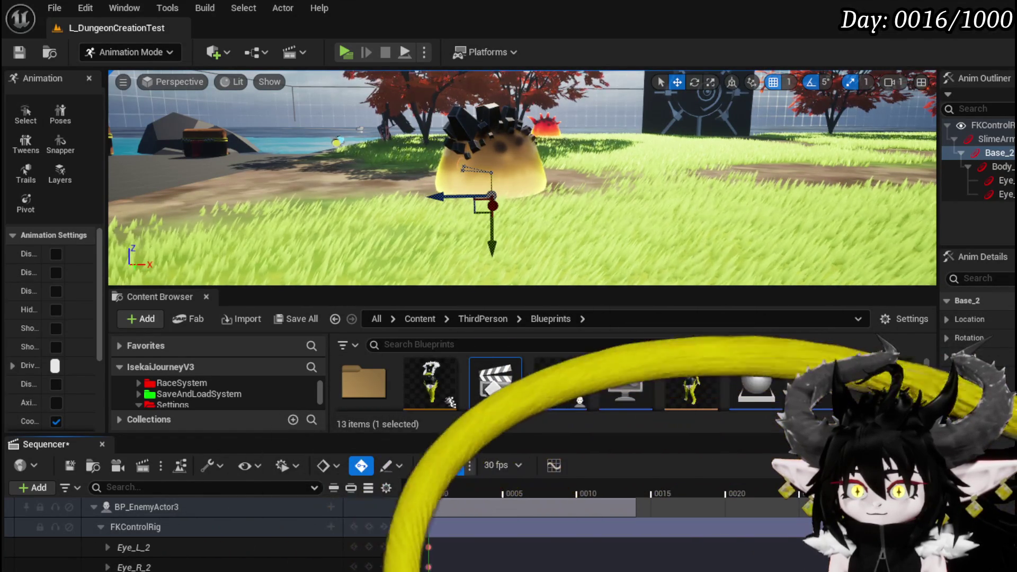
mouse_move(686, 492)
left_mouse_down()
mouse_move(647, 506)
mouse_move(701, 506)
mouse_move(670, 489)
mouse_move(784, 490)
mouse_move(774, 490)
left_mouse_up()
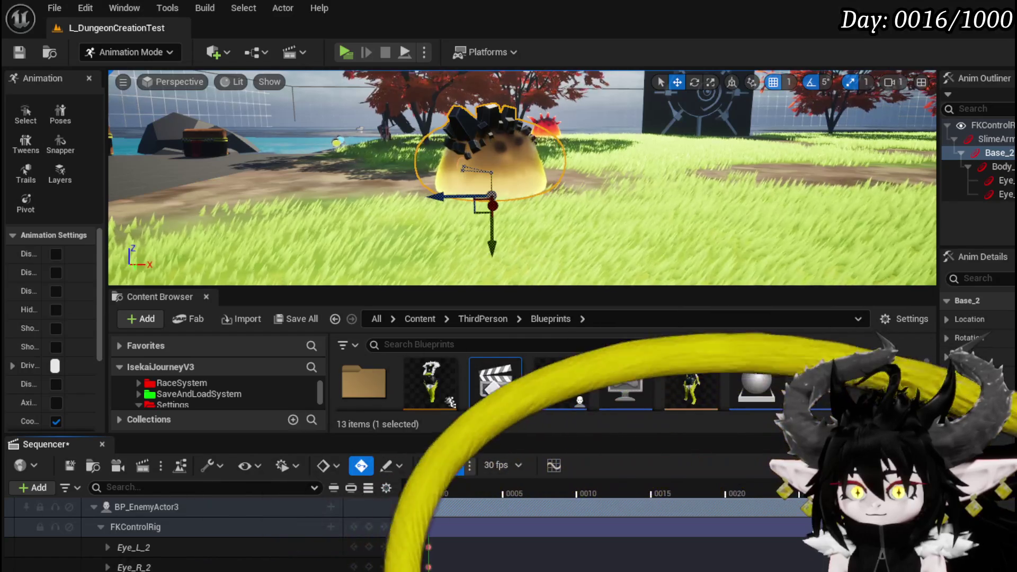
Toggle the editor overlays off and on with G to preview the slime cleanly
key("g")
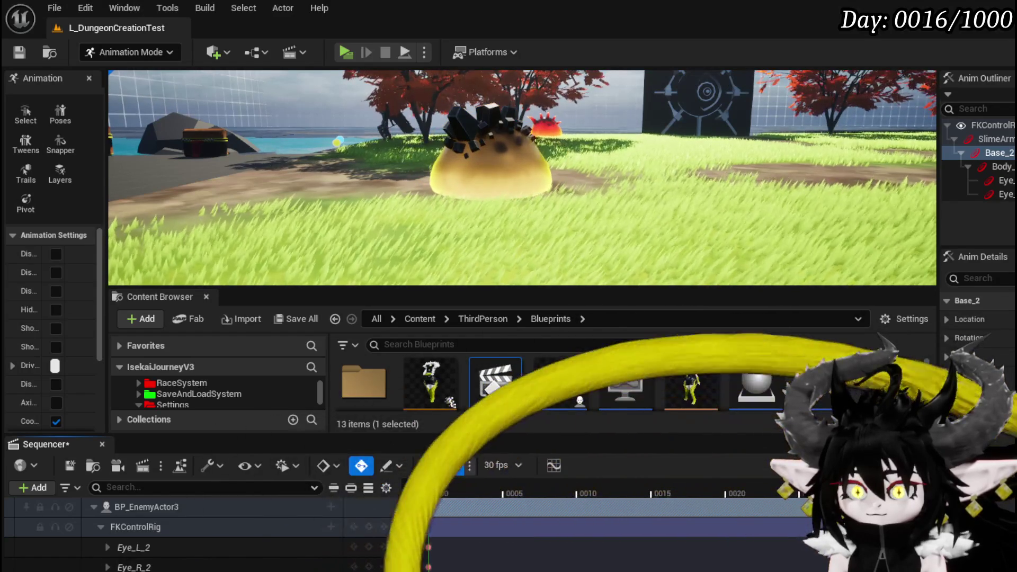
key("g")
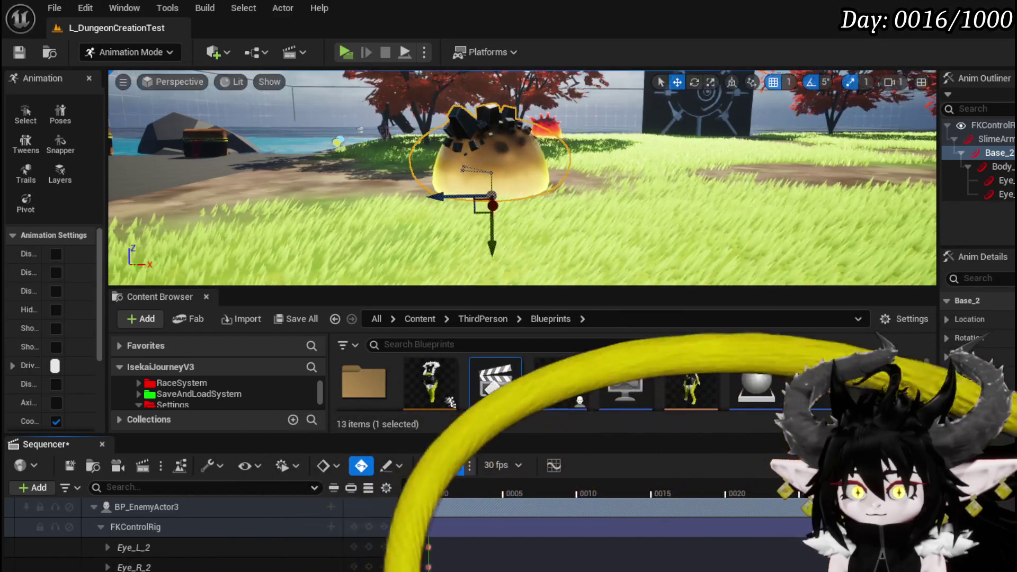
key("g")
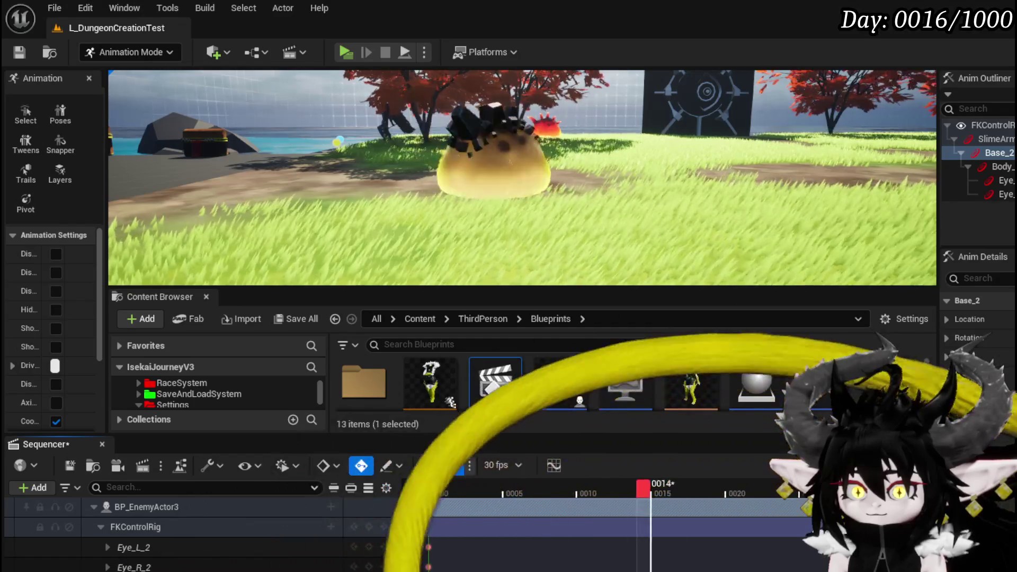
key("g")
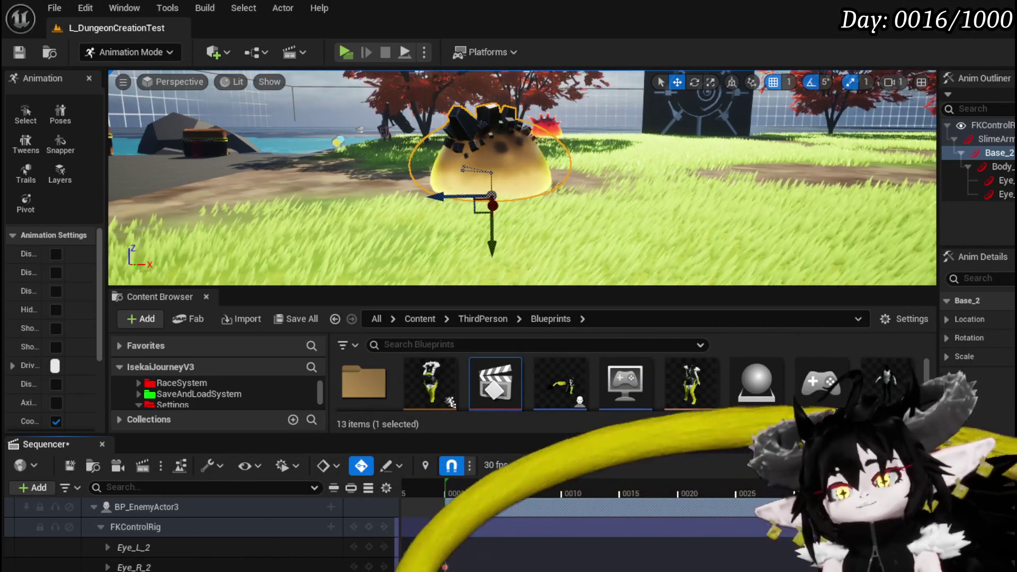
Check the hop's later poses around frames 21 and 24, then rewind
key("Right")
key("Right")
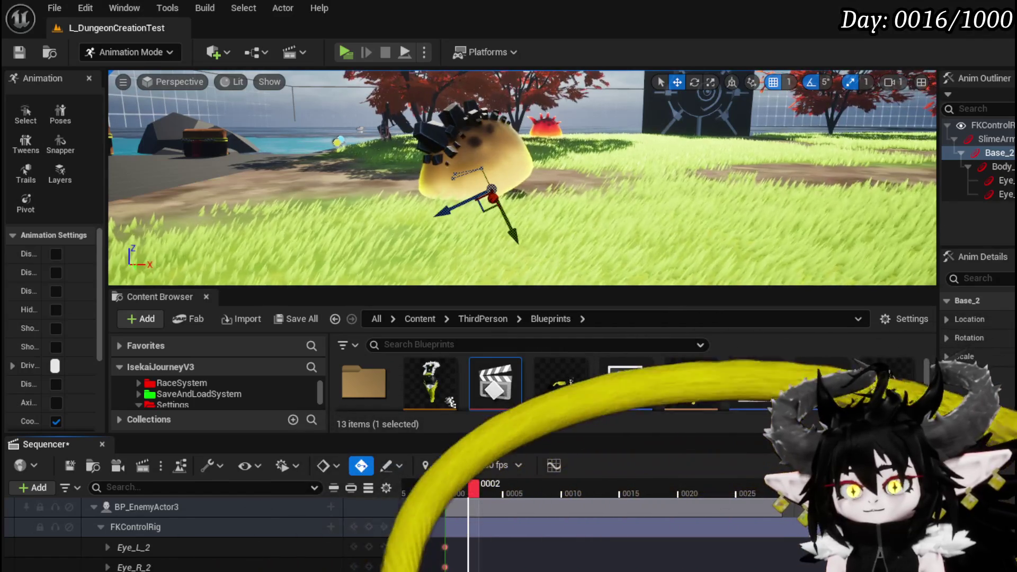
key("End")
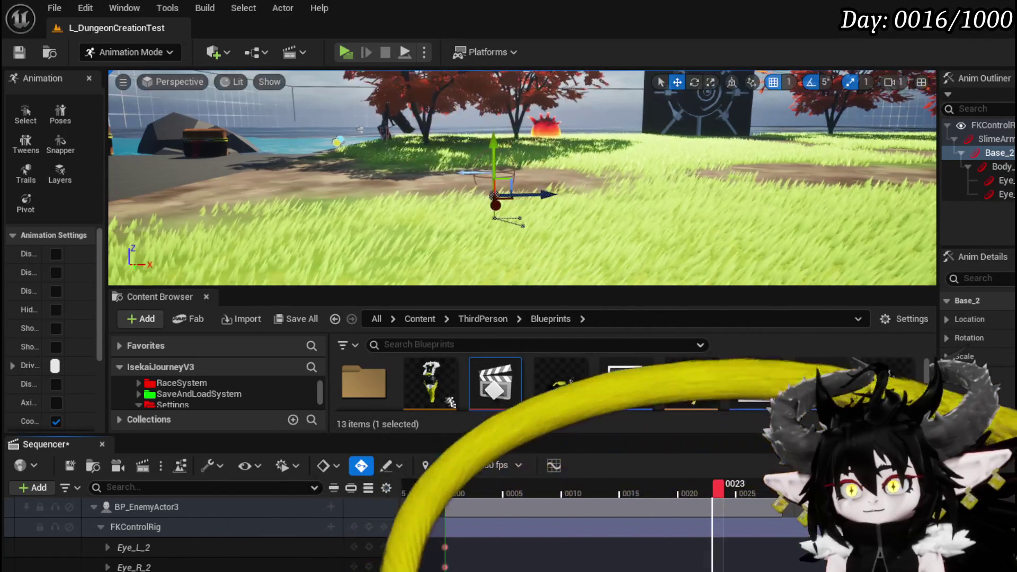
mouse_move(719, 490)
left_mouse_down()
mouse_move(673, 485)
mouse_move(728, 495)
mouse_move(630, 497)
left_mouse_up()
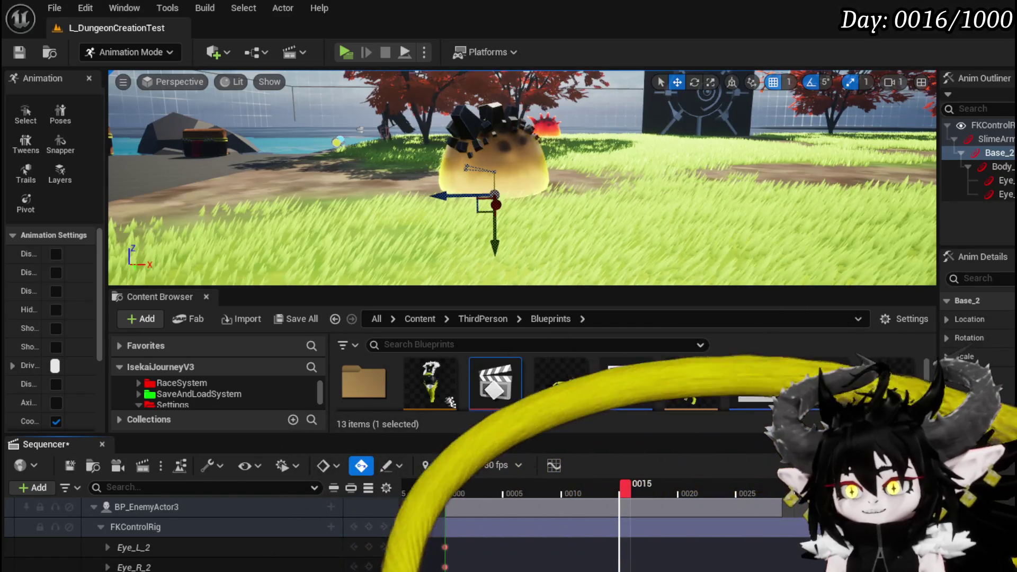
mouse_move(625, 490)
left_mouse_down()
mouse_move(730, 490)
mouse_move(593, 487)
mouse_move(782, 488)
mouse_move(730, 487)
left_mouse_up()
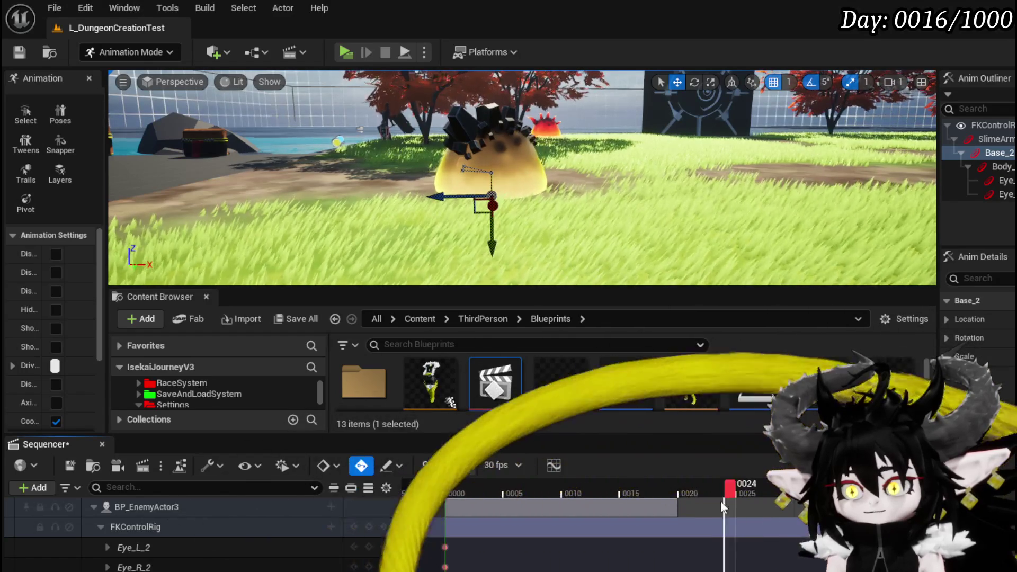
mouse_move(642, 511)
left_mouse_down()
mouse_move(443, 515)
mouse_move(547, 521)
left_mouse_up()
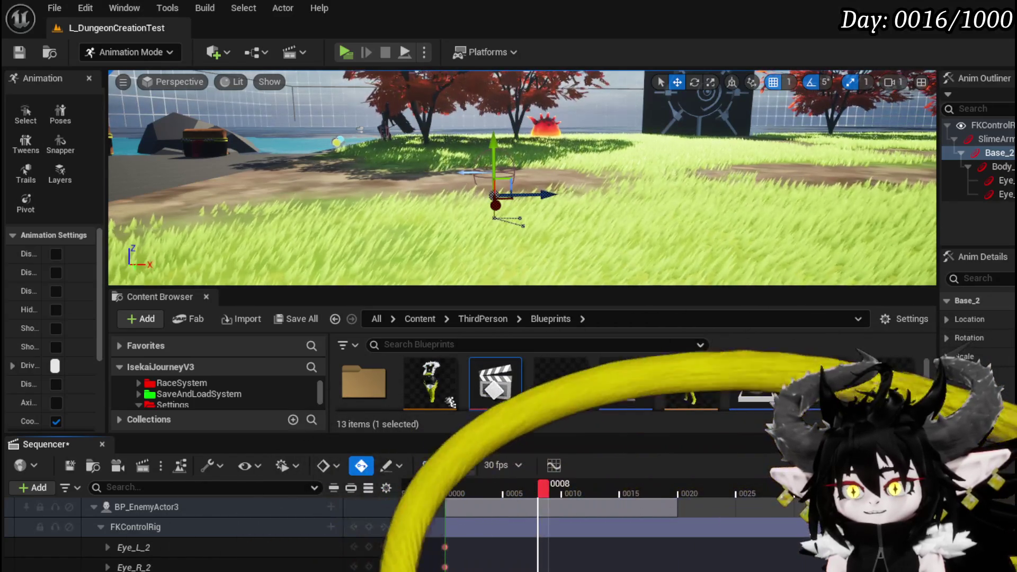
Inspect the early hop poses between frames 1 and 9
left_click(531, 494)
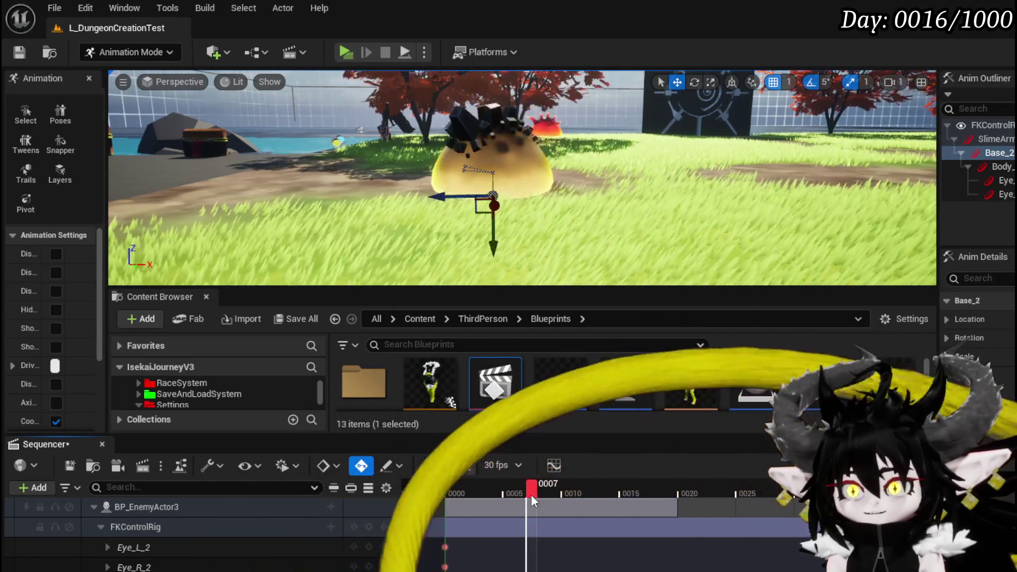
left_click(525, 495)
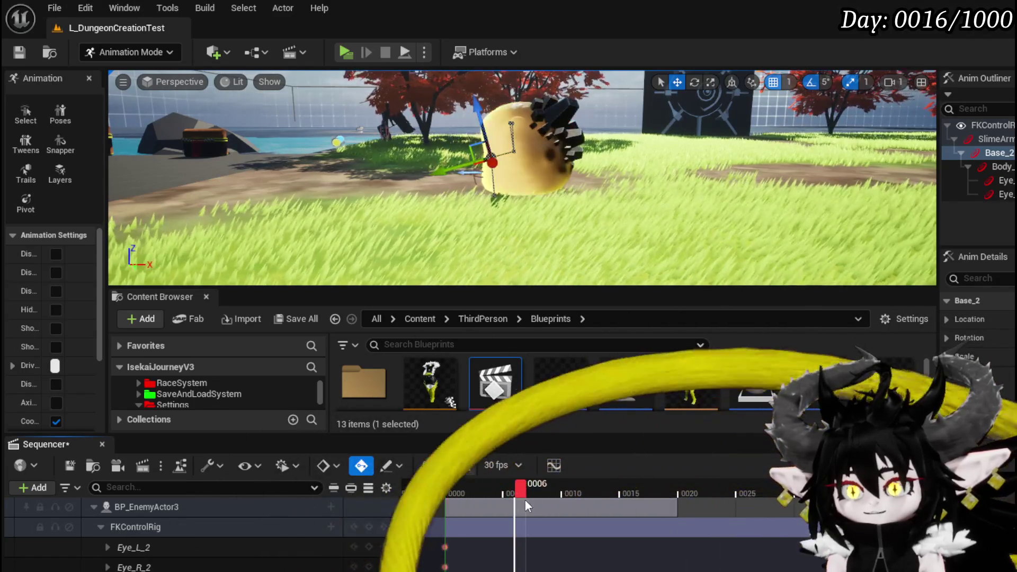
left_click(540, 499)
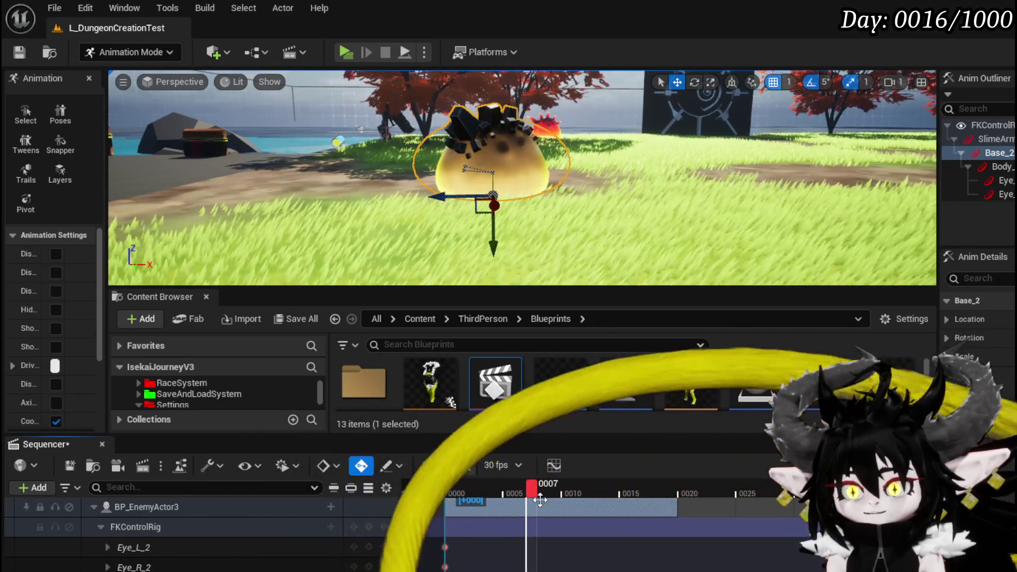
left_click(543, 493)
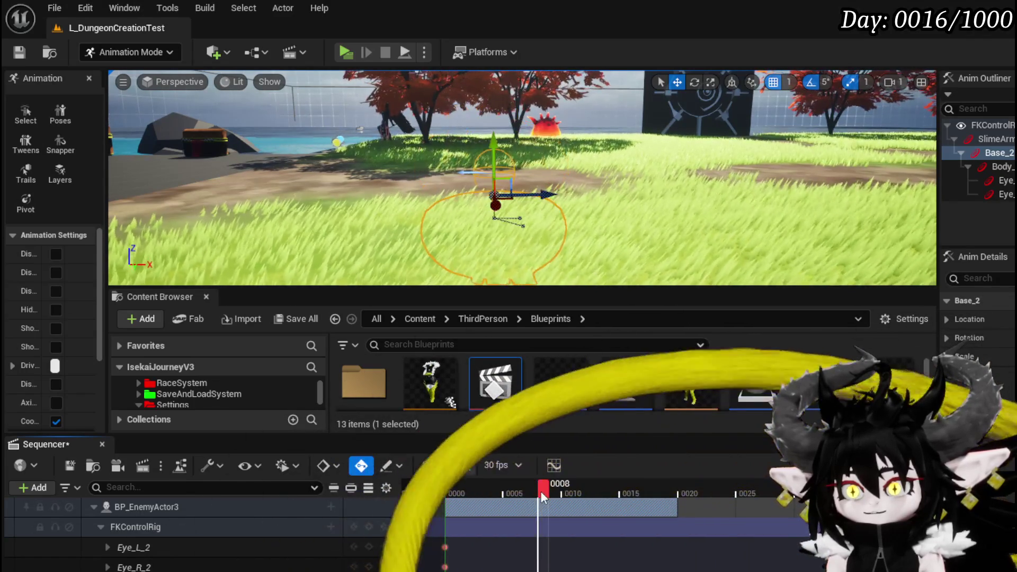
left_click(540, 492)
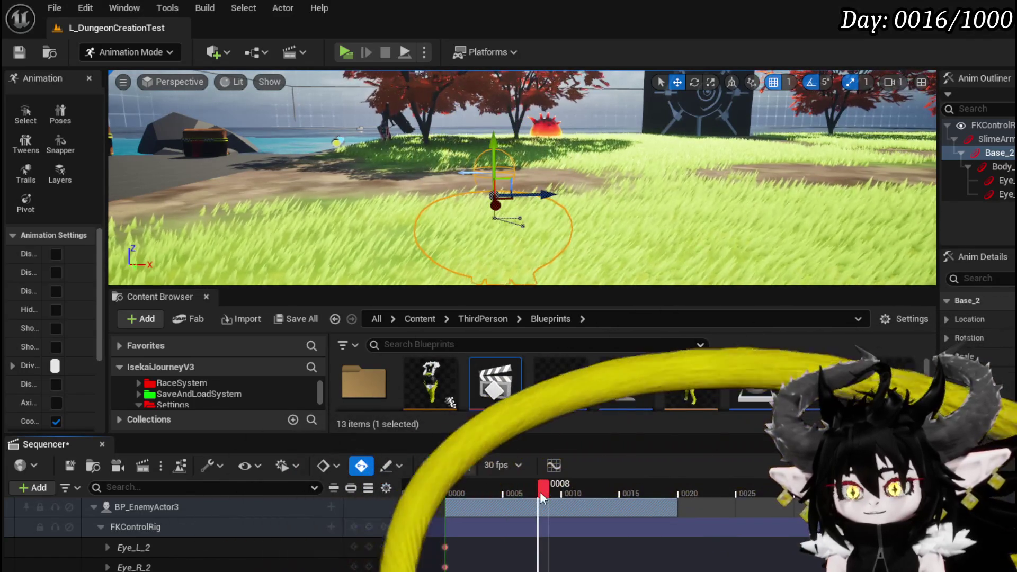
left_click_drag(540, 491, 554, 489)
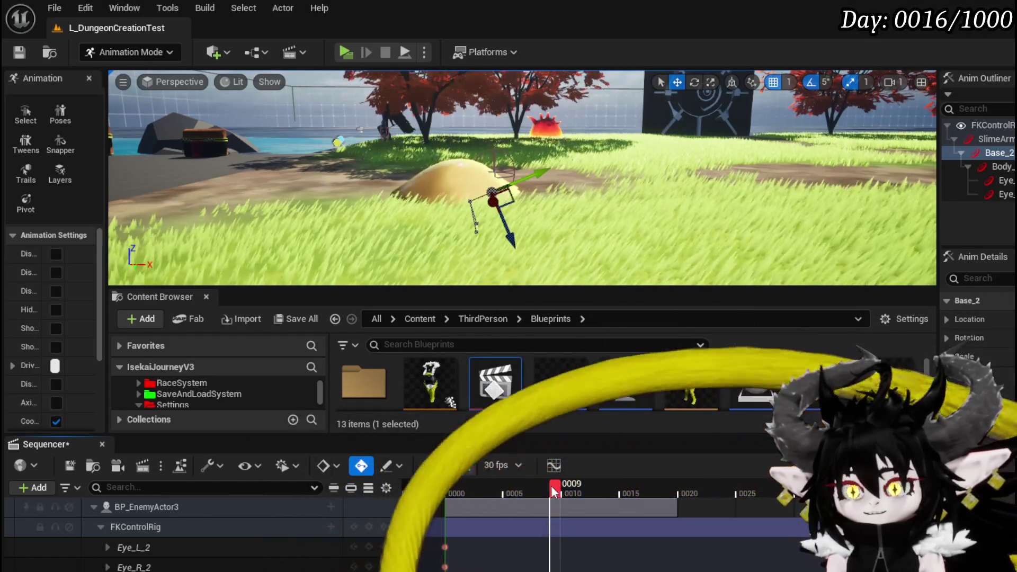
left_click_drag(507, 493, 561, 494)
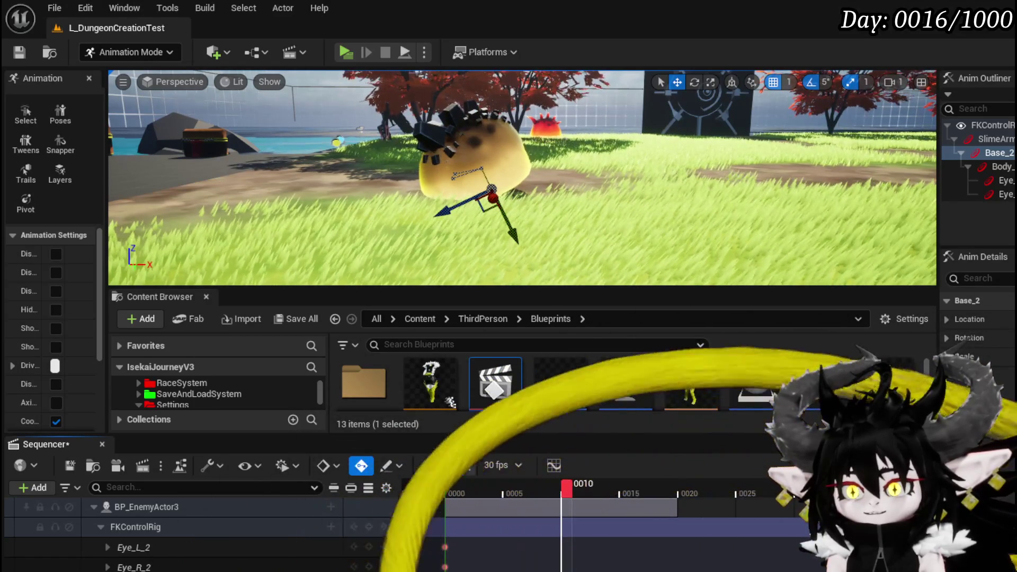
left_click(466, 494)
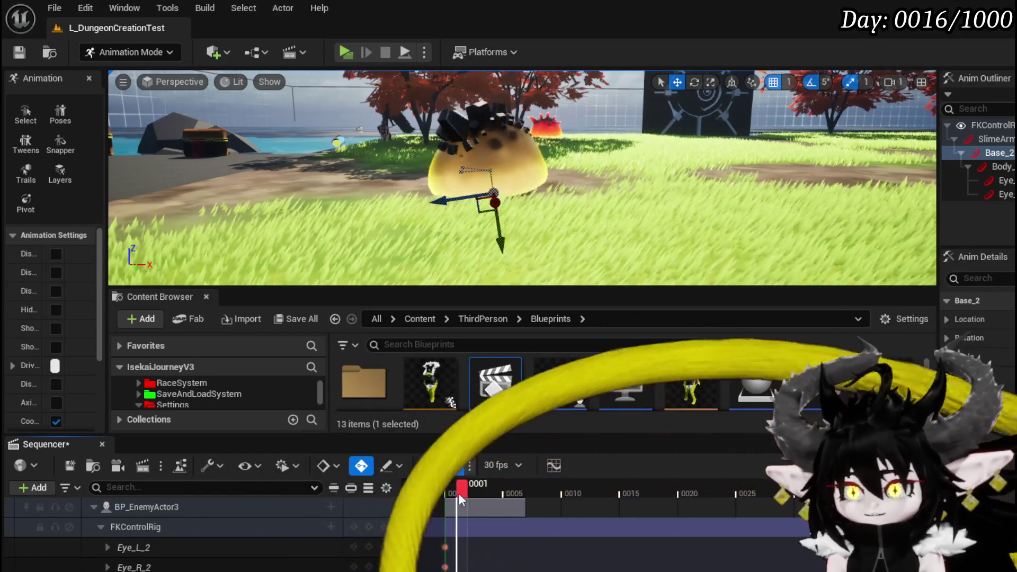
left_click_drag(443, 495, 505, 495)
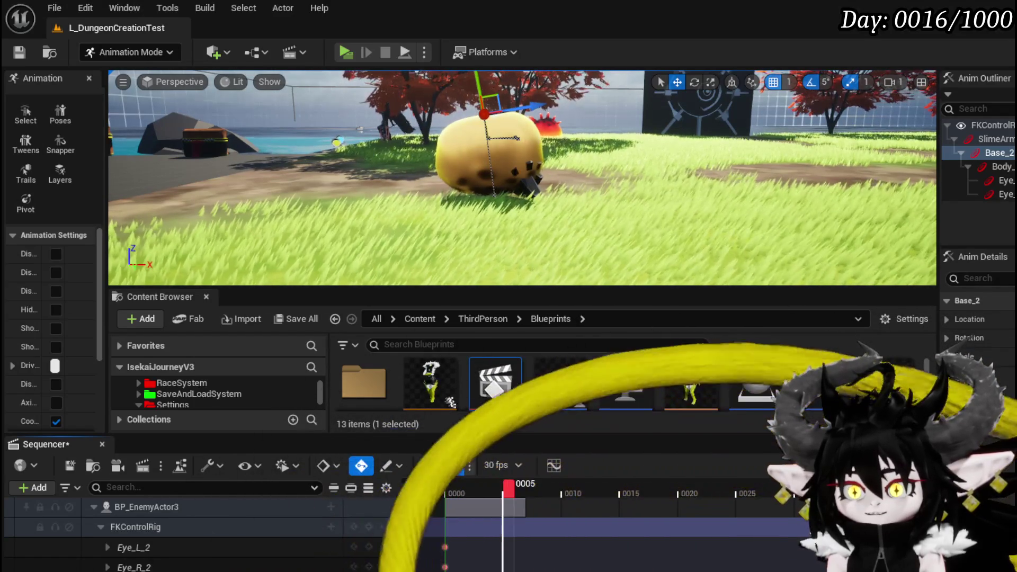
key("Right")
key("Right")
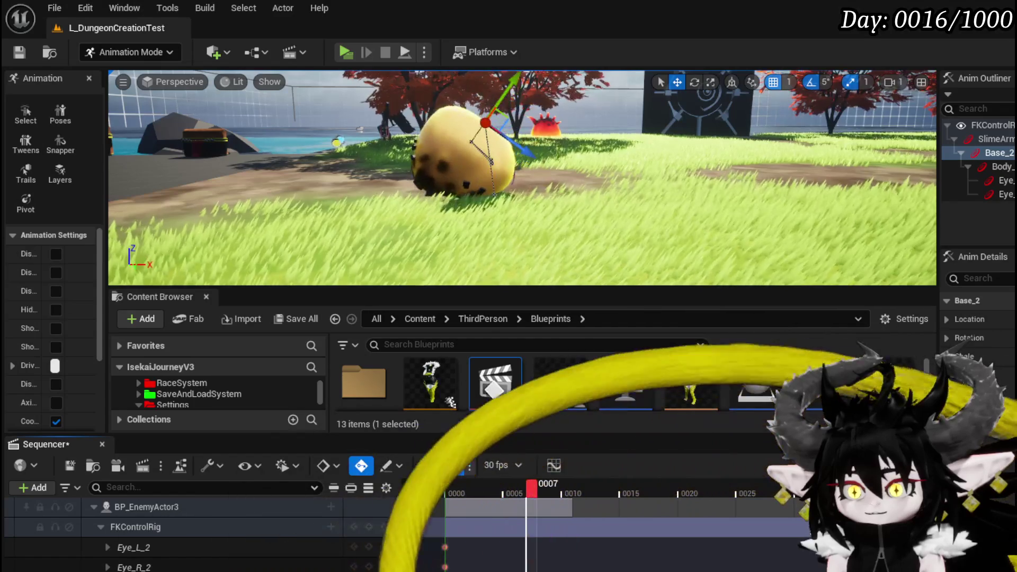
mouse_move(473, 496)
left_mouse_down()
mouse_move(461, 499)
mouse_move(588, 503)
mouse_move(444, 504)
mouse_move(608, 511)
mouse_move(580, 511)
left_mouse_up()
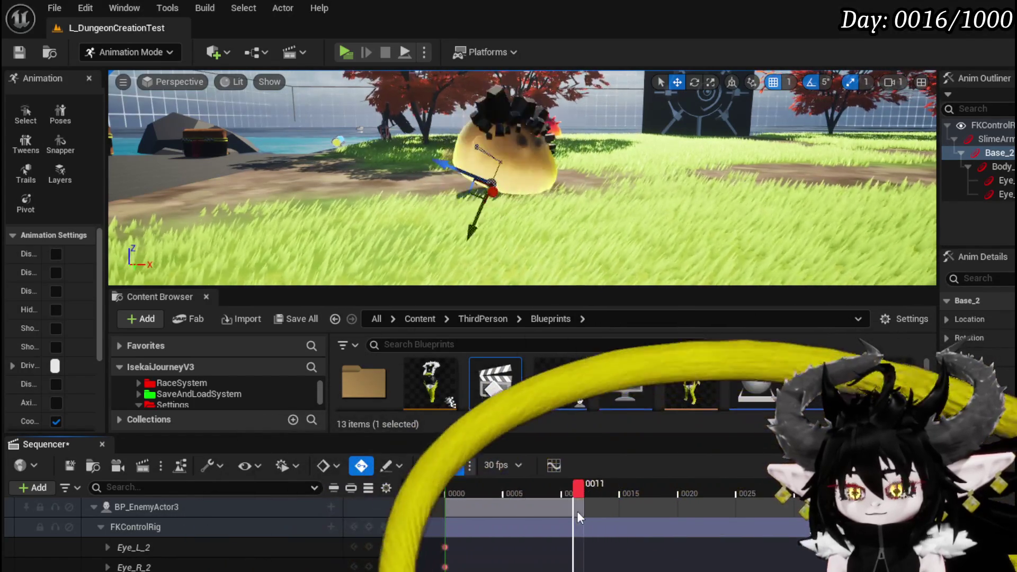
Scrub through the hop and settle on frame 13
mouse_move(464, 506)
left_mouse_down()
mouse_move(577, 513)
mouse_move(550, 513)
mouse_move(529, 493)
left_mouse_up()
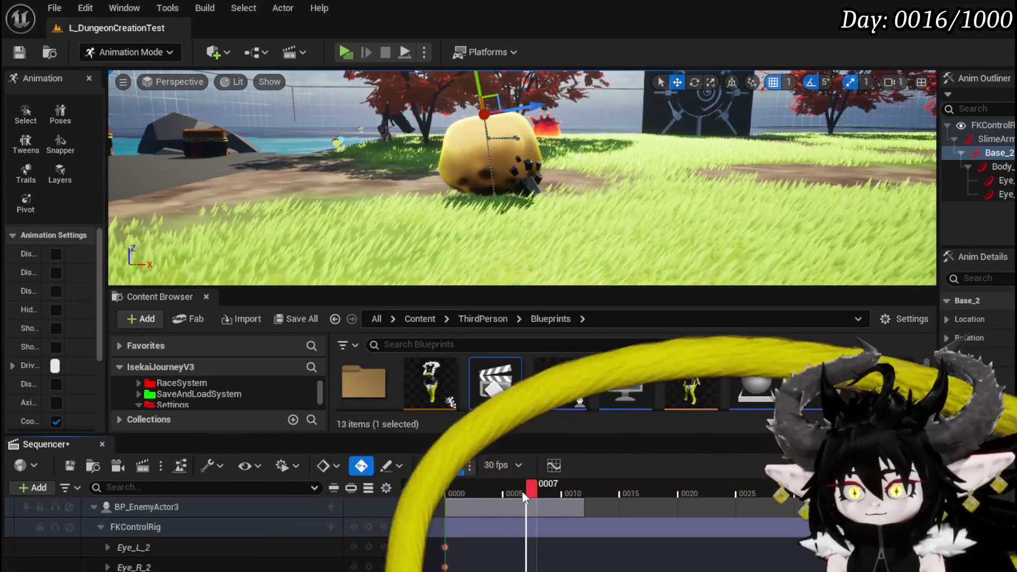
left_click_drag(437, 501, 594, 514)
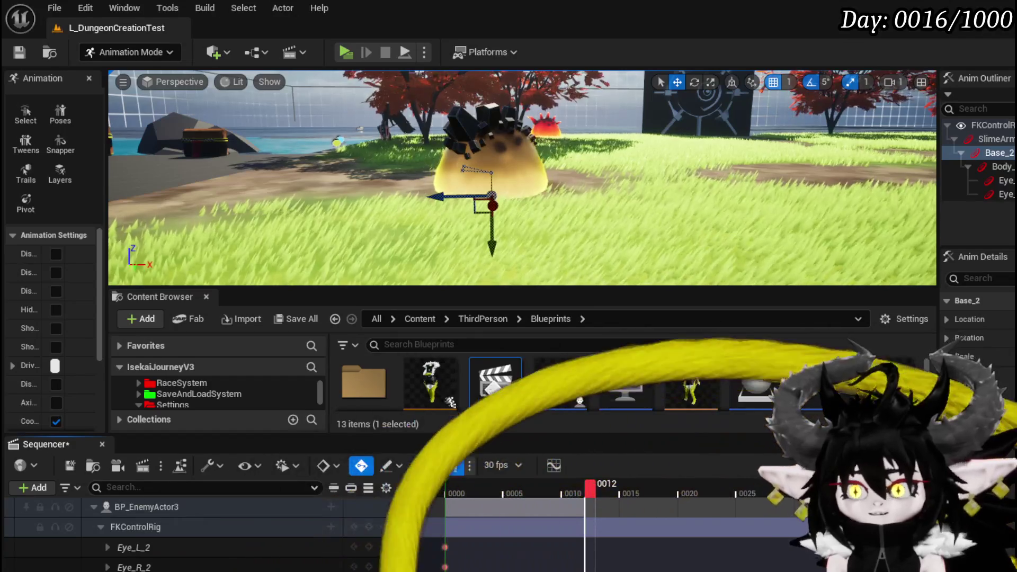
left_click(566, 491)
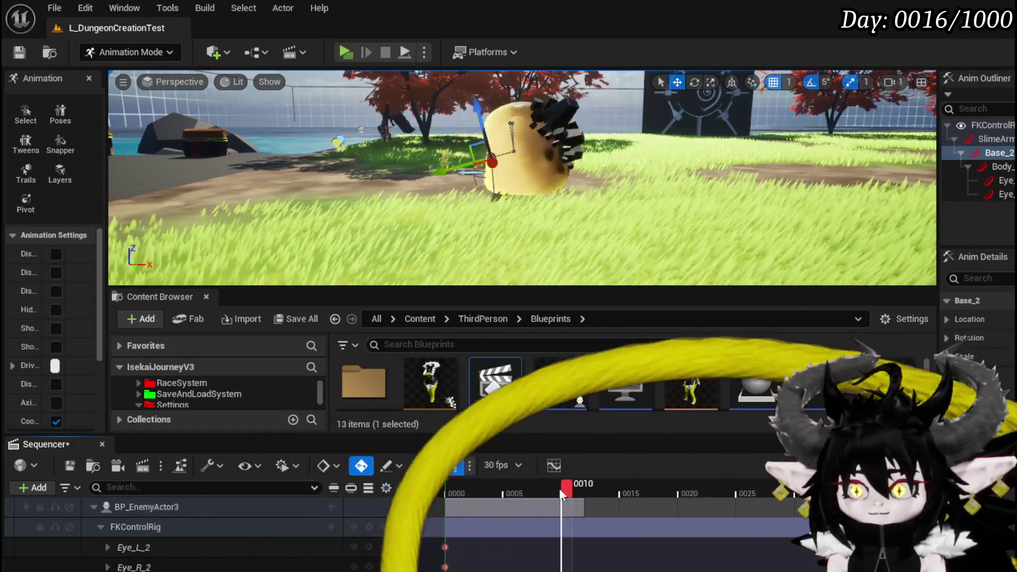
left_click_drag(463, 494, 590, 490)
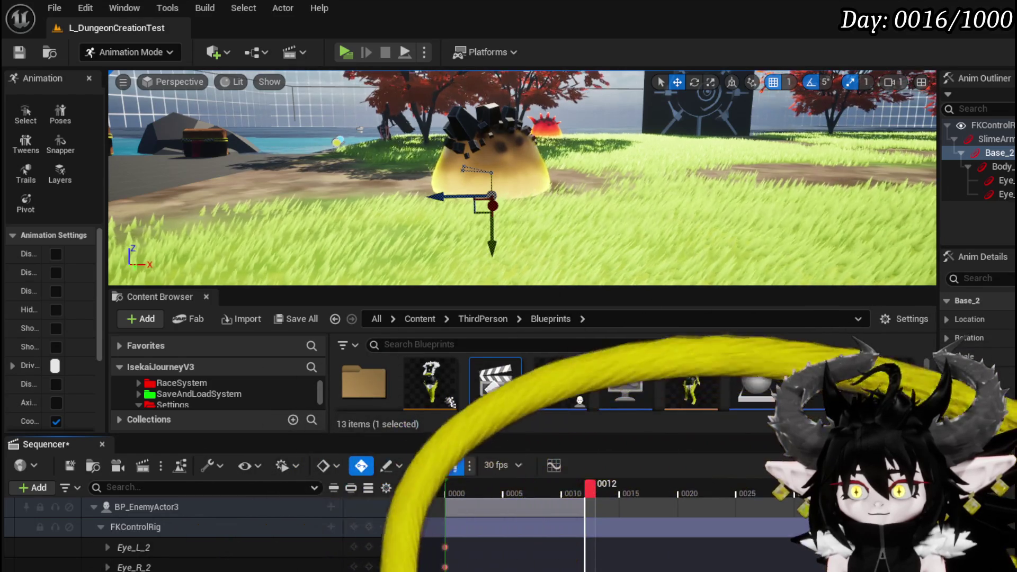
mouse_move(591, 491)
left_mouse_down()
mouse_move(612, 496)
mouse_move(459, 494)
mouse_move(613, 505)
mouse_move(591, 504)
mouse_move(602, 505)
left_mouse_up()
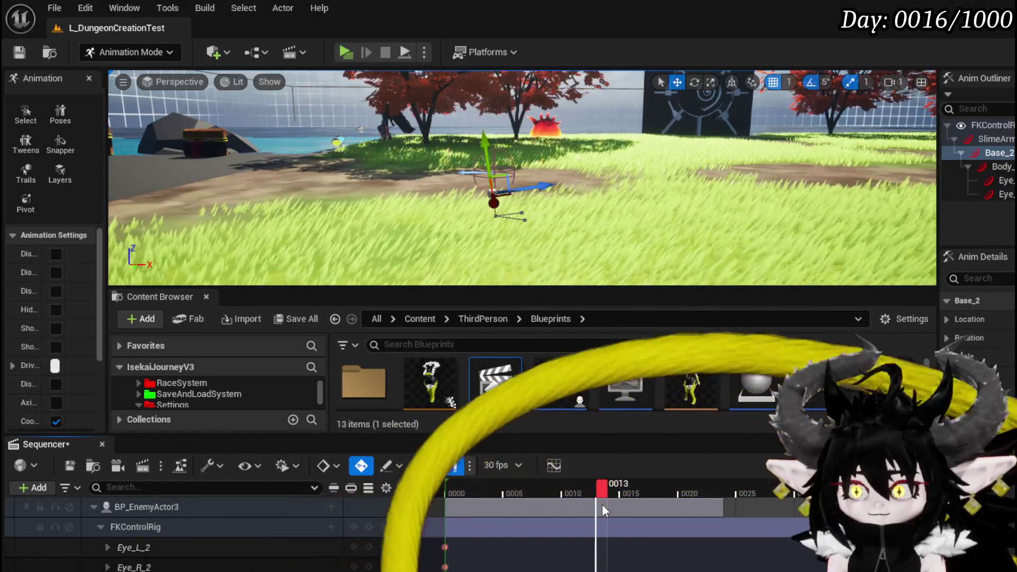
Rotate the Base_2 control to about -175 degrees at frame 13 so the slime rolls over
key("e")
mouse_move(531, 154)
left_mouse_down()
mouse_move(567, 233)
mouse_move(571, 215)
left_mouse_up()
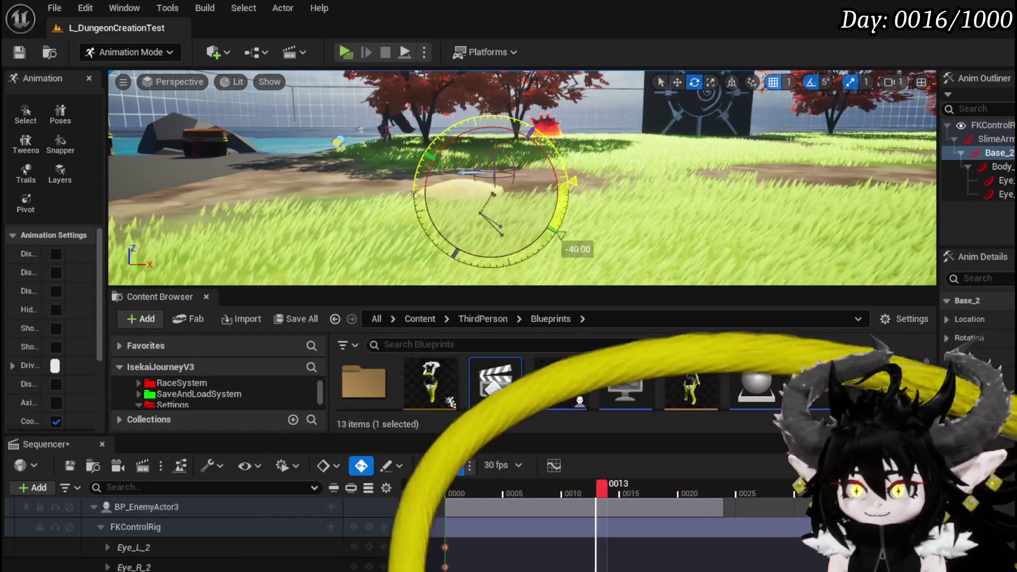
left_click_drag(392, 178, 390, 223)
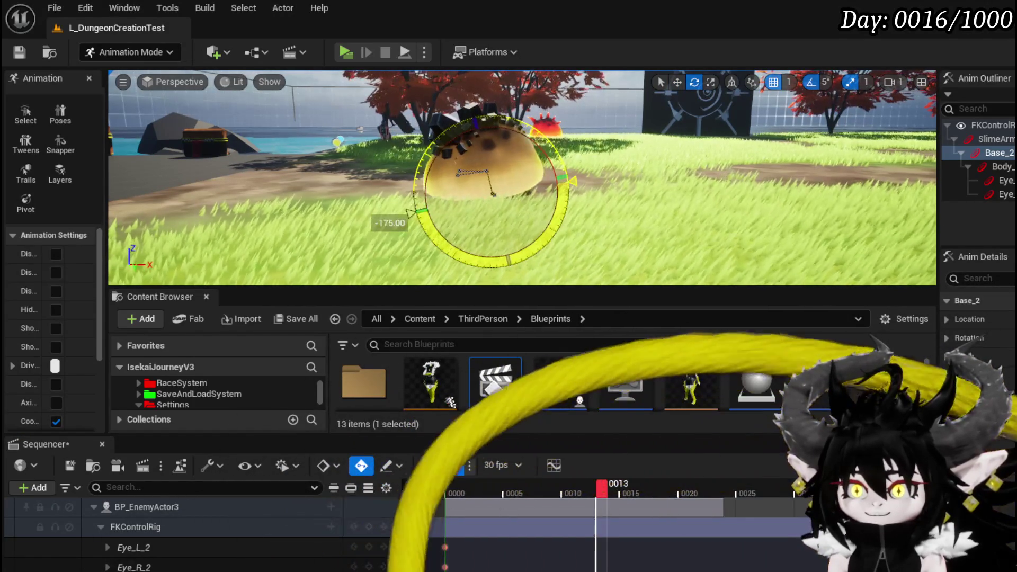
Check the roll between frames 13 and 24, then play the animation from frame 21
mouse_move(586, 491)
left_mouse_down()
mouse_move(457, 501)
mouse_move(730, 495)
left_mouse_up()
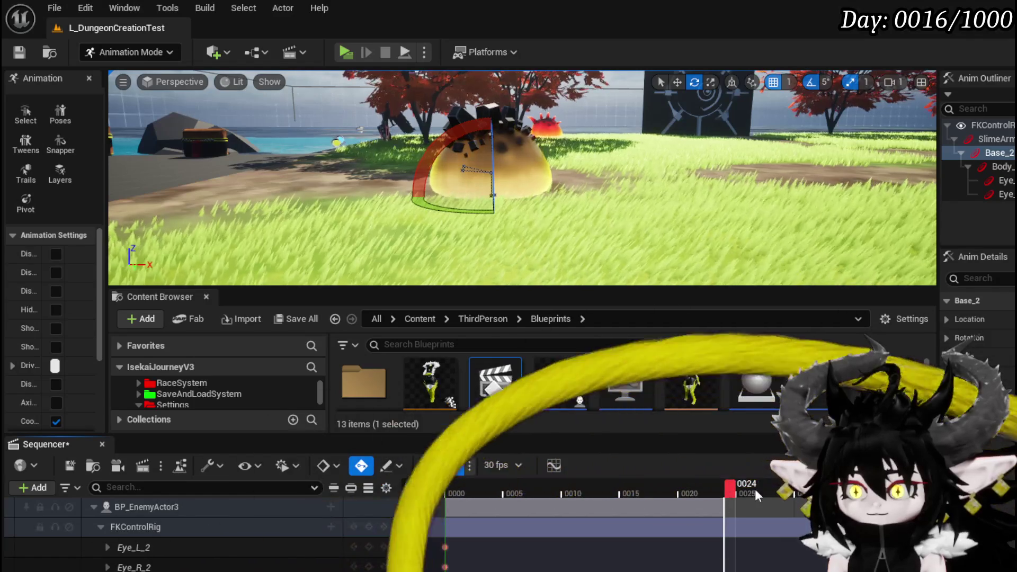
left_click(602, 496)
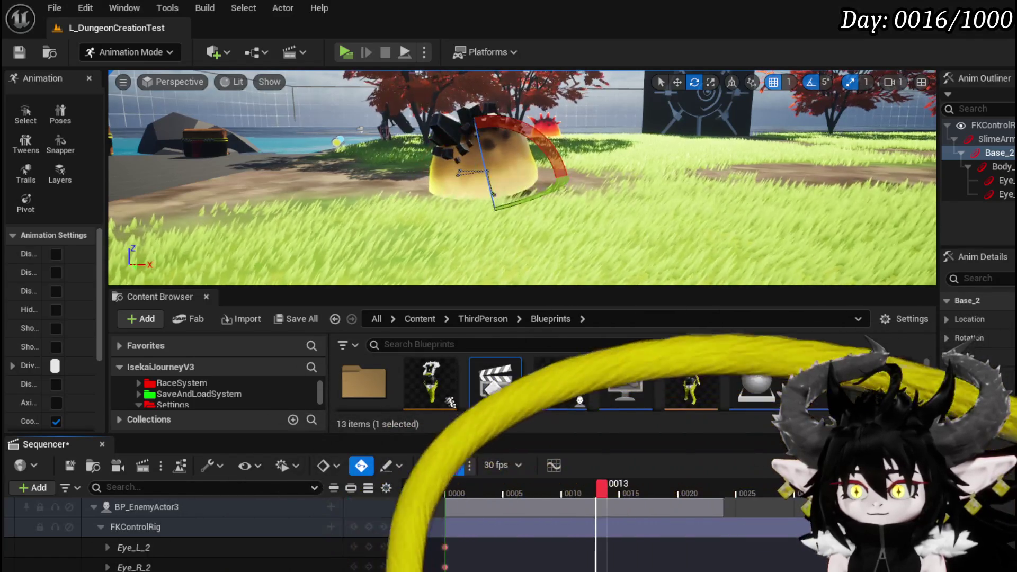
left_click(733, 503)
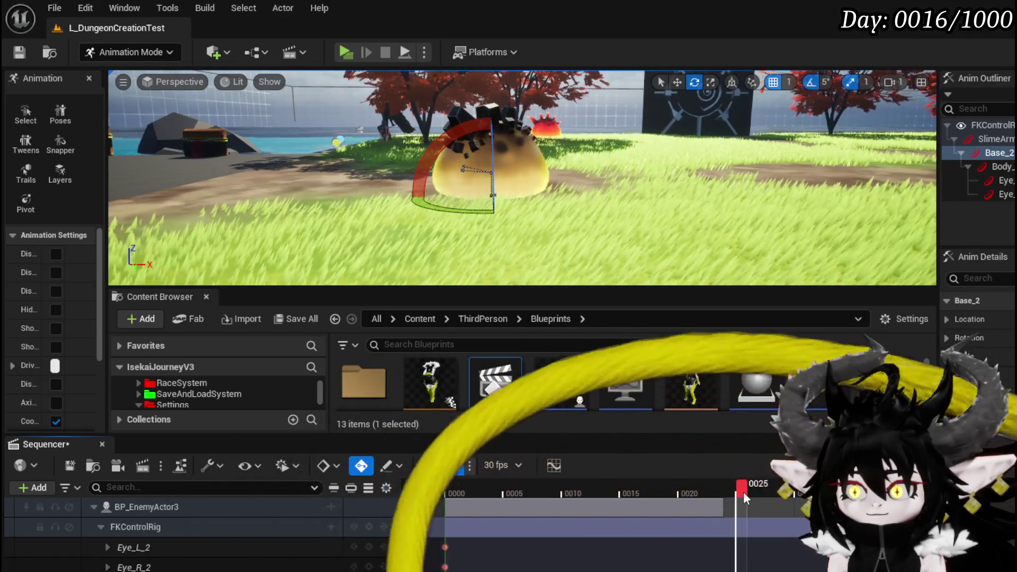
mouse_move(743, 492)
left_mouse_down()
mouse_move(675, 490)
mouse_move(702, 498)
left_mouse_up()
key("space")
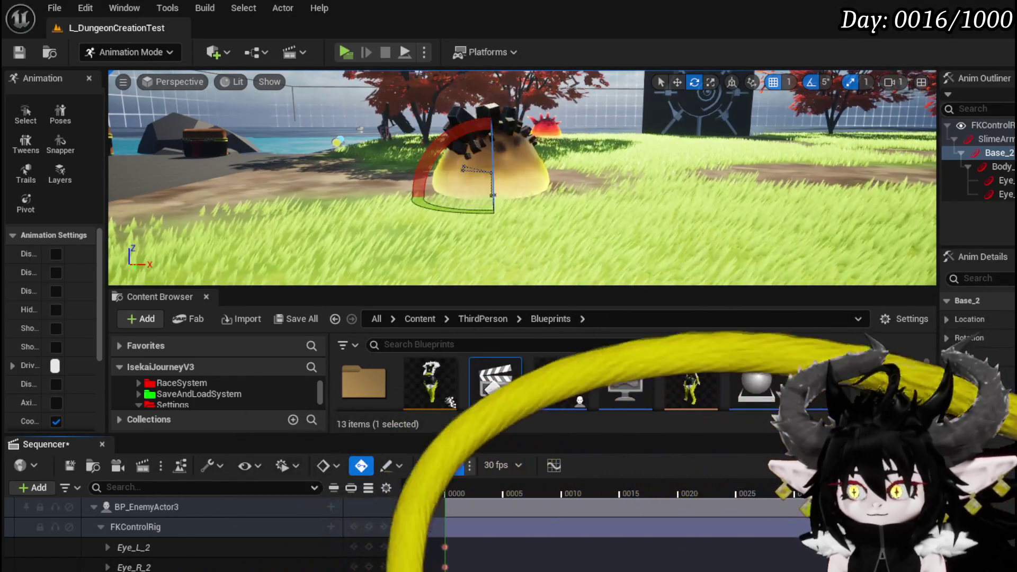
Orbit and reframe the viewport close on the slime, with the playhead back at frame 0
left_click_drag(522, 177, 631, 178)
mouse_move(538, 152)
left_mouse_down()
mouse_move(572, 154)
mouse_move(539, 152)
left_mouse_up()
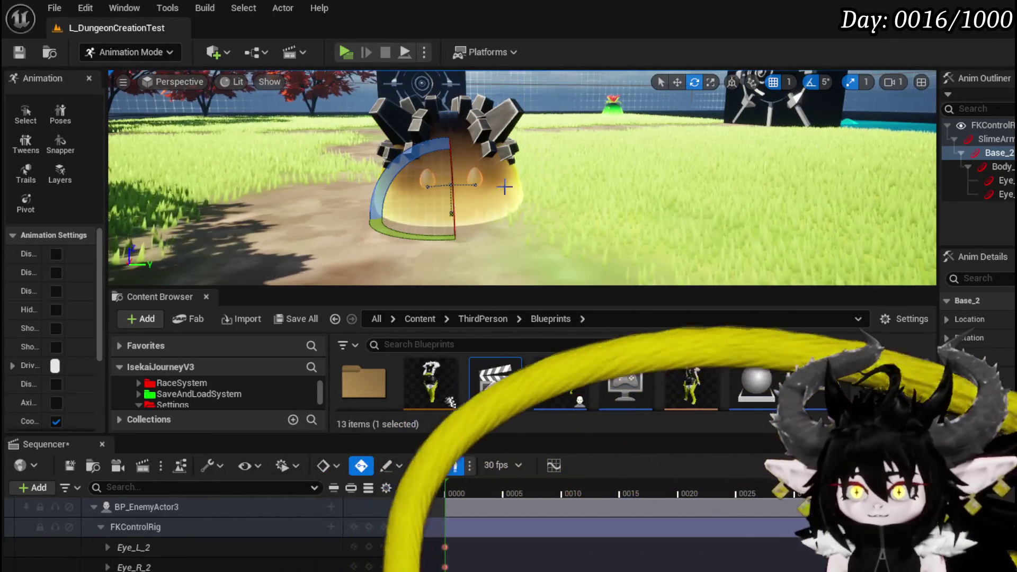
mouse_move(538, 159)
left_mouse_down()
mouse_move(525, 159)
mouse_move(507, 334)
left_mouse_up()
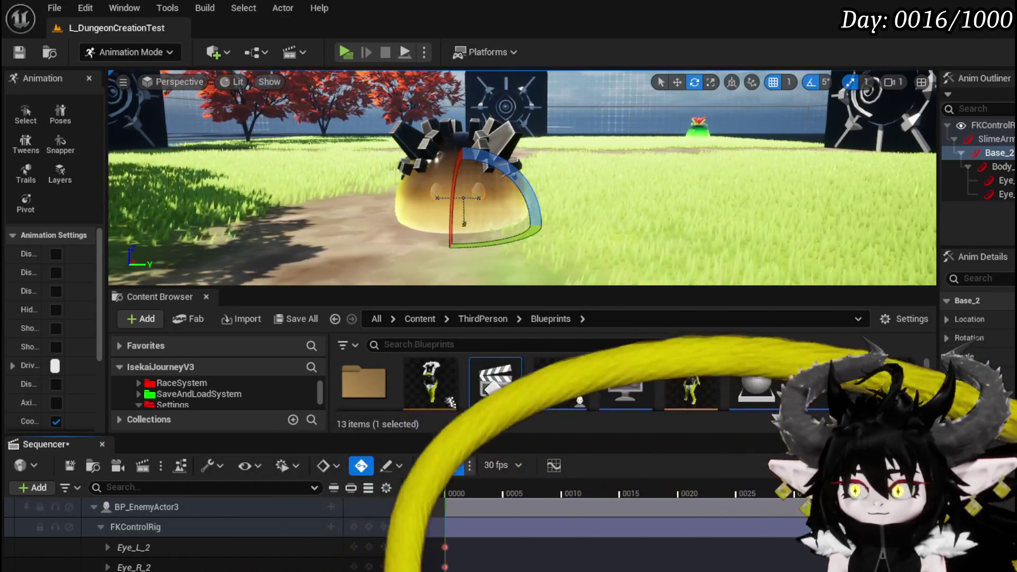
left_click_drag(496, 490, 448, 498)
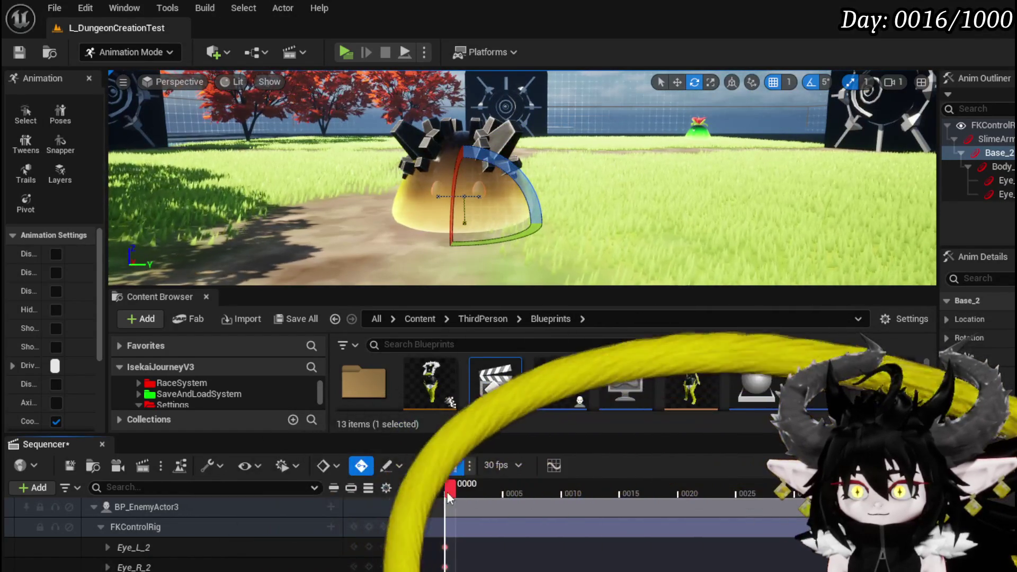
mouse_move(618, 205)
left_mouse_down()
mouse_move(631, 205)
mouse_move(599, 212)
left_mouse_up()
key("w")
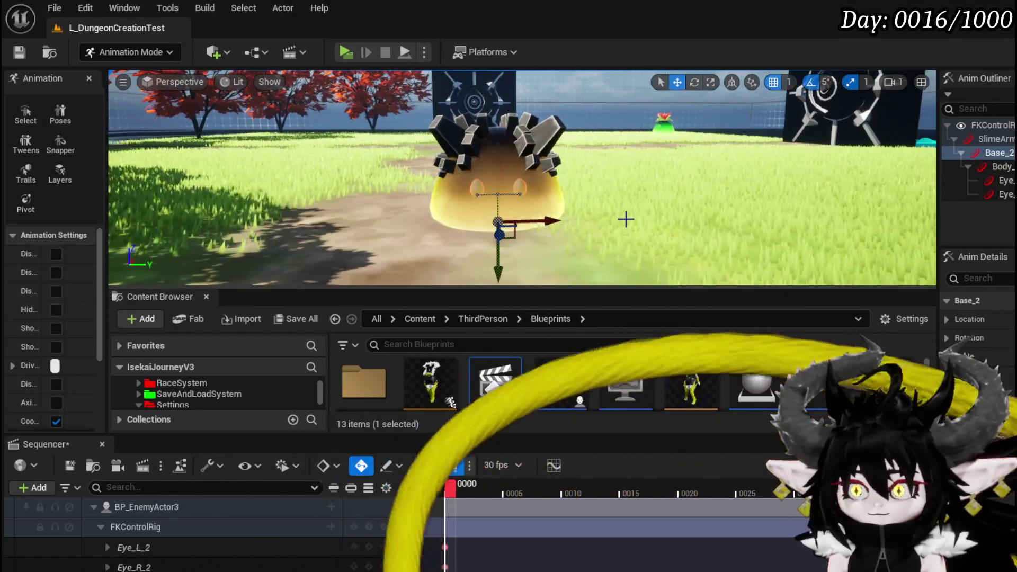
key("q")
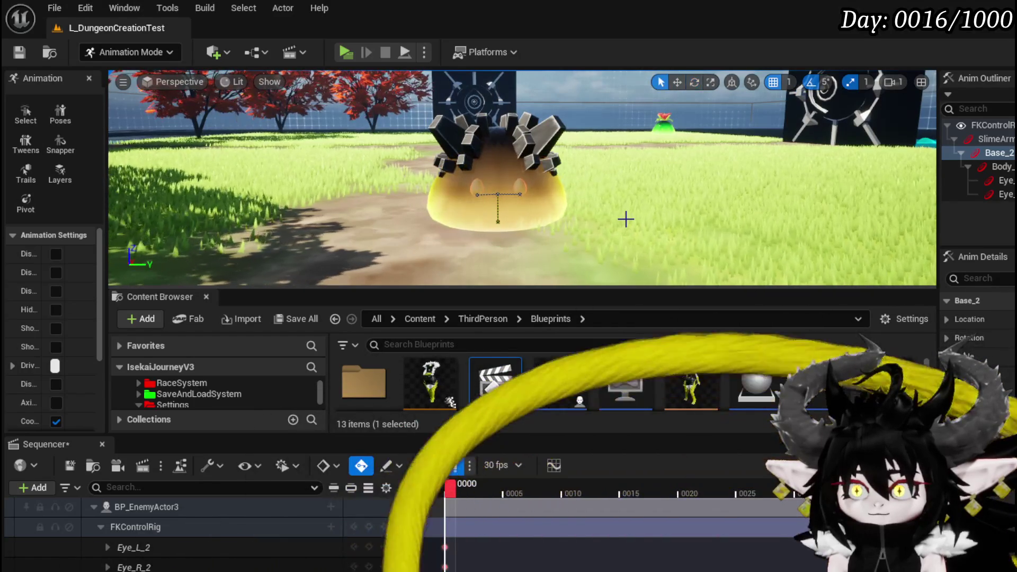
key("e")
key("r")
scroll(626, 220, "up", 2)
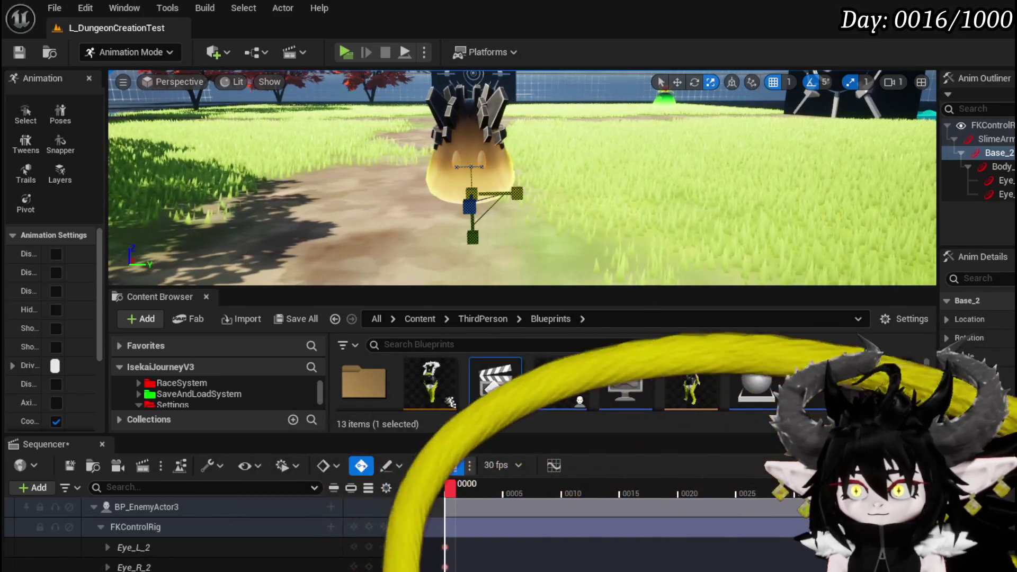
left_click_drag(451, 491, 571, 494)
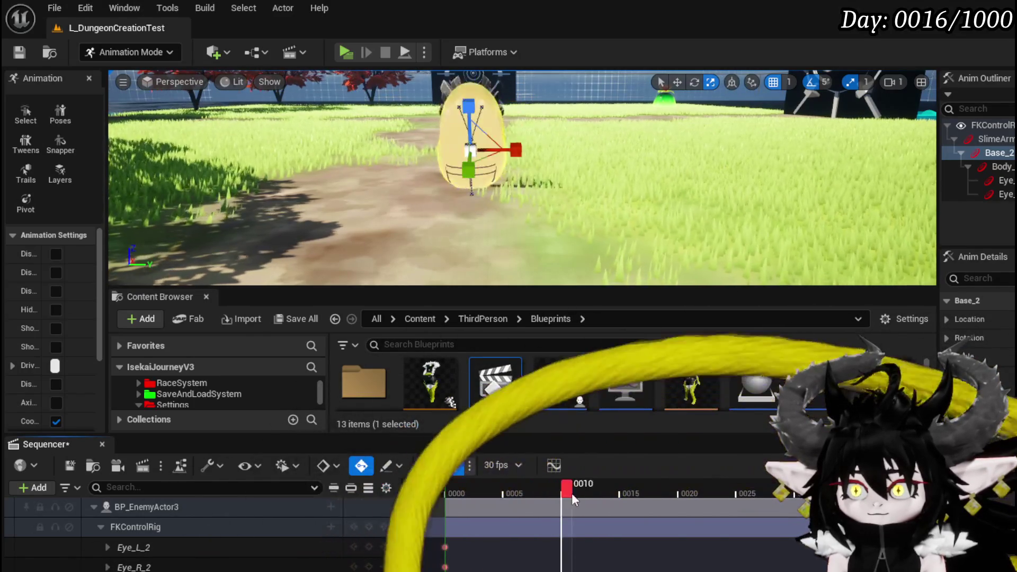
mouse_move(650, 495)
left_mouse_down()
mouse_move(447, 492)
mouse_move(750, 486)
mouse_move(613, 488)
left_mouse_up()
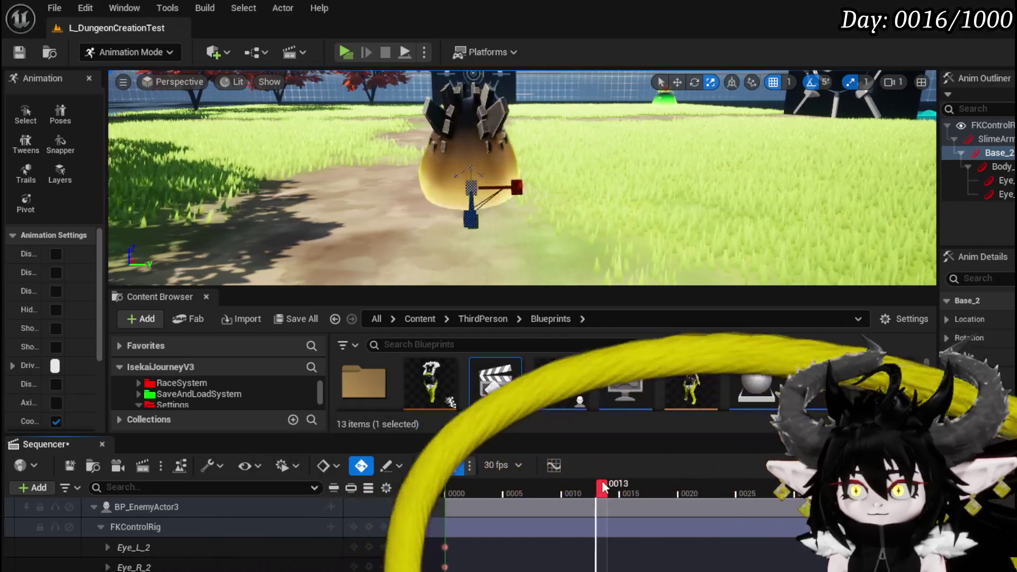
left_click_drag(540, 485, 608, 494)
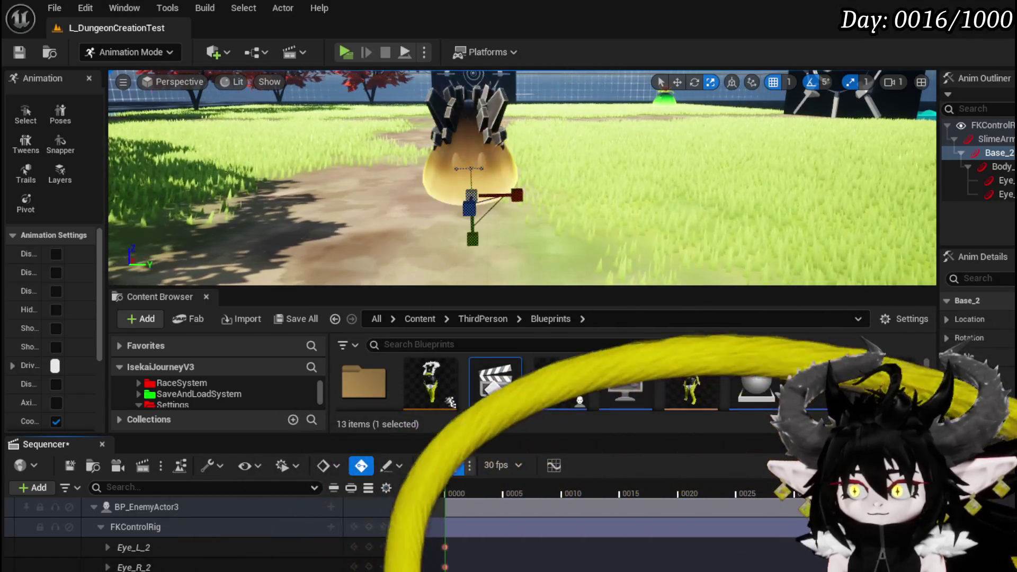
left_click(638, 489)
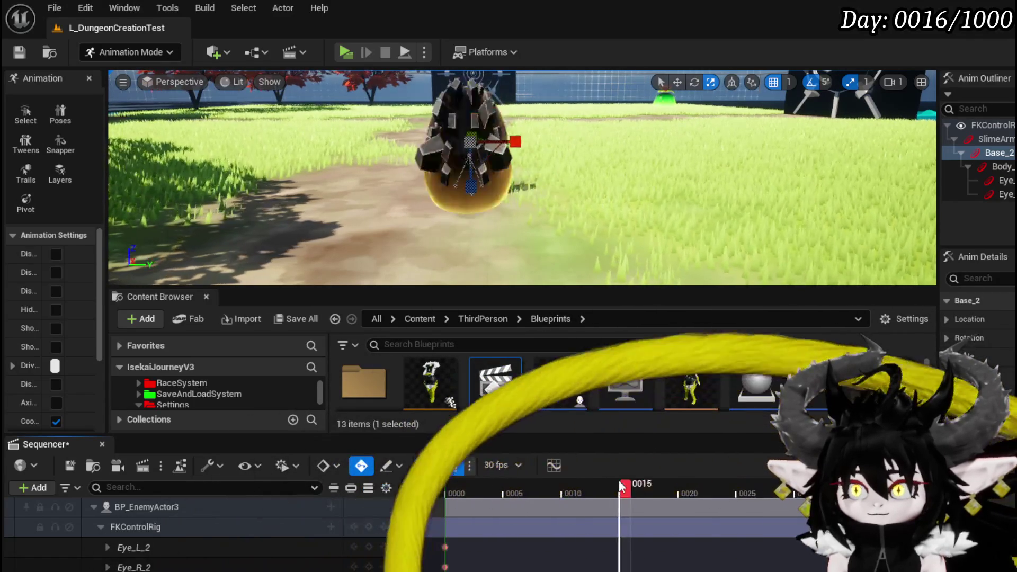
left_click_drag(490, 483, 801, 497)
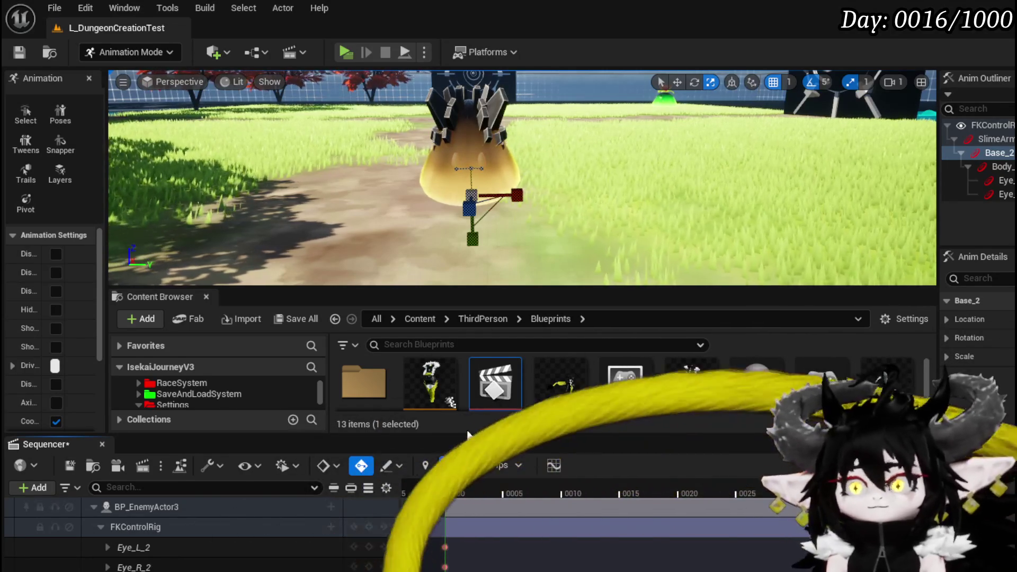
mouse_move(586, 173)
left_mouse_down()
mouse_move(444, 237)
mouse_move(413, 265)
left_mouse_up()
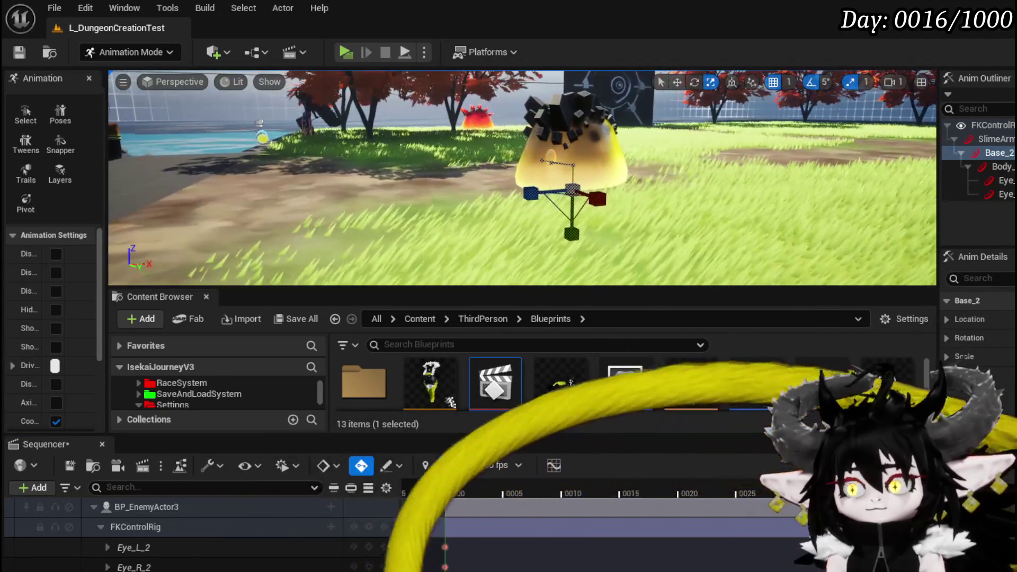
Stop playback at frame 0, trim the slime section to end at frame 20, and scrub its opening frames
mouse_move(586, 485)
left_mouse_down()
mouse_move(455, 487)
mouse_move(655, 486)
left_mouse_up()
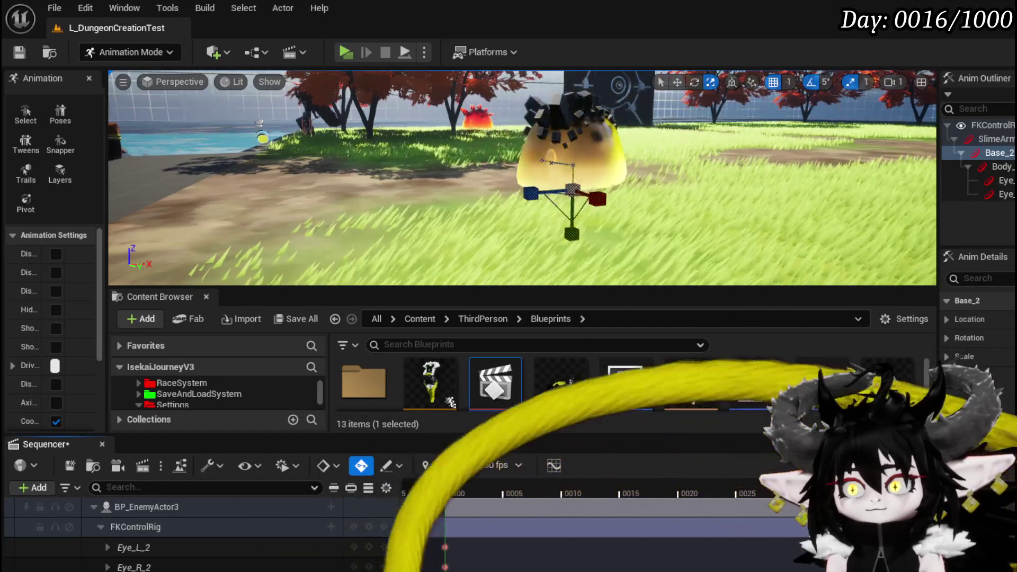
left_click(450, 483)
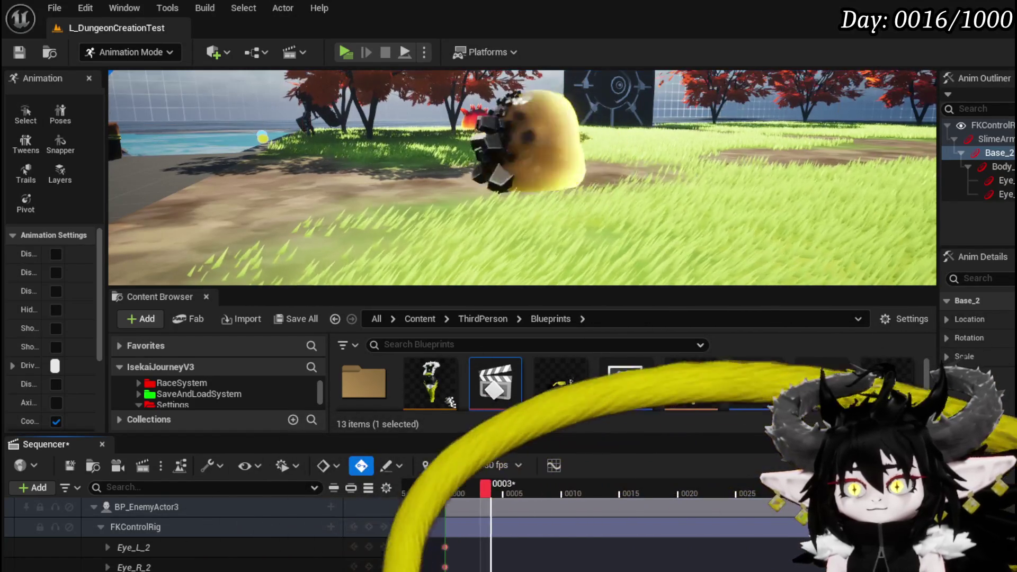
key("space")
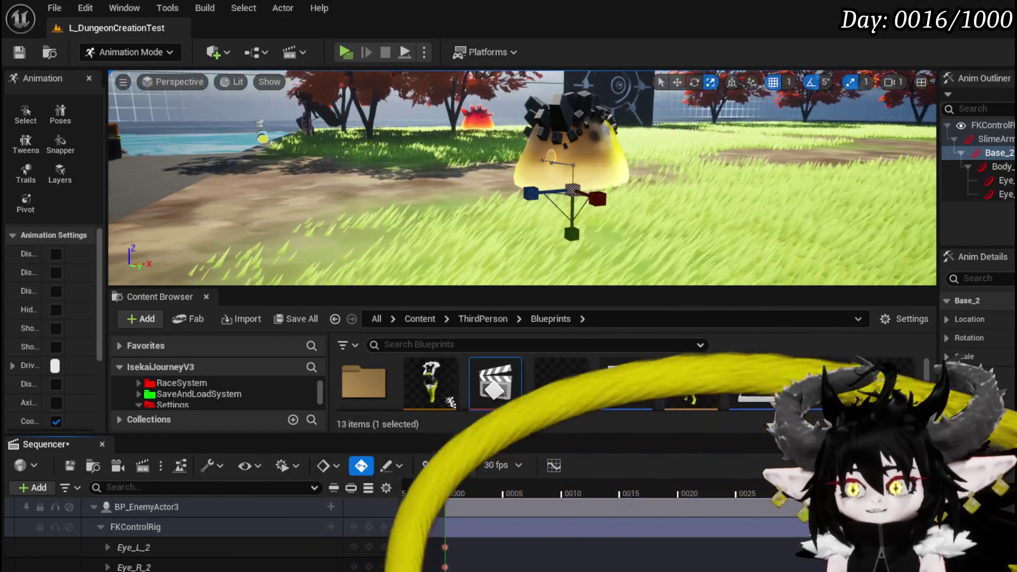
mouse_move(450, 490)
left_mouse_down()
mouse_move(476, 490)
mouse_move(450, 505)
left_mouse_up()
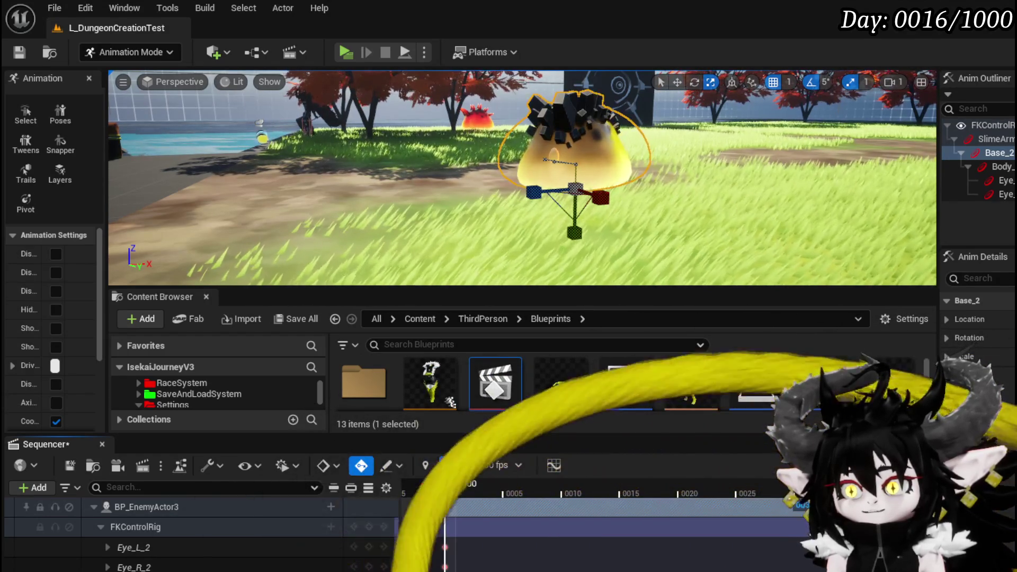
left_click_drag(865, 505, 678, 515)
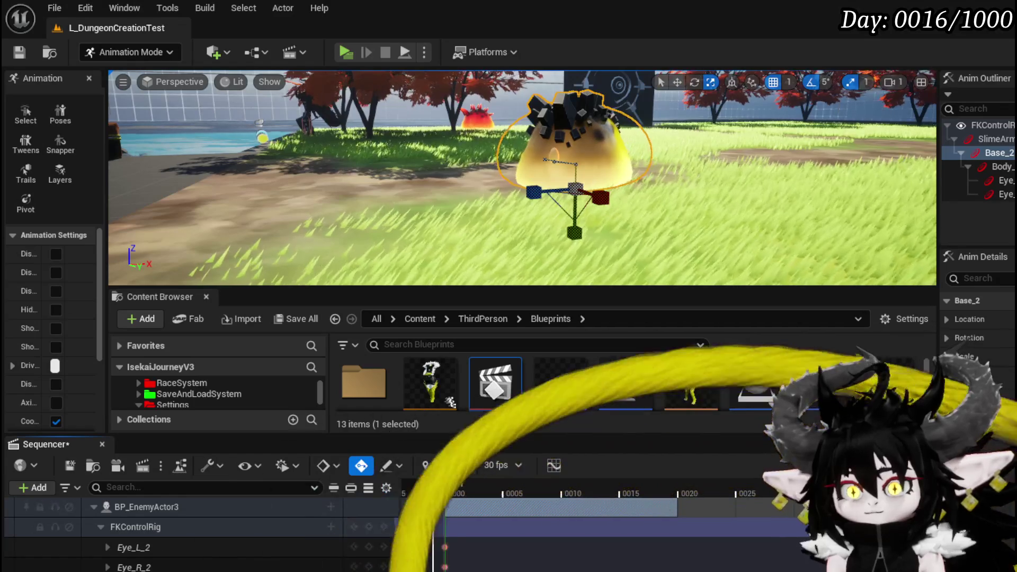
mouse_move(475, 489)
left_mouse_down()
mouse_move(552, 491)
mouse_move(474, 492)
mouse_move(529, 503)
left_mouse_up()
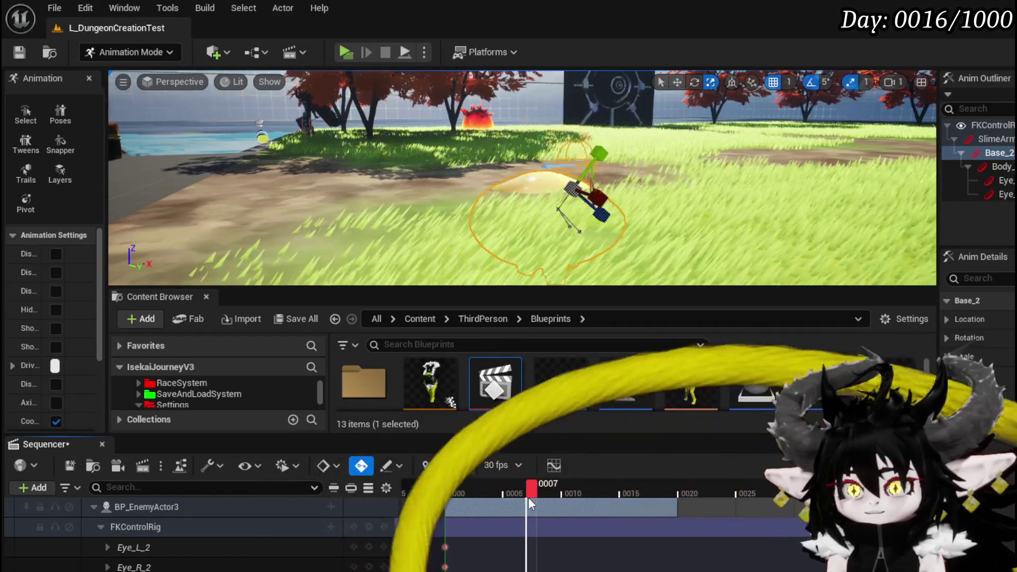
Jump to frame 0, play the roll, and stop playback back at the rest pose
key("Up")
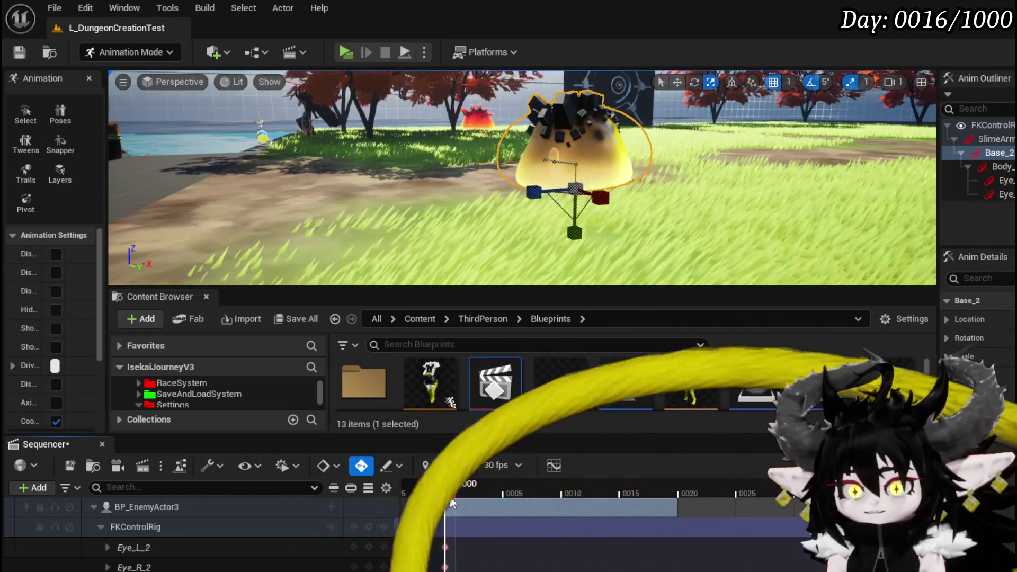
key("space")
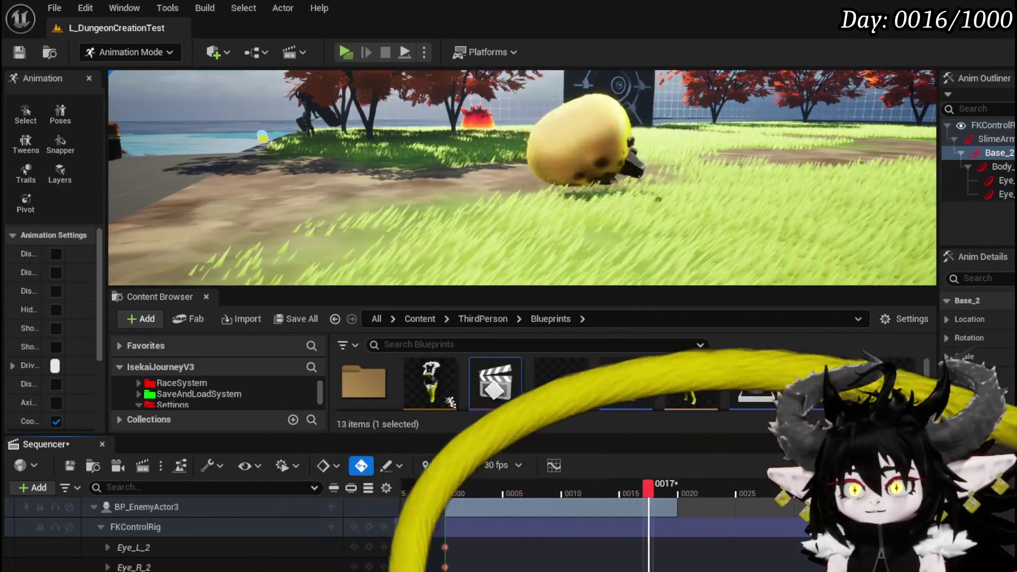
key("space")
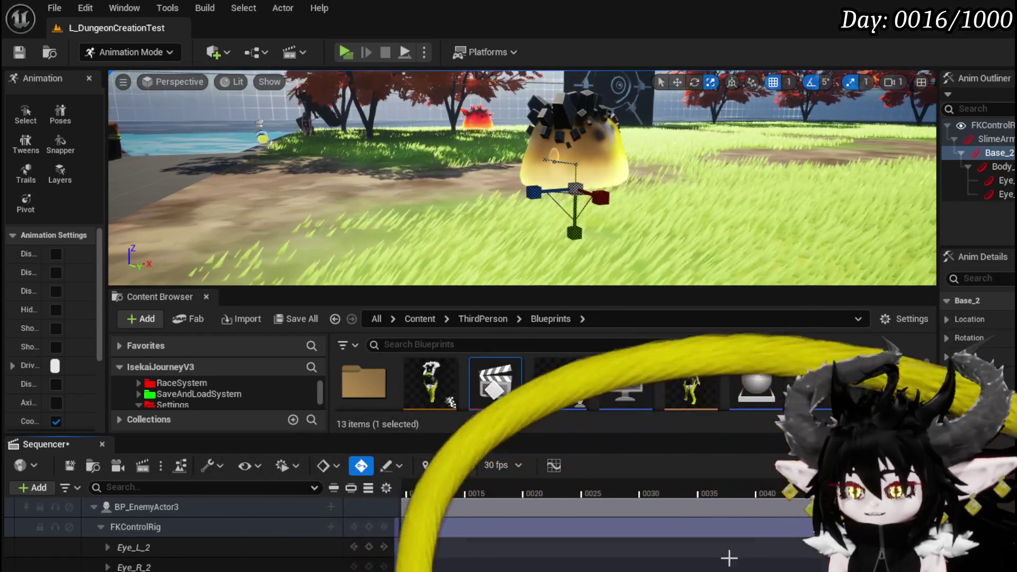
Pull the range end back 17 frames to 0045, play the shortened roll, and return to frame 0
scroll(721, 516, "up", 2)
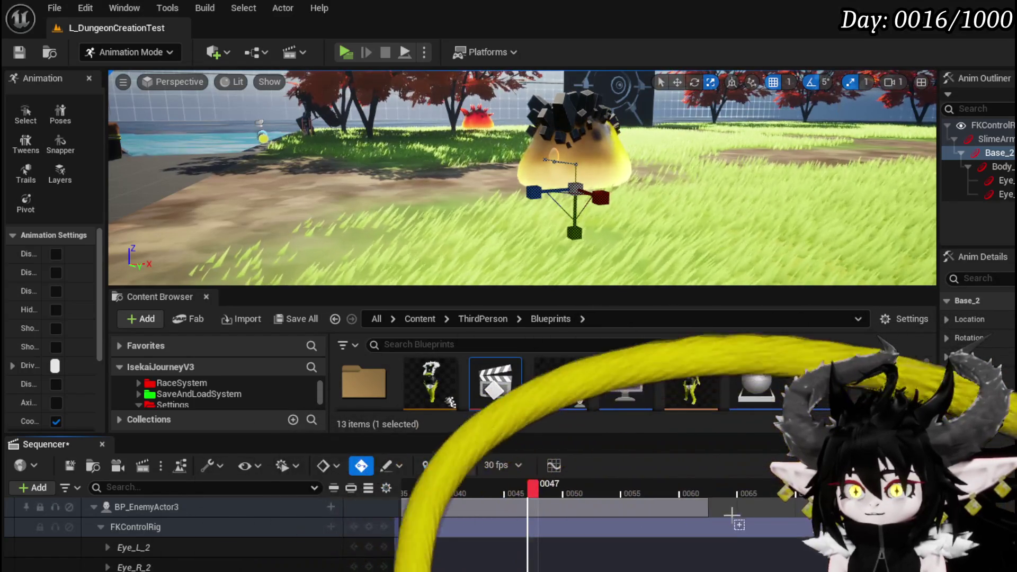
mouse_move(708, 510)
left_mouse_down()
mouse_move(450, 524)
mouse_move(374, 506)
left_mouse_up()
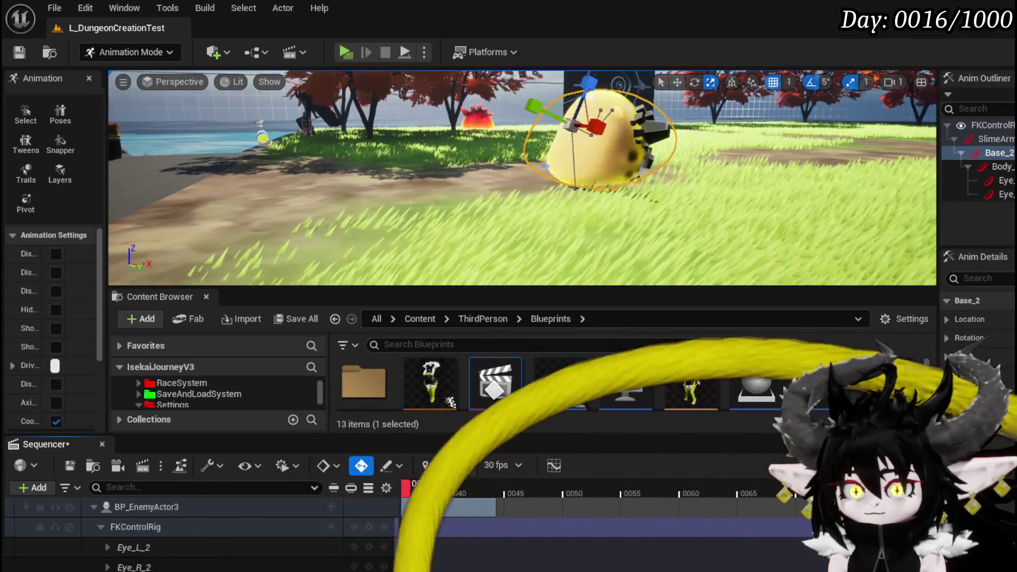
scroll(458, 566, "up", 5)
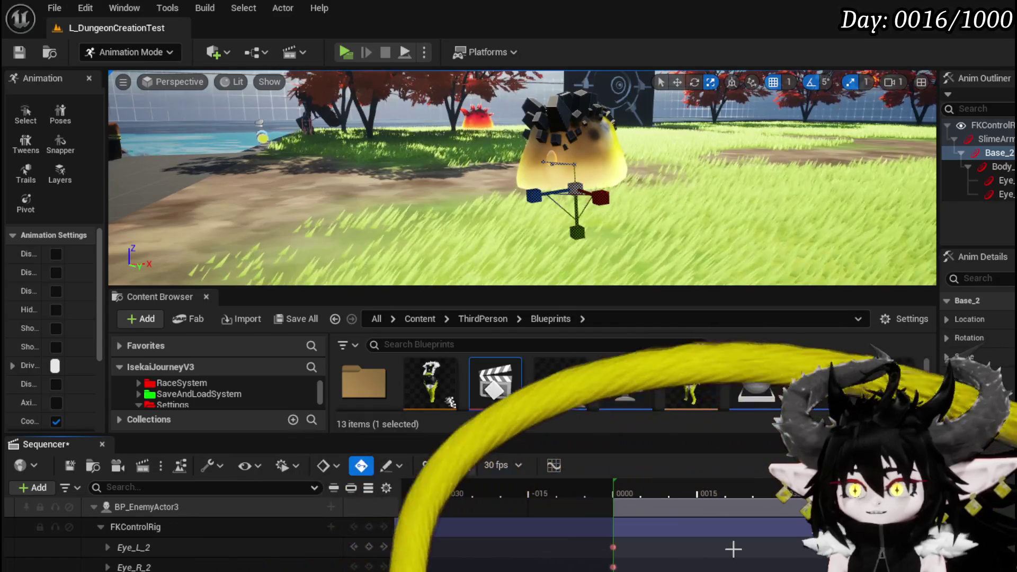
key("space")
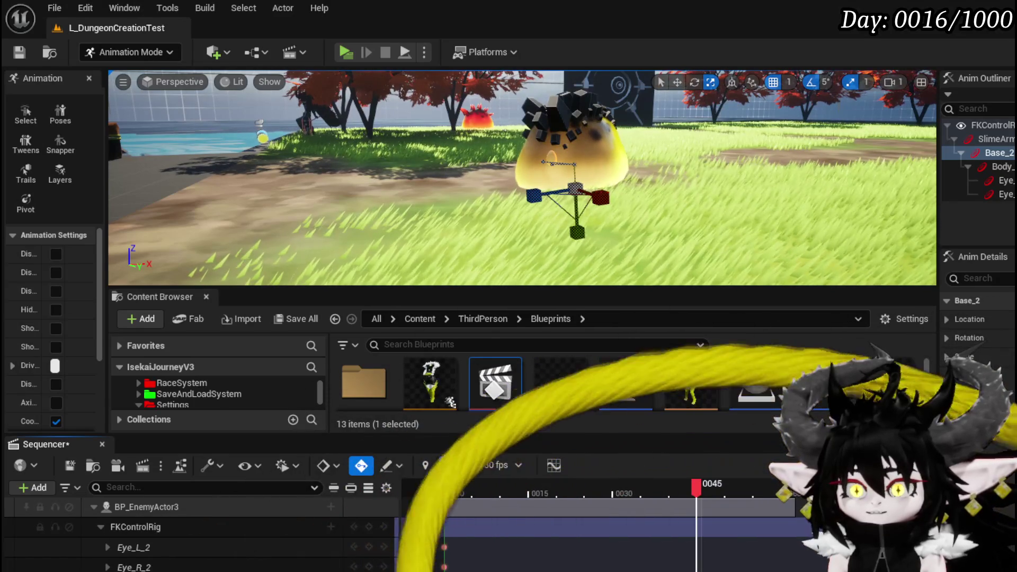
left_click(449, 506)
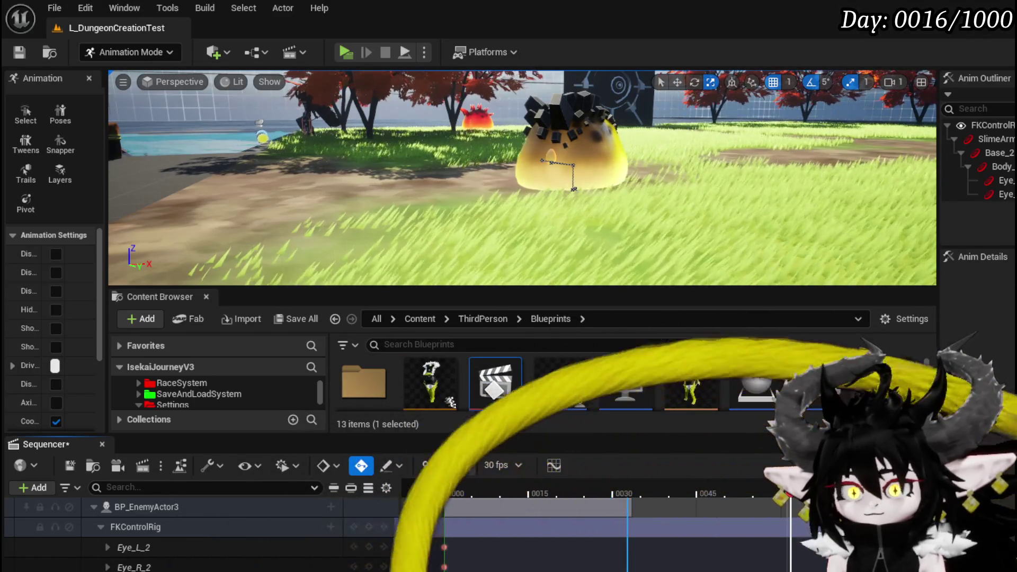
Play and stop the roll, scrub back to frame 0, zoom the timeline in, and turn off frame snapping
mouse_move(659, 493)
left_mouse_down()
mouse_move(660, 504)
mouse_move(434, 514)
mouse_move(444, 514)
left_mouse_up()
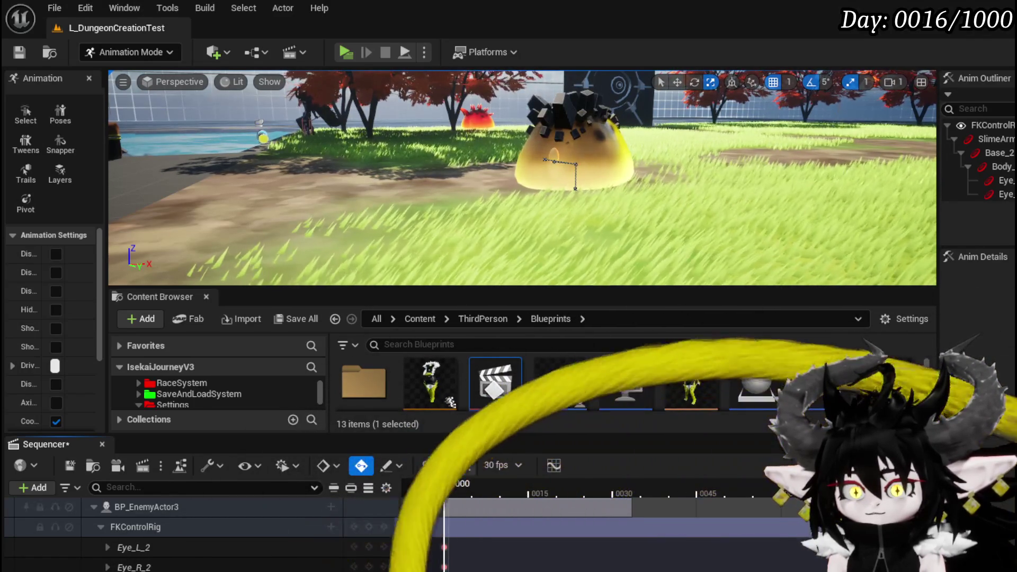
key("space")
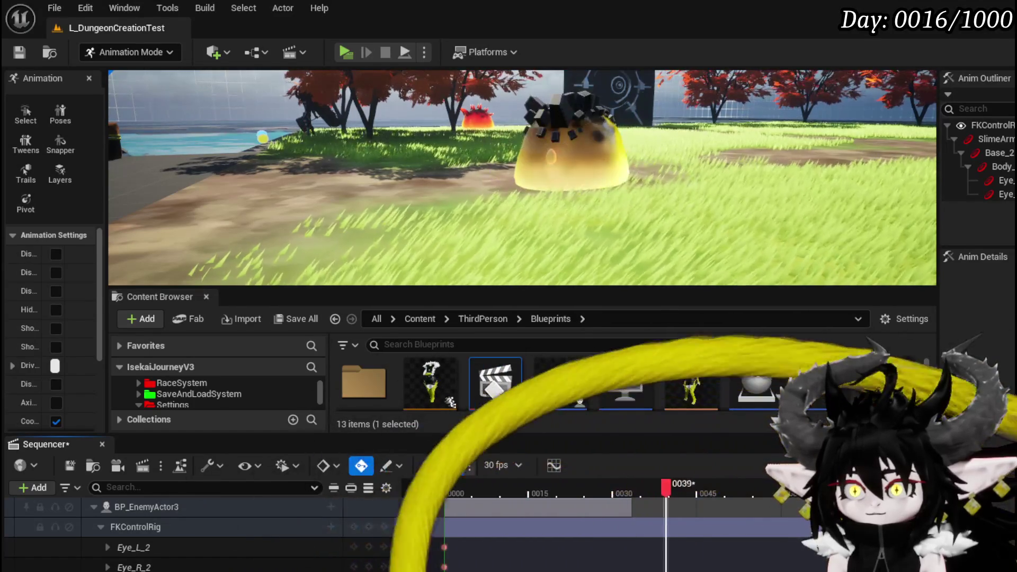
key("space")
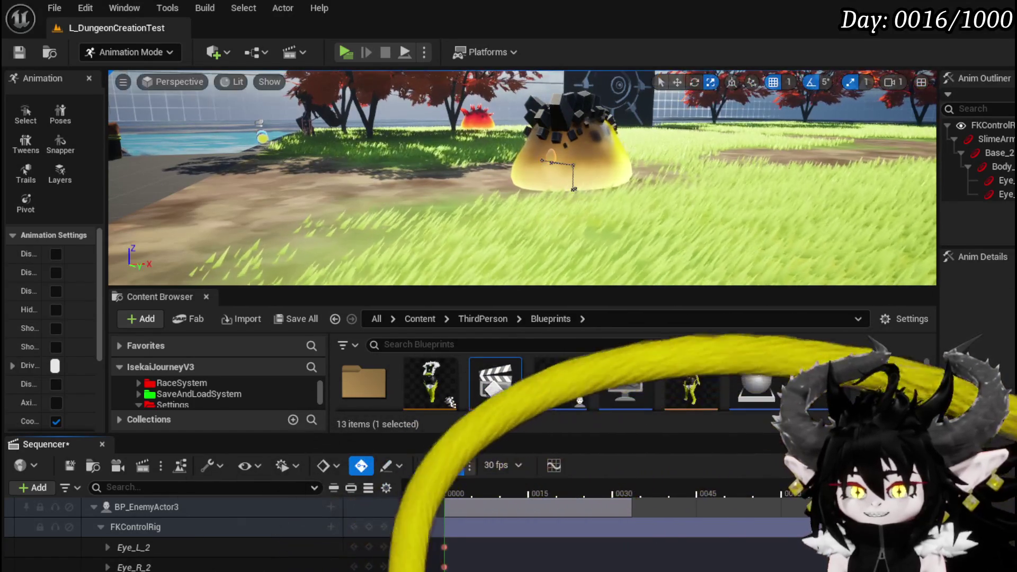
mouse_move(500, 513)
left_mouse_down()
mouse_move(445, 517)
mouse_move(720, 490)
mouse_move(460, 510)
mouse_move(498, 507)
left_mouse_up()
scroll(445, 517, "up", 3)
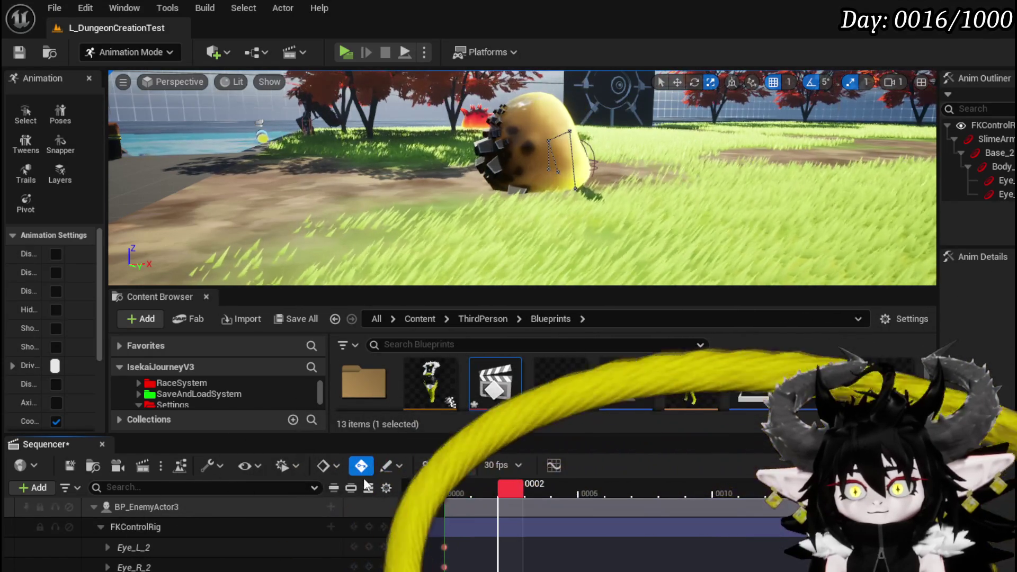
left_click(444, 468)
Scrub the playhead back to the start, then to sub-frame positions near frame 4
mouse_move(503, 486)
left_mouse_down()
mouse_move(459, 487)
mouse_move(484, 487)
left_mouse_up()
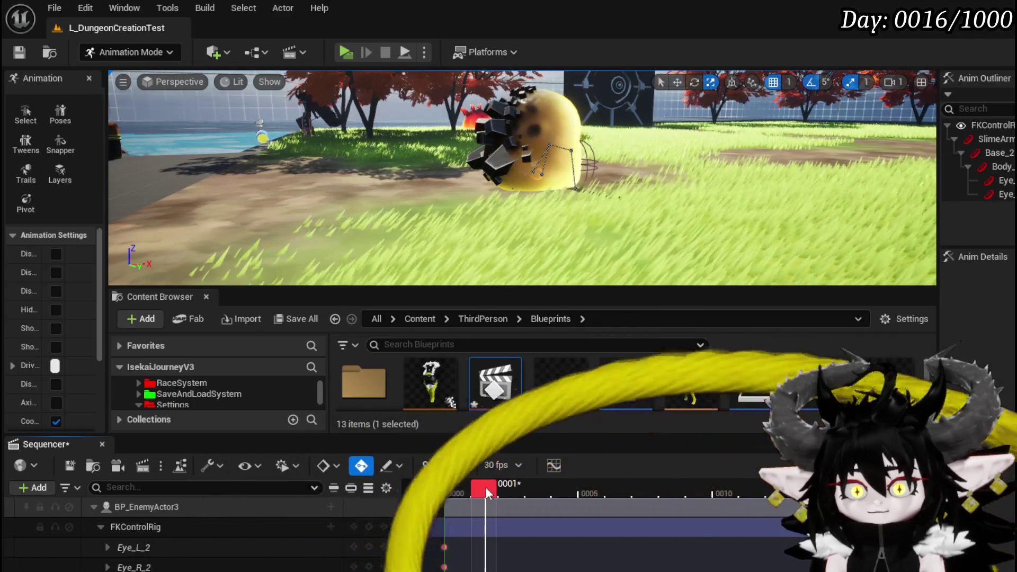
left_click_drag(485, 488, 573, 490)
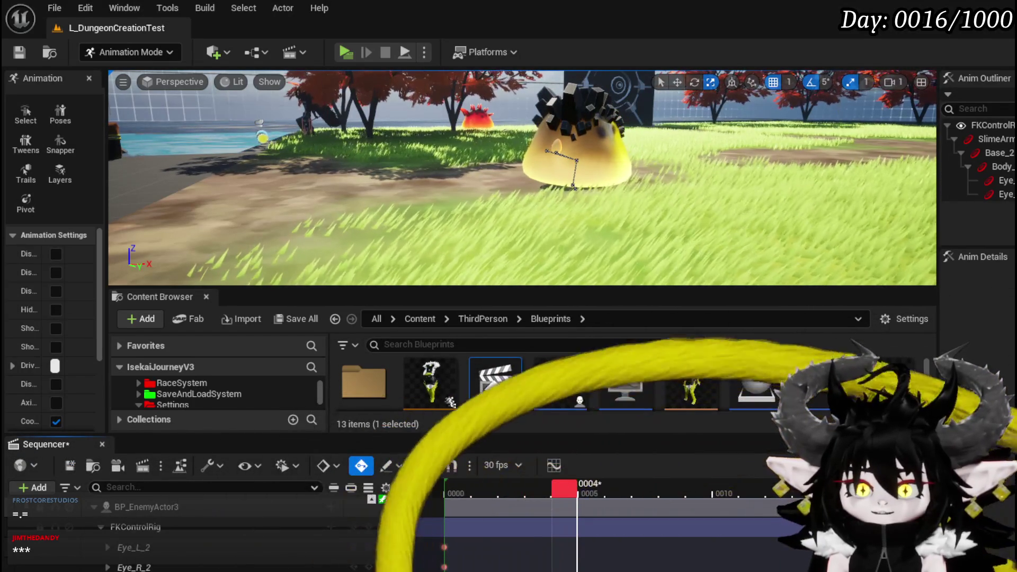
Scrub finely between frames 4 and 5, then select the SlimeArmature_2 control in the viewport
left_click_drag(564, 487, 586, 491)
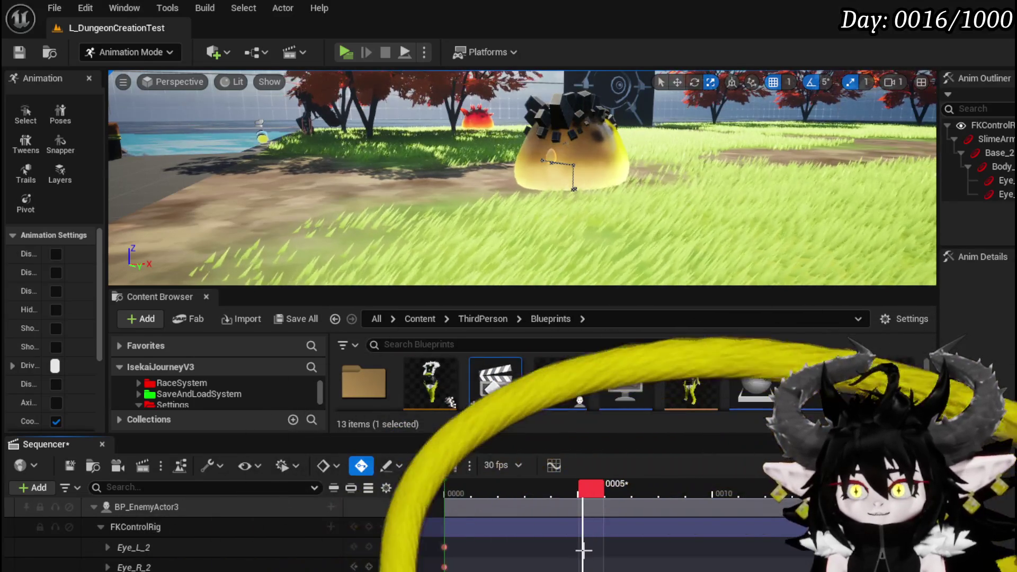
mouse_move(590, 480)
left_mouse_down()
mouse_move(540, 494)
mouse_move(467, 494)
mouse_move(580, 501)
left_mouse_up()
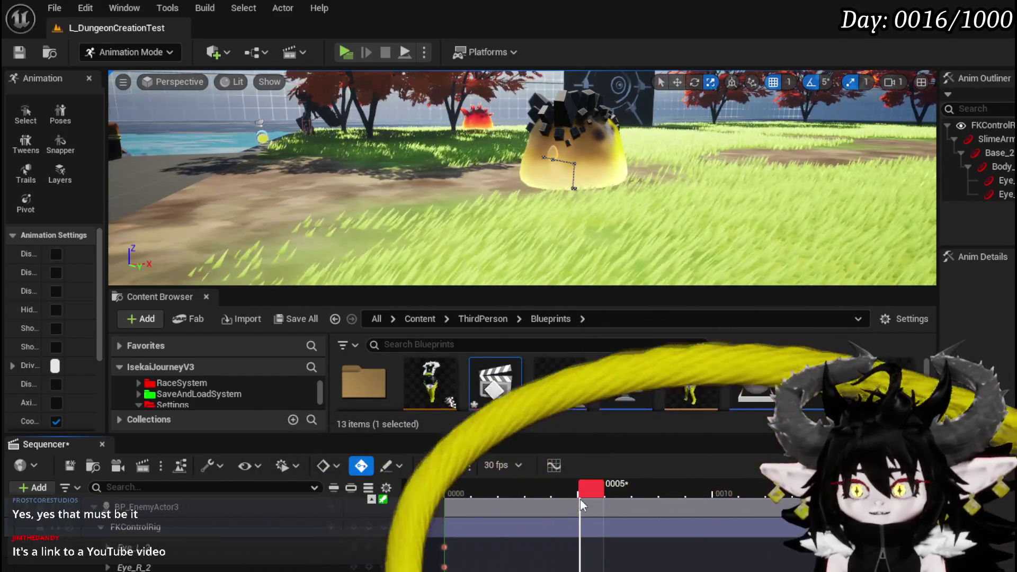
left_click_drag(580, 500, 590, 501)
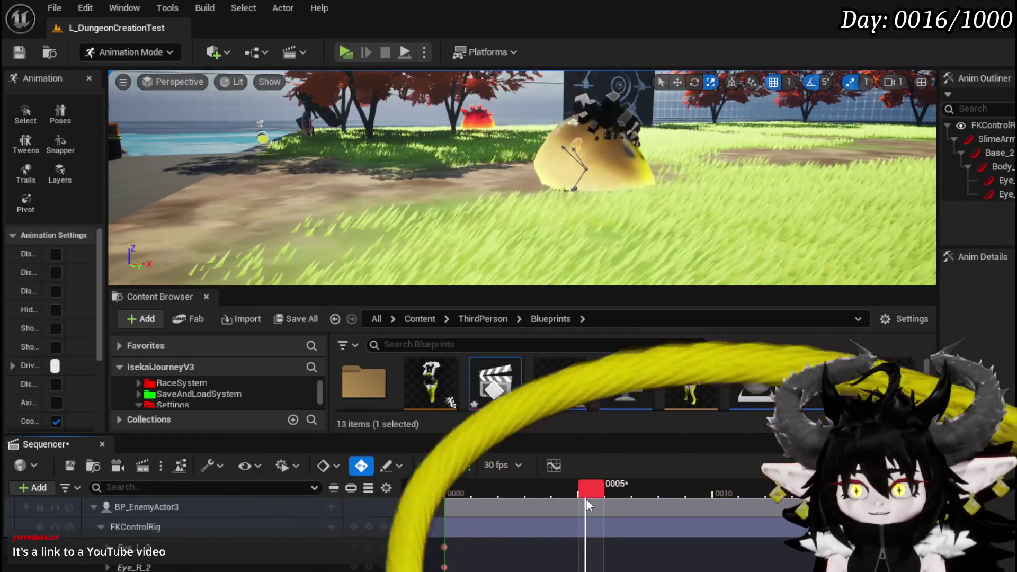
left_click_drag(589, 499, 584, 502)
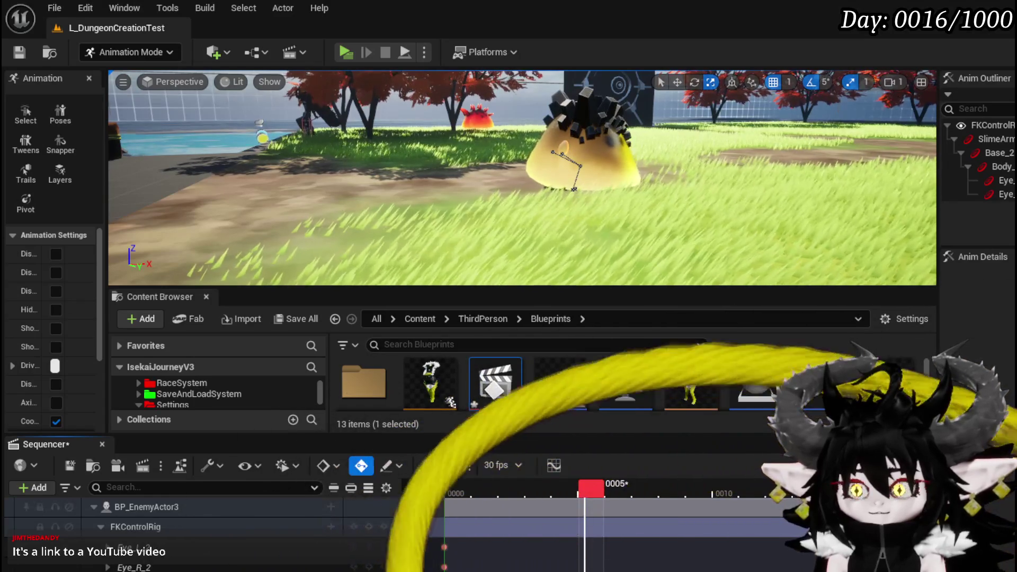
left_click_drag(584, 502, 582, 502)
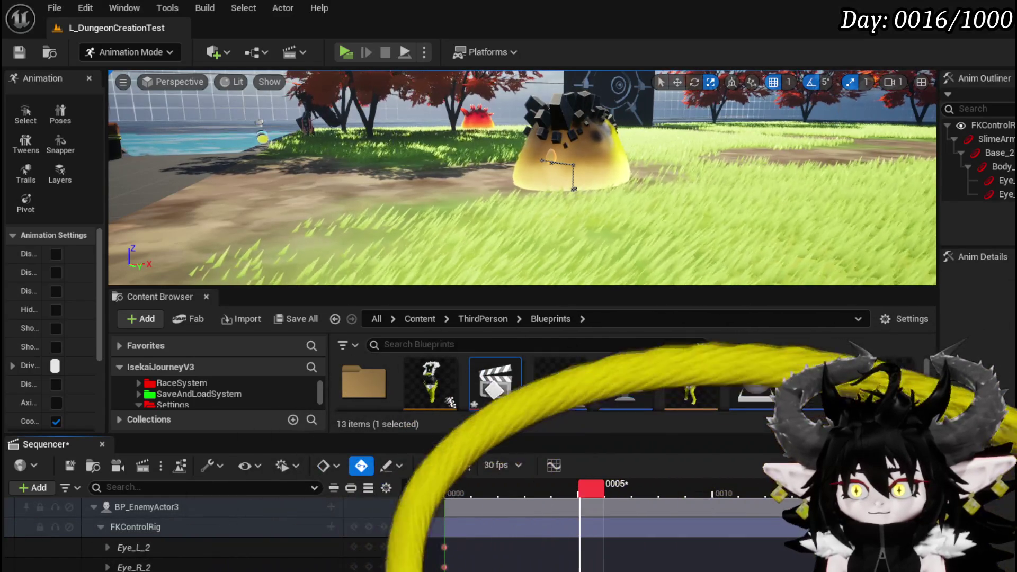
mouse_move(583, 489)
left_mouse_down()
mouse_move(562, 492)
mouse_move(589, 497)
left_mouse_up()
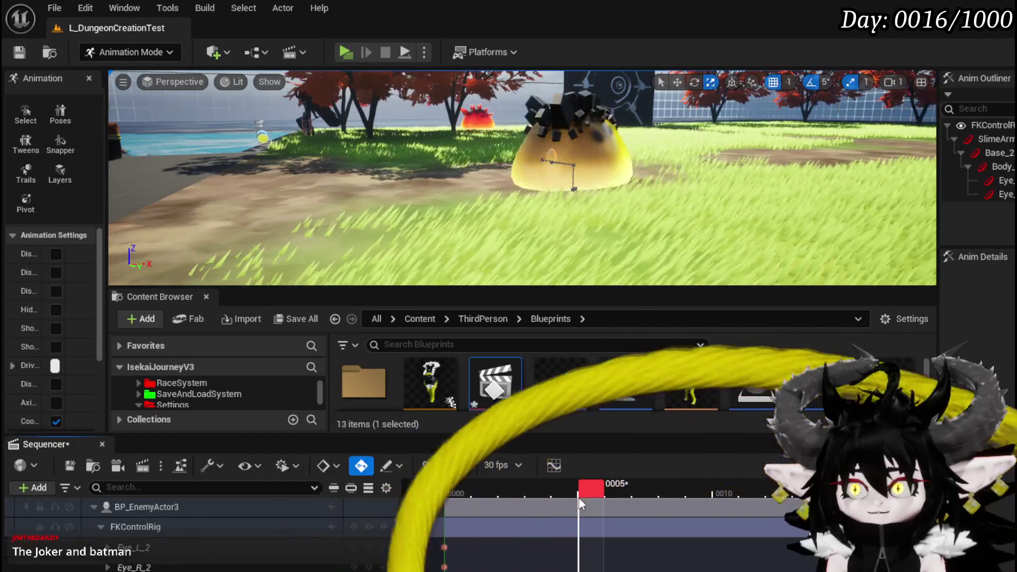
left_click(586, 495)
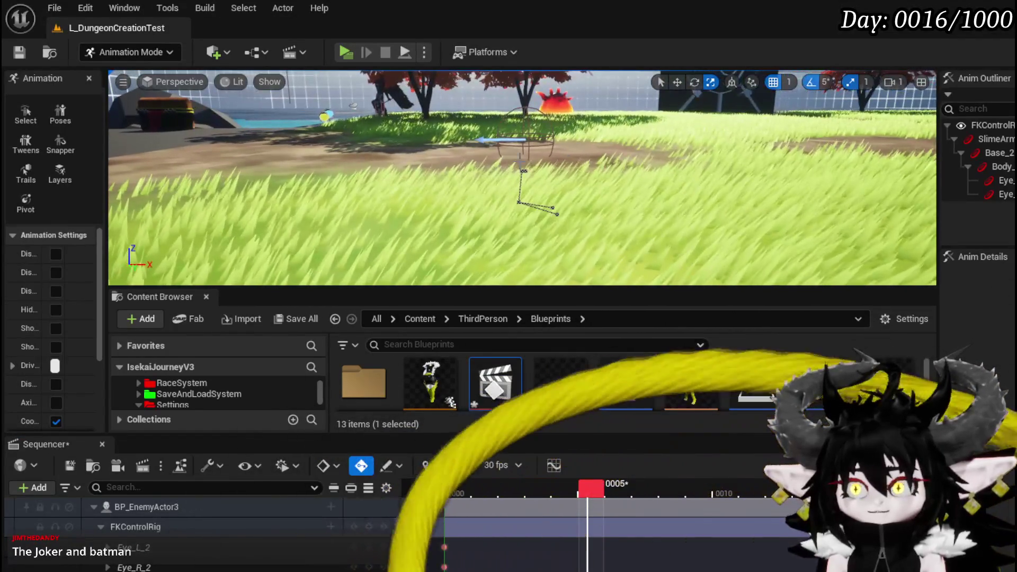
left_click(523, 172)
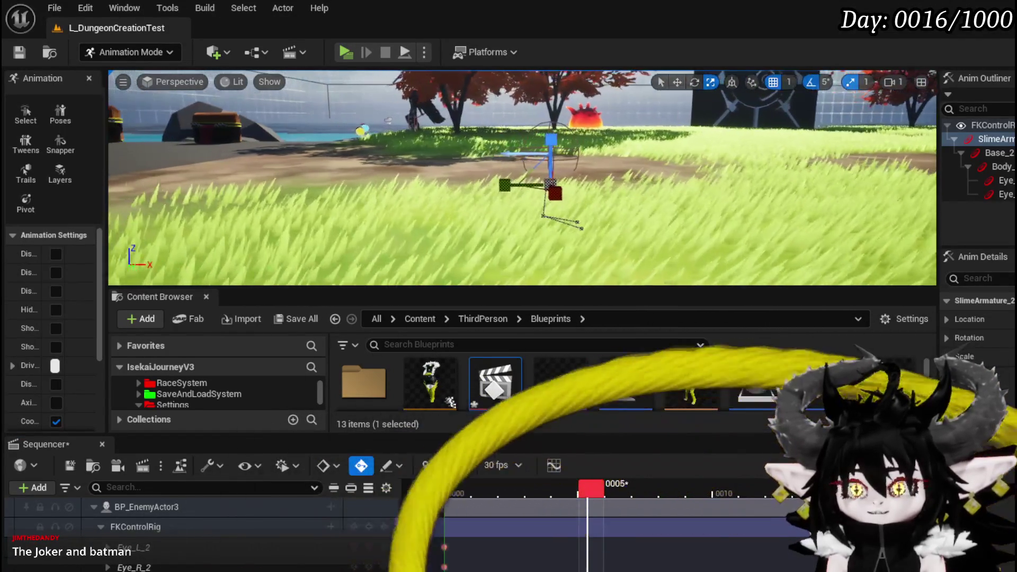
Rotate SlimeArmature_2 to tilt the slime, undo one change, and compare poses across frames 2 to 5
left_click_drag(506, 132, 517, 170)
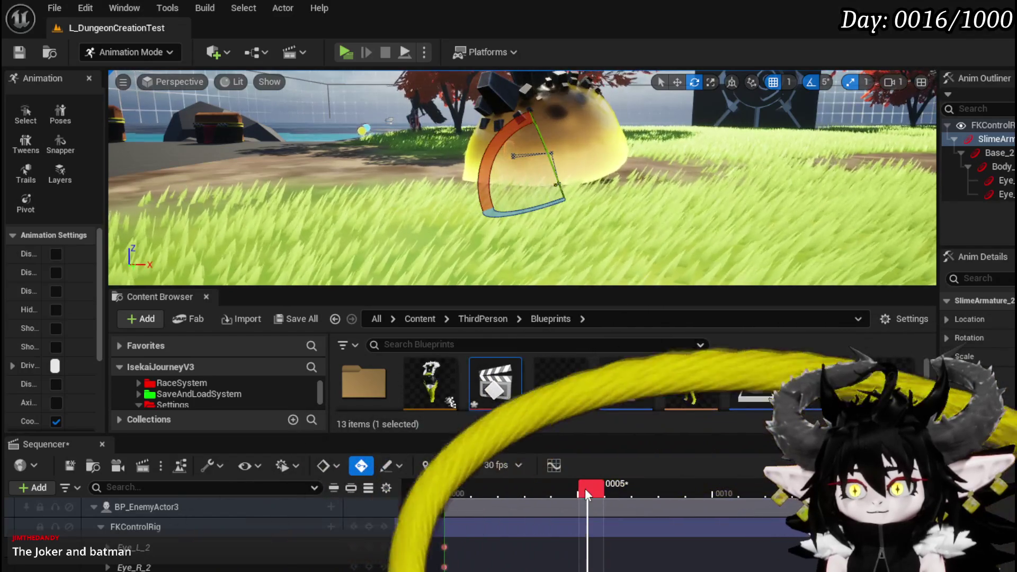
left_click_drag(584, 488, 549, 488)
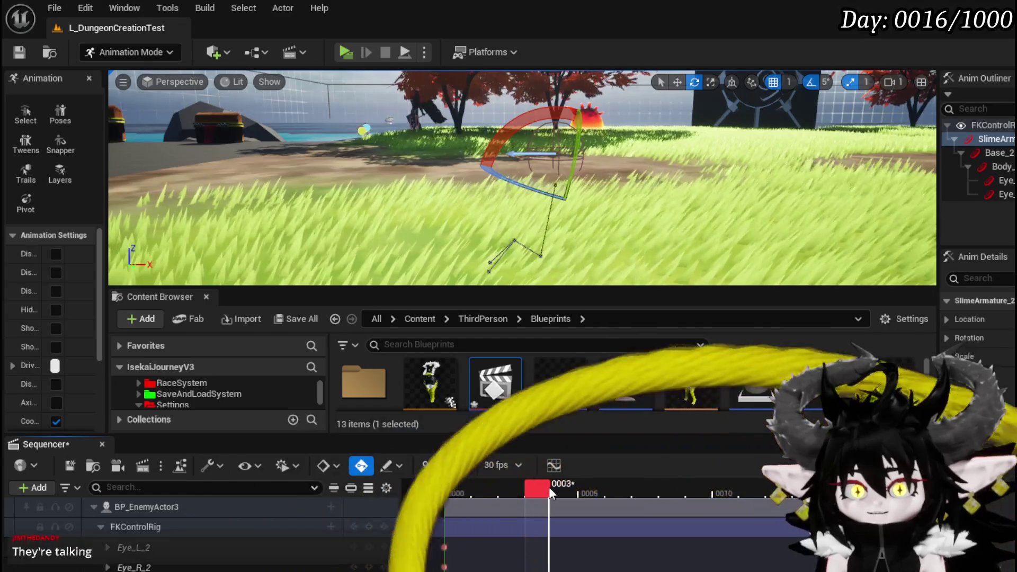
left_click_drag(549, 488, 587, 491)
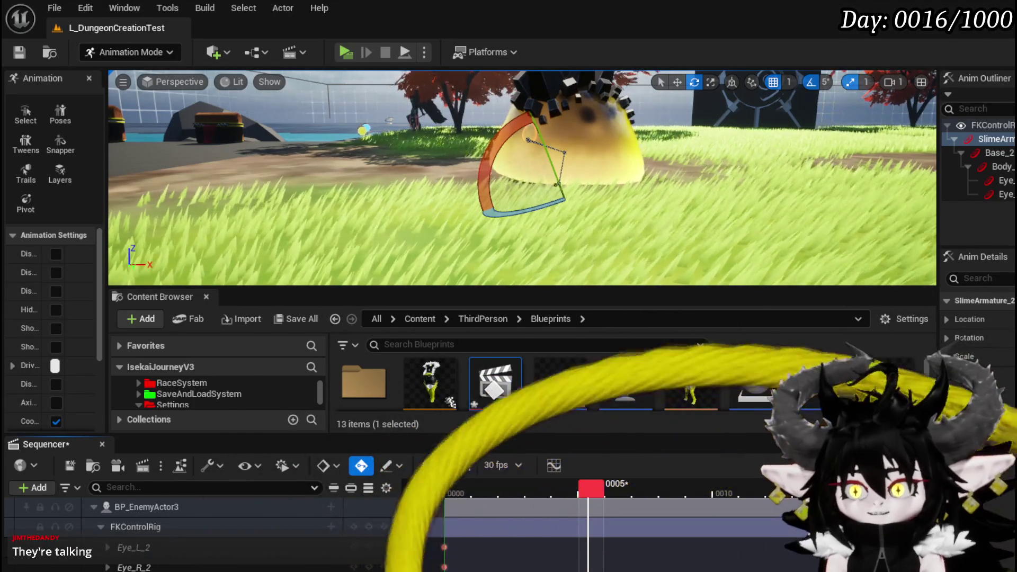
key("ctrl+z")
mouse_move(588, 492)
left_mouse_down()
mouse_move(474, 498)
mouse_move(575, 498)
mouse_move(556, 501)
mouse_move(584, 507)
left_mouse_up()
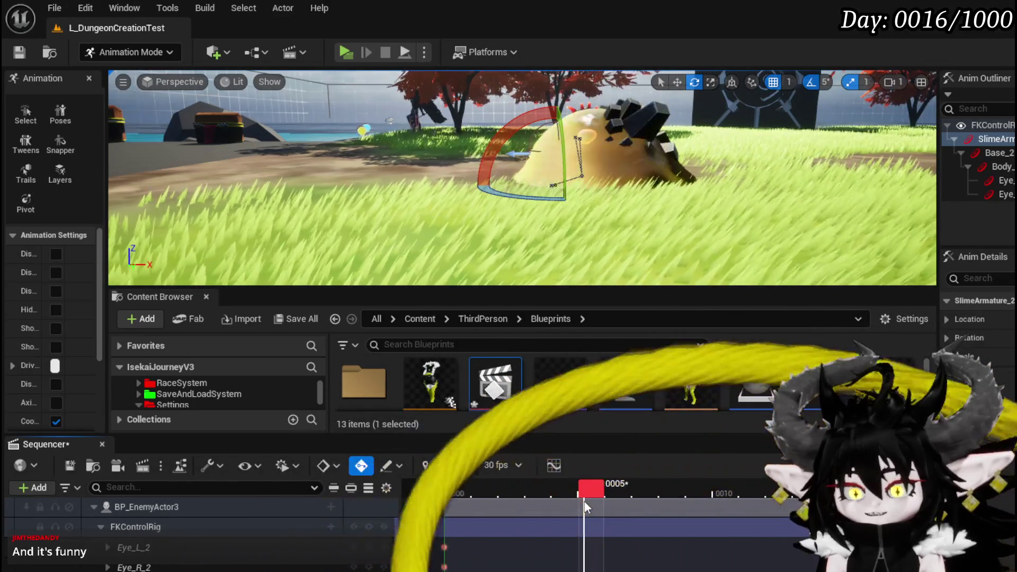
mouse_move(582, 507)
left_mouse_down()
mouse_move(573, 503)
mouse_move(588, 508)
left_mouse_up()
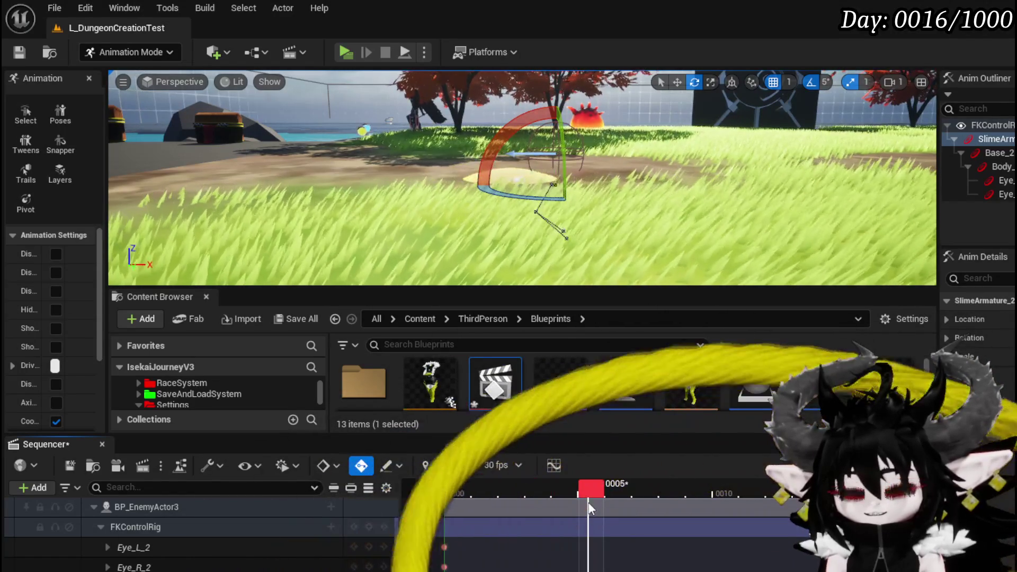
mouse_move(598, 512)
left_mouse_down()
mouse_move(571, 500)
mouse_move(581, 505)
left_mouse_up()
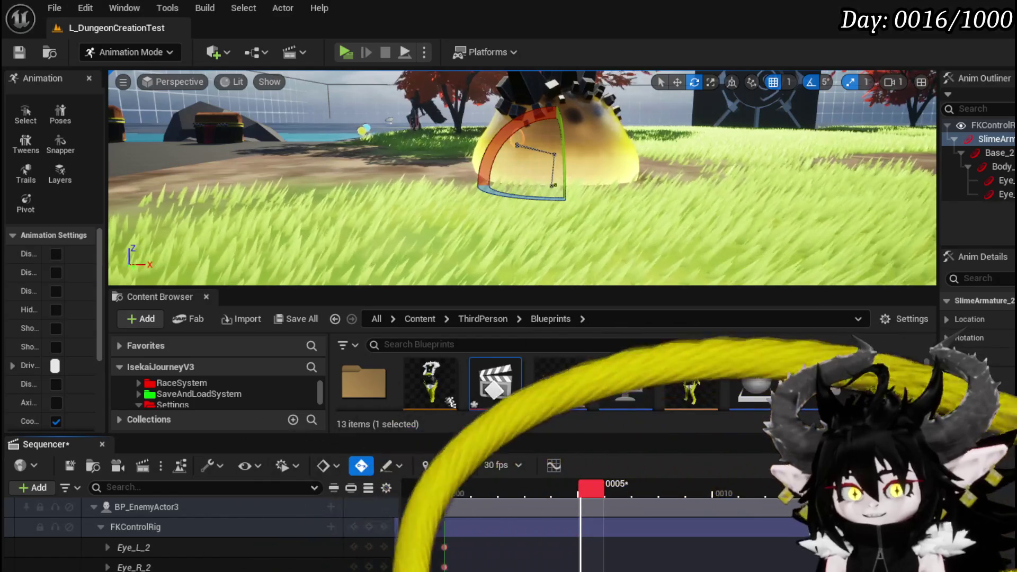
left_click_drag(581, 484, 565, 487)
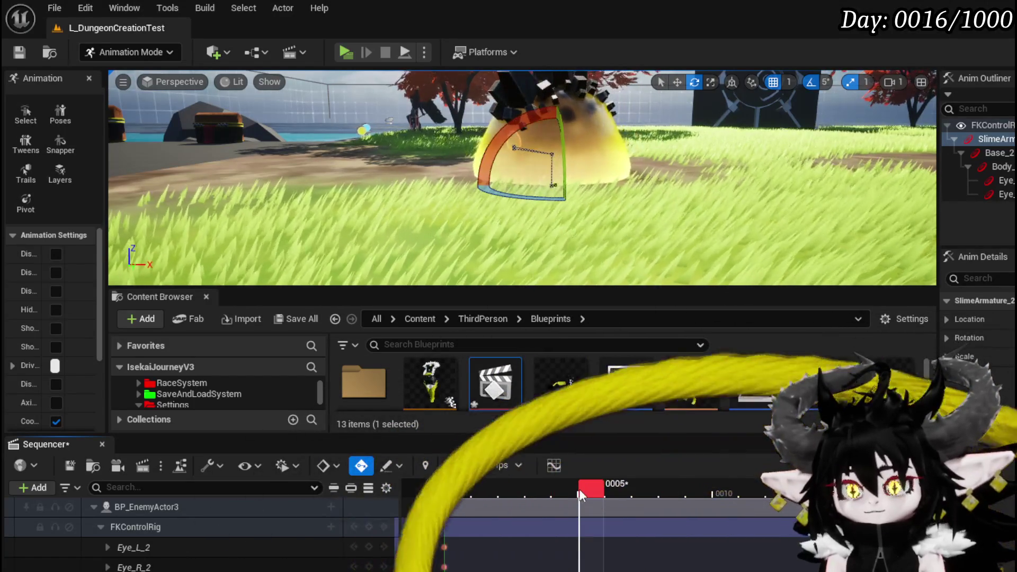
Step from frame 0 through frame 5 comparing hop poses, then select Base_2 in the Anim Outliner
key("Up")
mouse_move(512, 497)
left_mouse_down()
mouse_move(503, 494)
mouse_move(571, 495)
left_mouse_up()
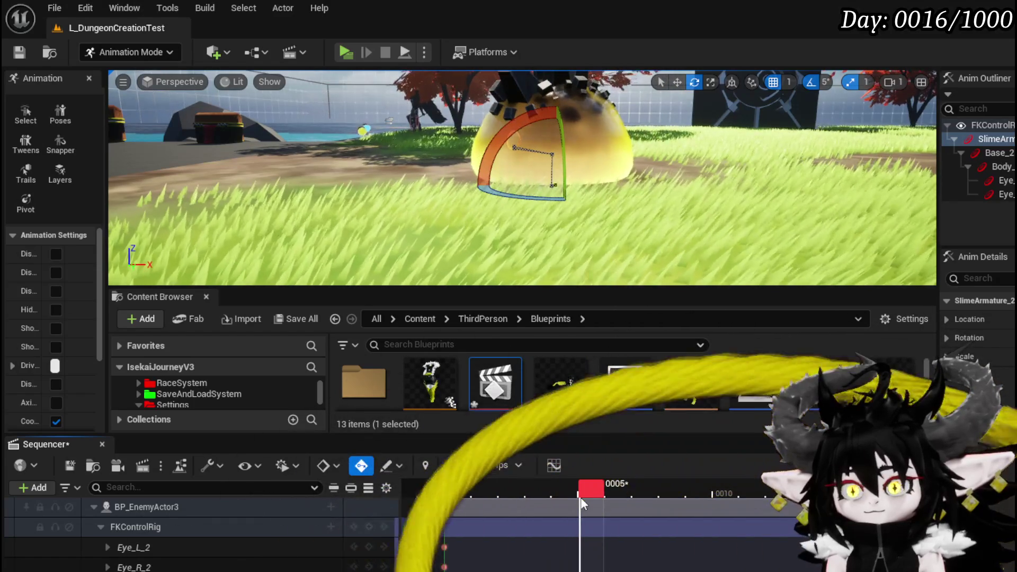
left_click(583, 497)
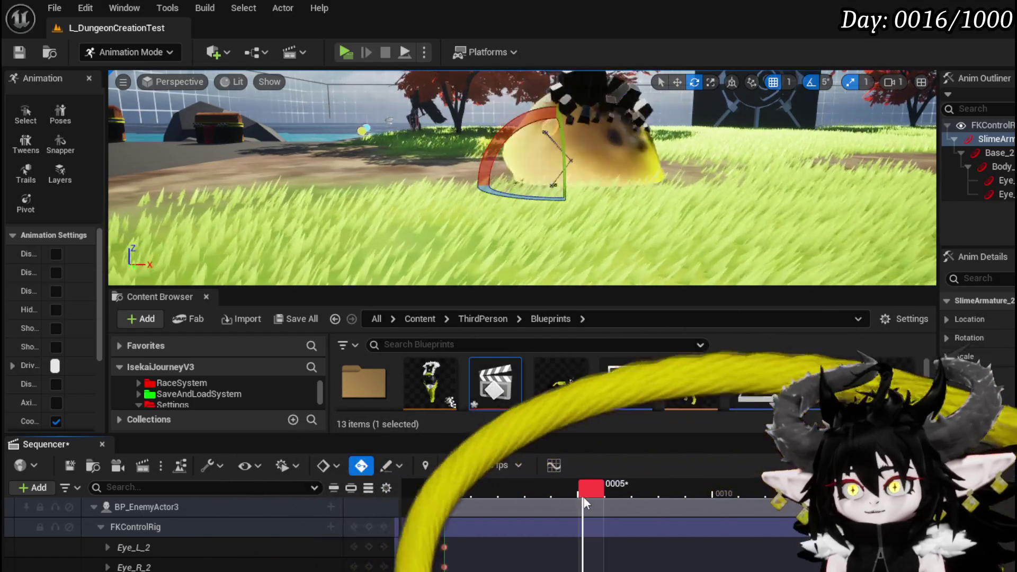
left_click_drag(583, 497, 580, 495)
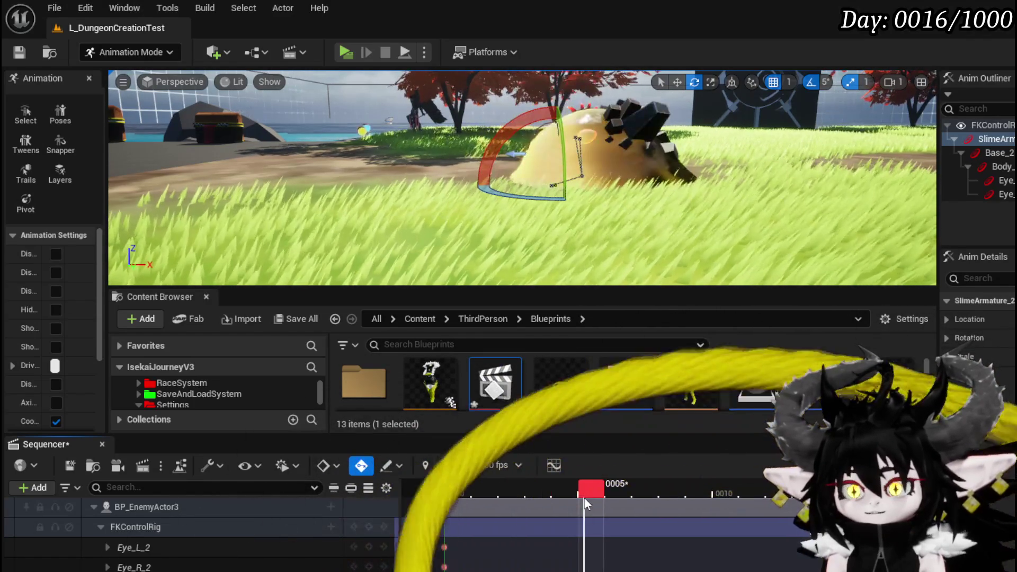
left_click_drag(583, 486, 589, 501)
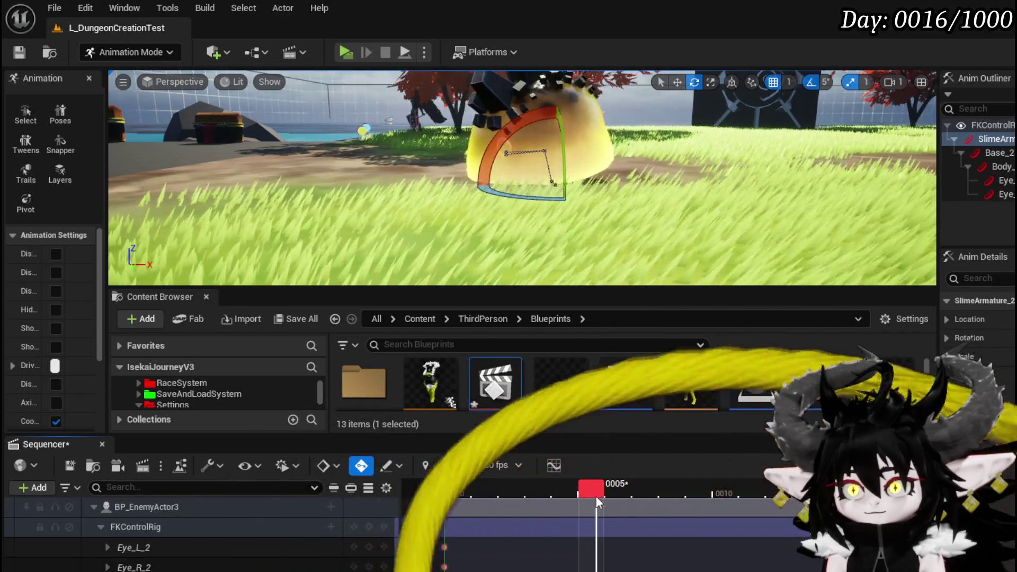
mouse_move(594, 494)
left_mouse_down()
mouse_move(564, 490)
mouse_move(581, 501)
left_mouse_up()
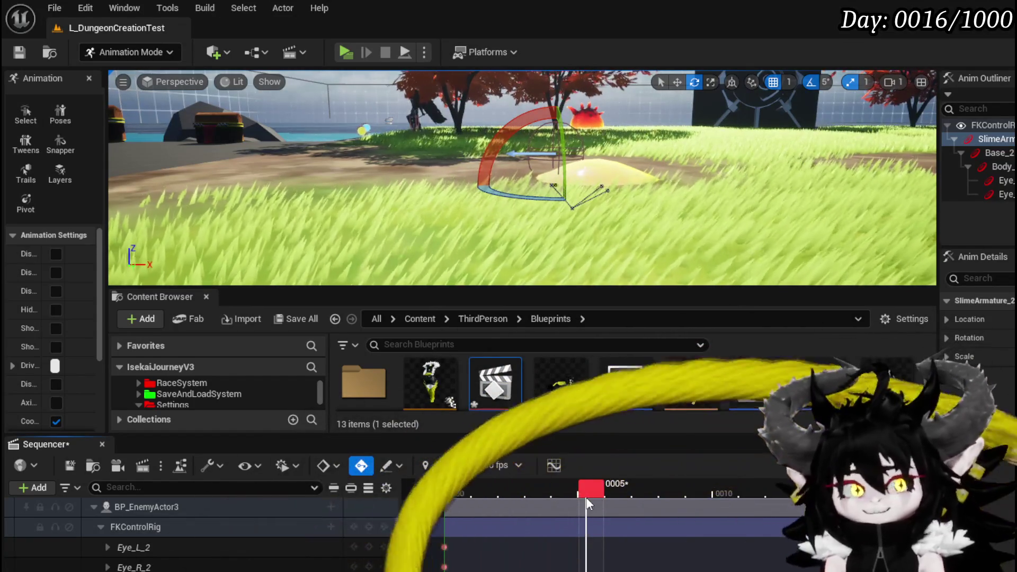
mouse_move(586, 495)
left_mouse_down()
mouse_move(554, 498)
mouse_move(595, 503)
left_mouse_up()
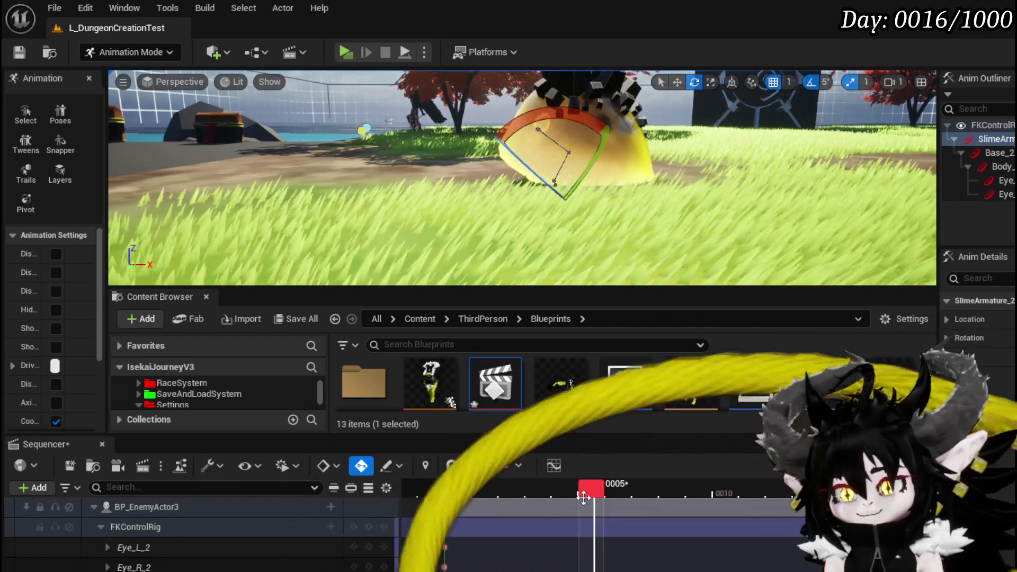
mouse_move(590, 491)
left_mouse_down()
mouse_move(575, 491)
mouse_move(593, 485)
left_mouse_up()
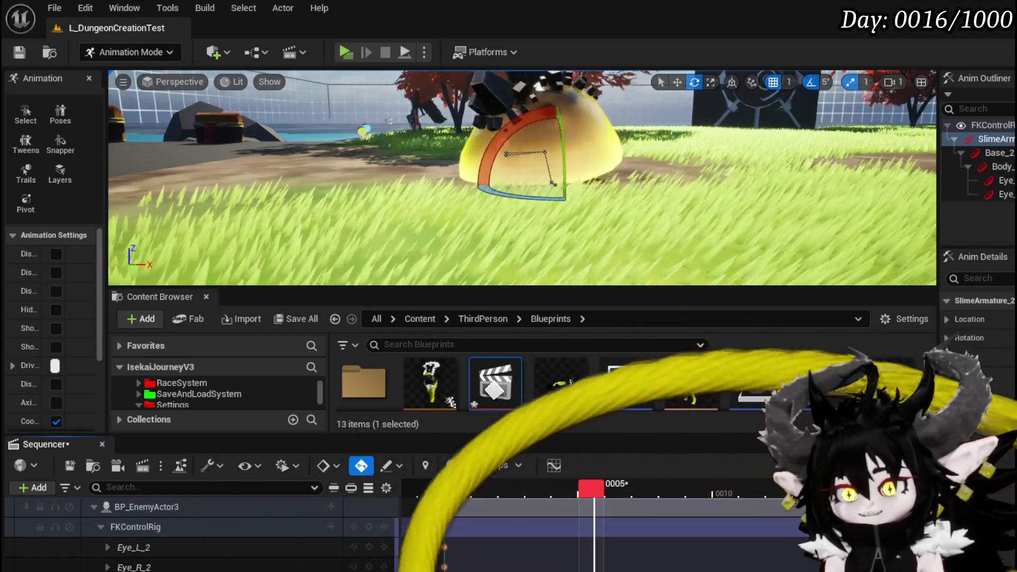
left_click(996, 152)
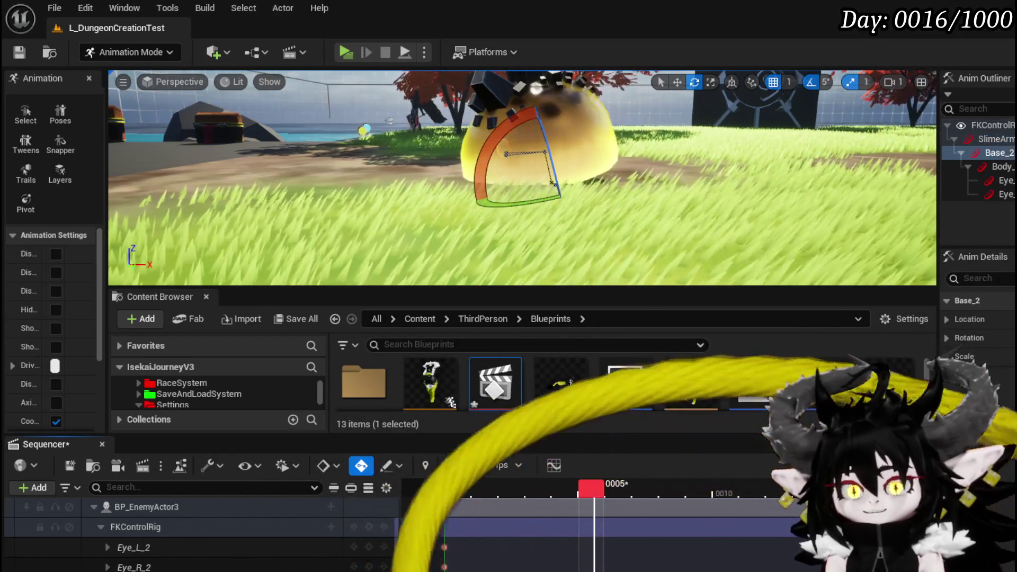
Rotate Base_2 to tilt the slime's body at frame 5, then compare against frames 3 and 4
mouse_move(582, 488)
left_mouse_down()
mouse_move(560, 488)
mouse_move(592, 483)
mouse_move(545, 483)
mouse_move(585, 483)
left_mouse_up()
mouse_move(508, 133)
left_mouse_down()
mouse_move(594, 159)
mouse_move(604, 244)
left_mouse_up()
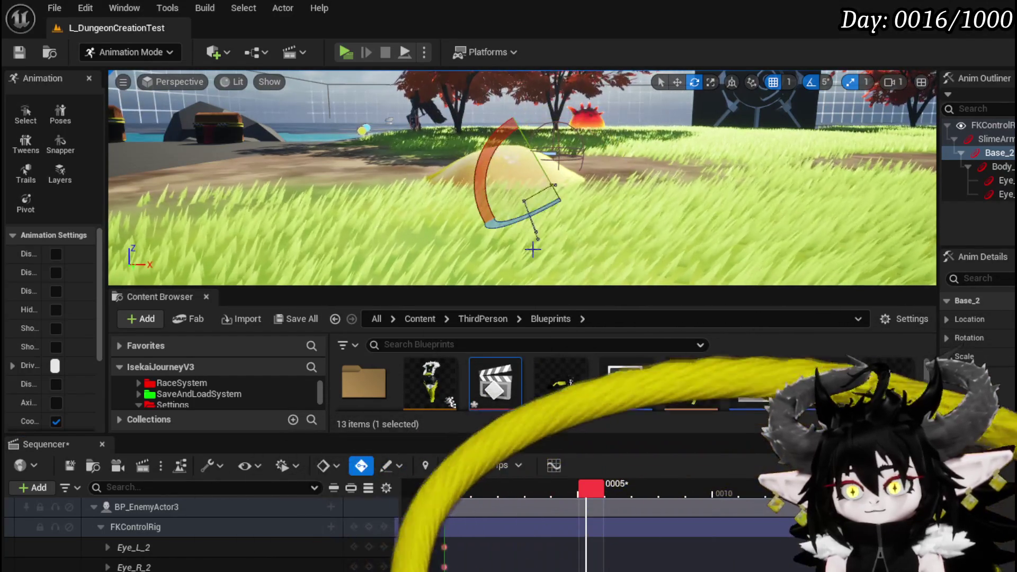
mouse_move(585, 490)
left_mouse_down()
mouse_move(535, 493)
mouse_move(616, 494)
mouse_move(546, 494)
mouse_move(593, 491)
mouse_move(583, 491)
left_mouse_up()
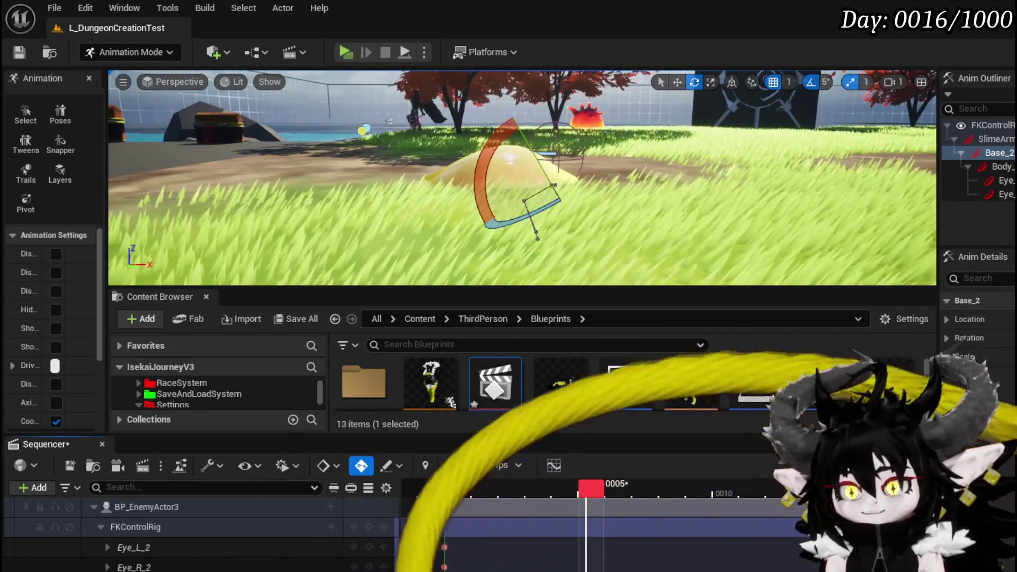
left_click(560, 492)
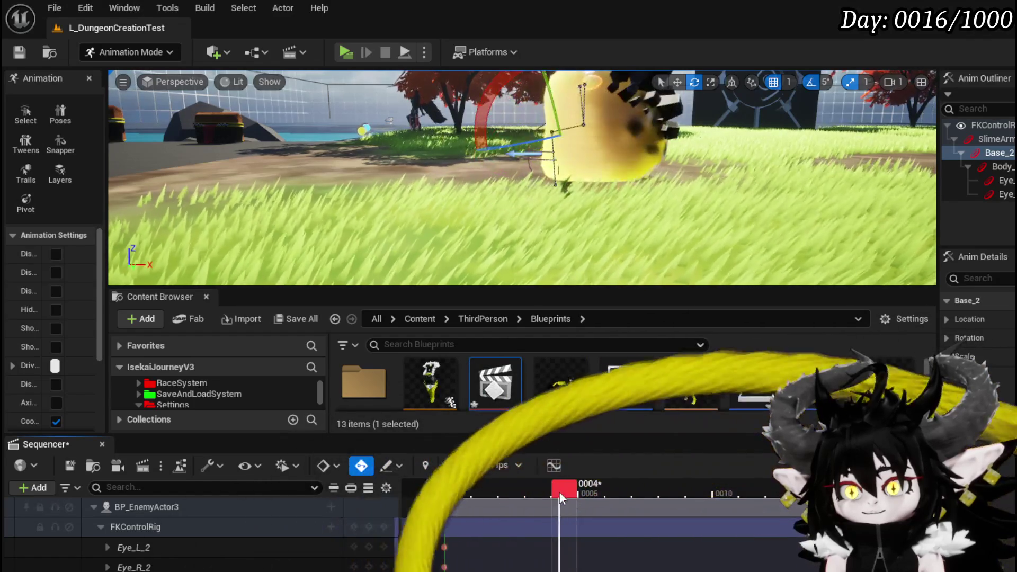
left_click(577, 497)
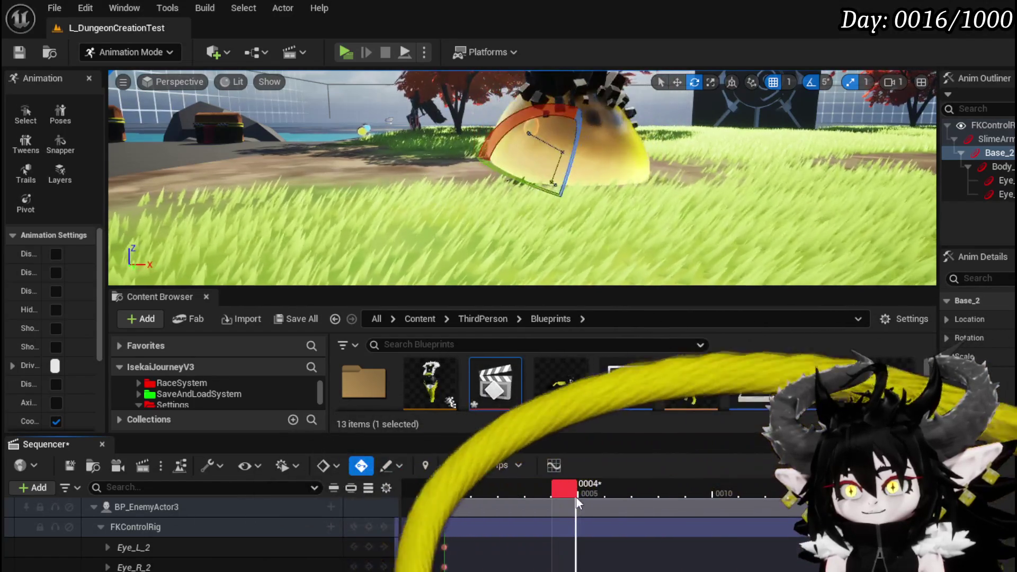
left_click(584, 496)
left_click_drag(584, 498, 595, 497)
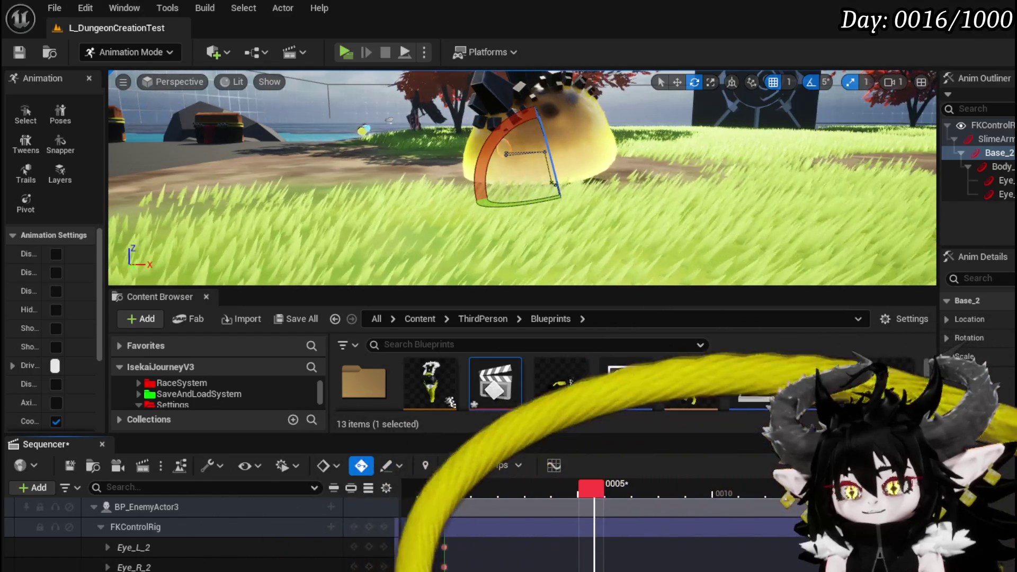
left_click(595, 494)
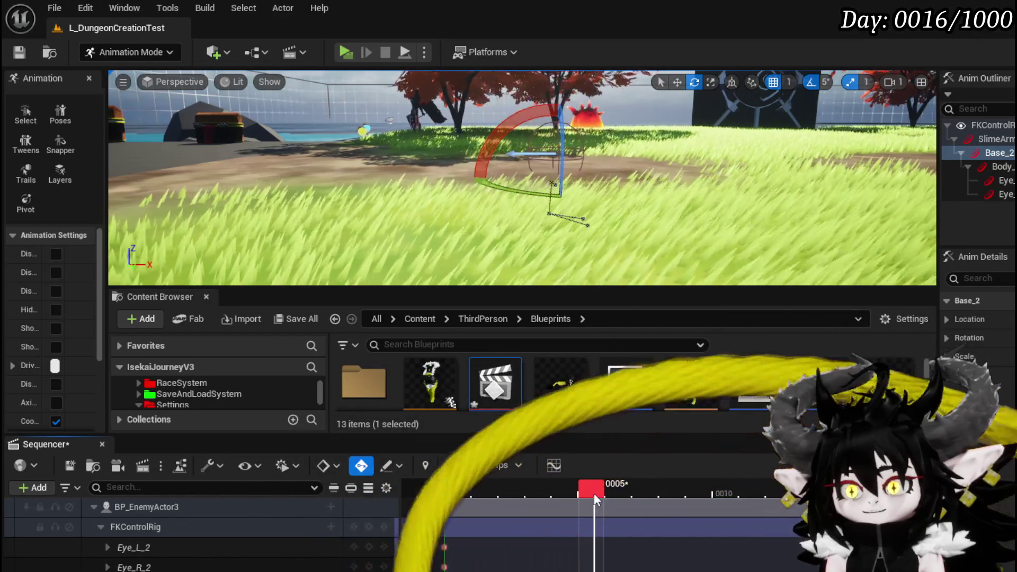
mouse_move(564, 494)
left_mouse_down()
mouse_move(606, 501)
mouse_move(585, 501)
left_mouse_up()
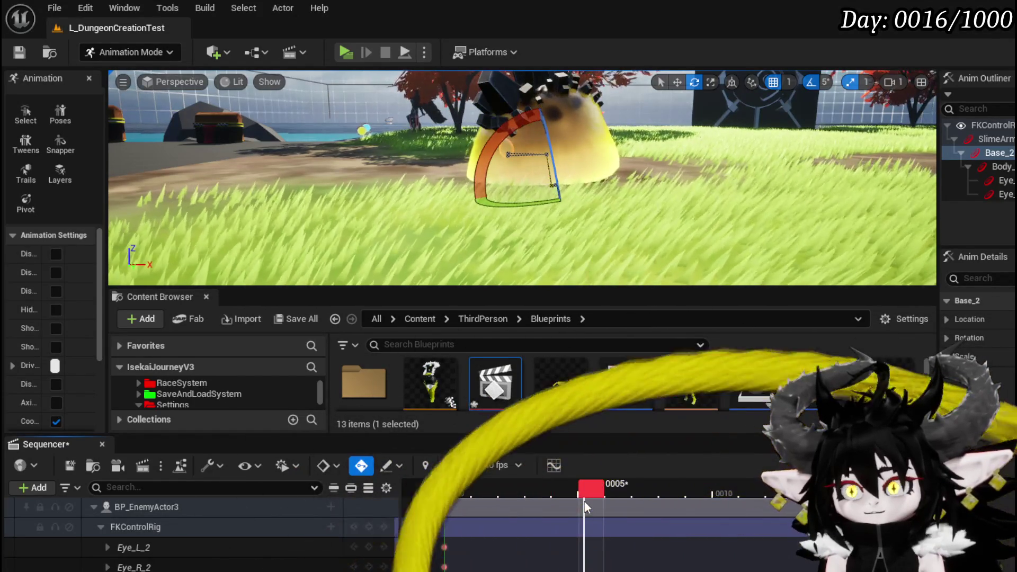
mouse_move(582, 507)
left_mouse_down()
mouse_move(716, 511)
mouse_move(539, 525)
mouse_move(581, 519)
left_mouse_up()
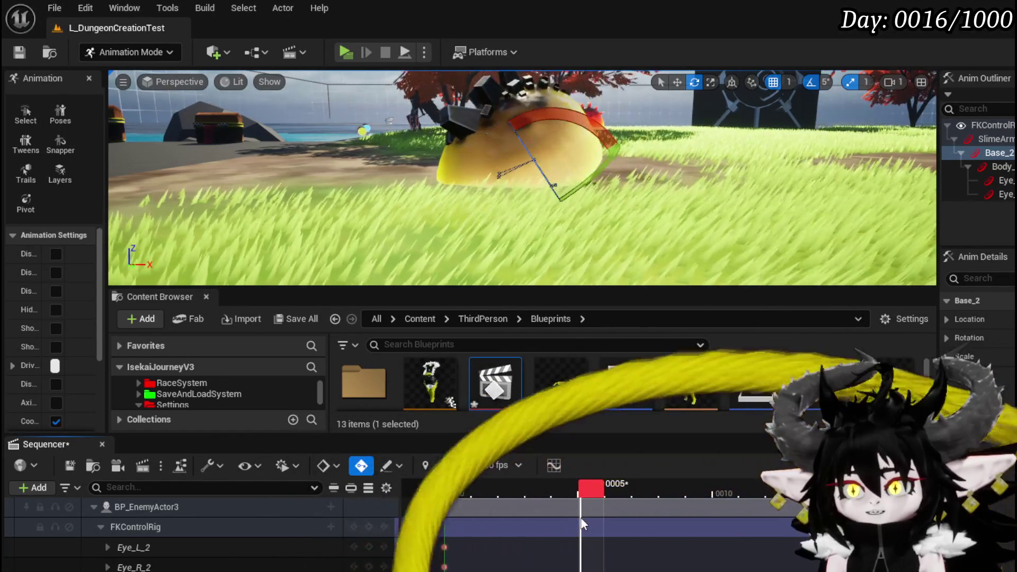
left_click_drag(589, 524, 607, 524)
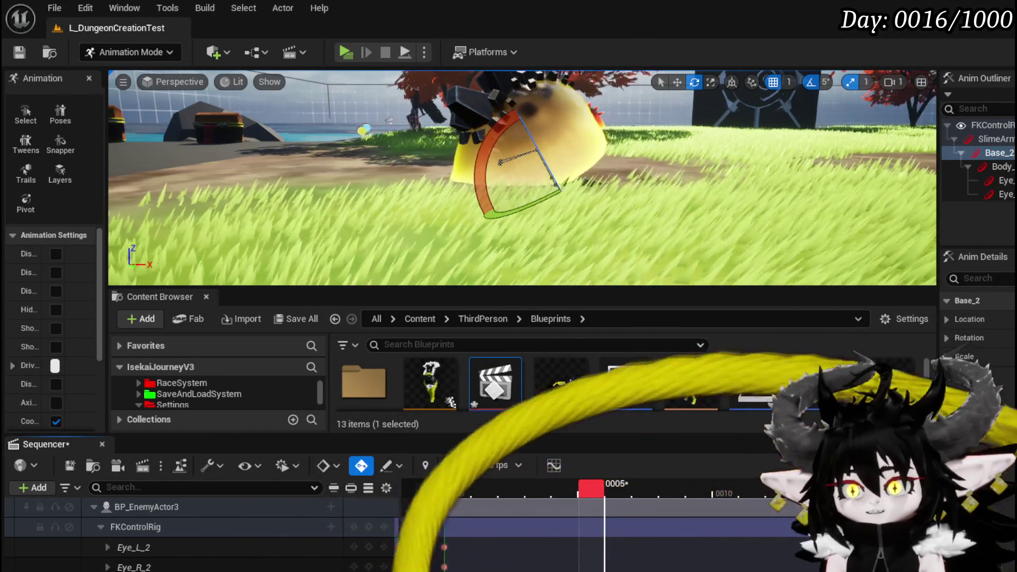
left_click(618, 488)
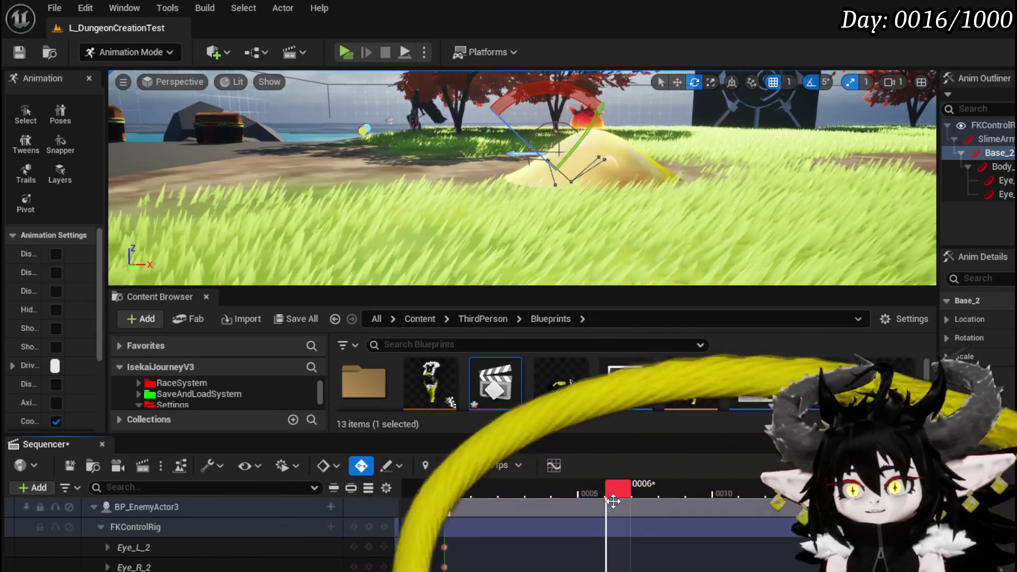
mouse_move(618, 489)
left_mouse_down()
mouse_move(542, 494)
mouse_move(632, 499)
left_mouse_up()
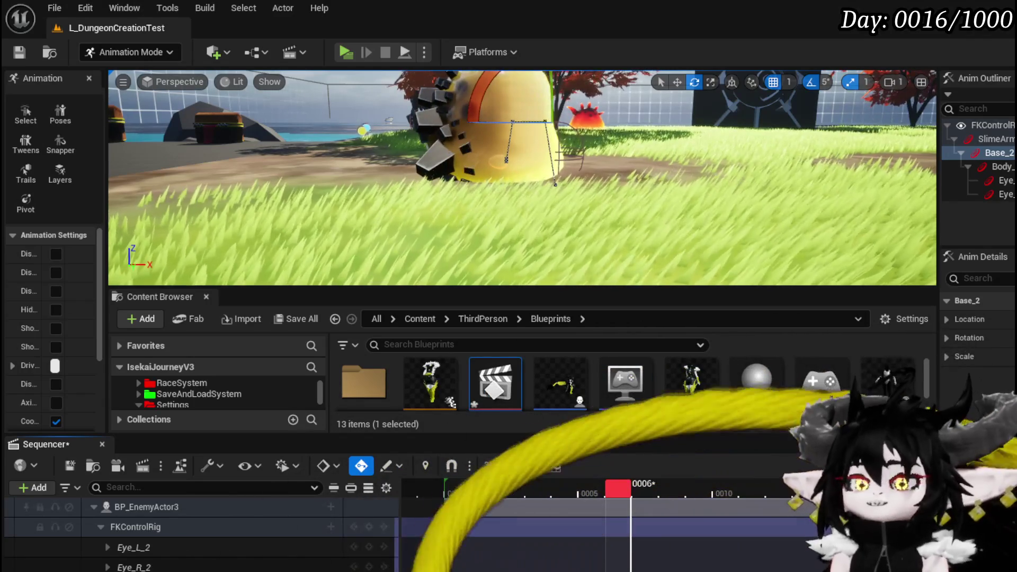
left_click(610, 490)
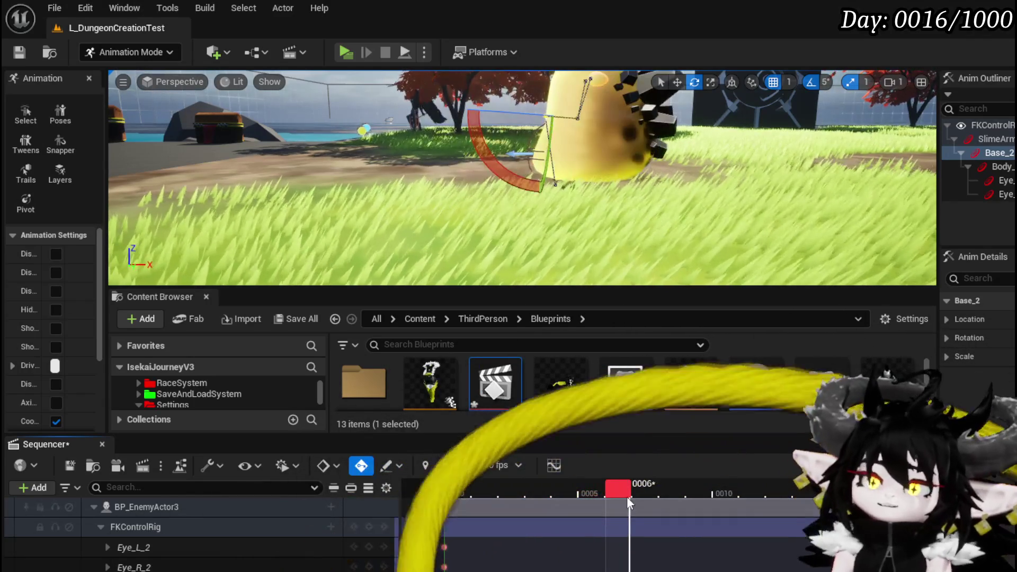
mouse_move(609, 493)
left_mouse_down()
mouse_move(500, 503)
mouse_move(560, 504)
mouse_move(596, 501)
mouse_move(458, 500)
mouse_move(465, 509)
mouse_move(571, 517)
left_mouse_up()
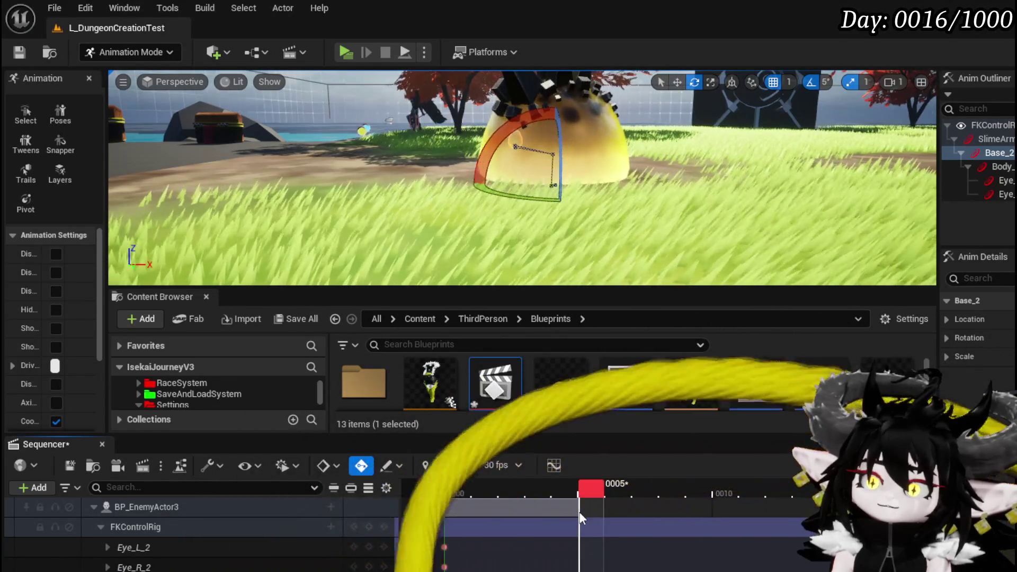
mouse_move(582, 522)
left_mouse_down()
mouse_move(559, 519)
mouse_move(581, 517)
left_mouse_up()
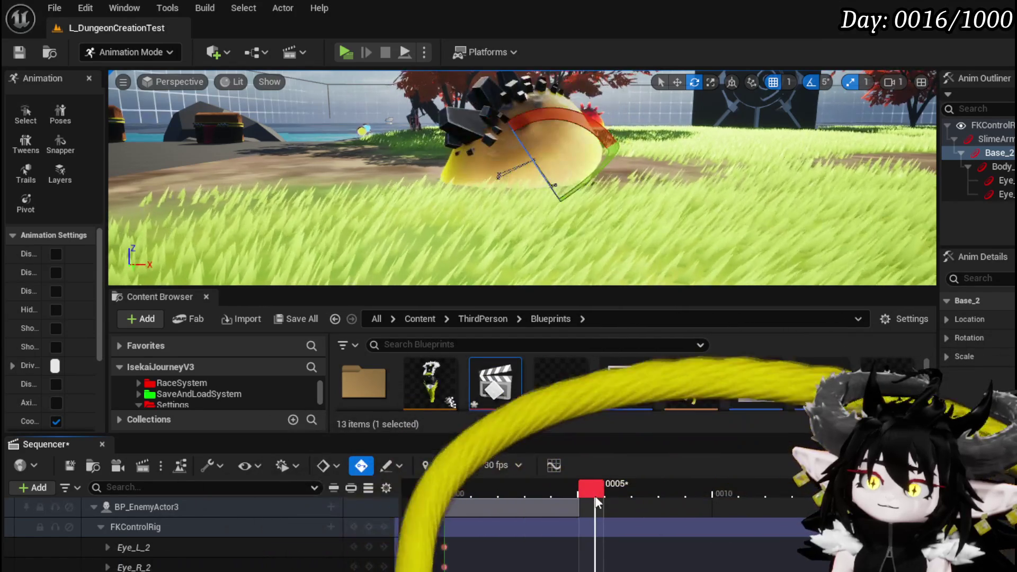
left_click_drag(593, 502, 600, 496)
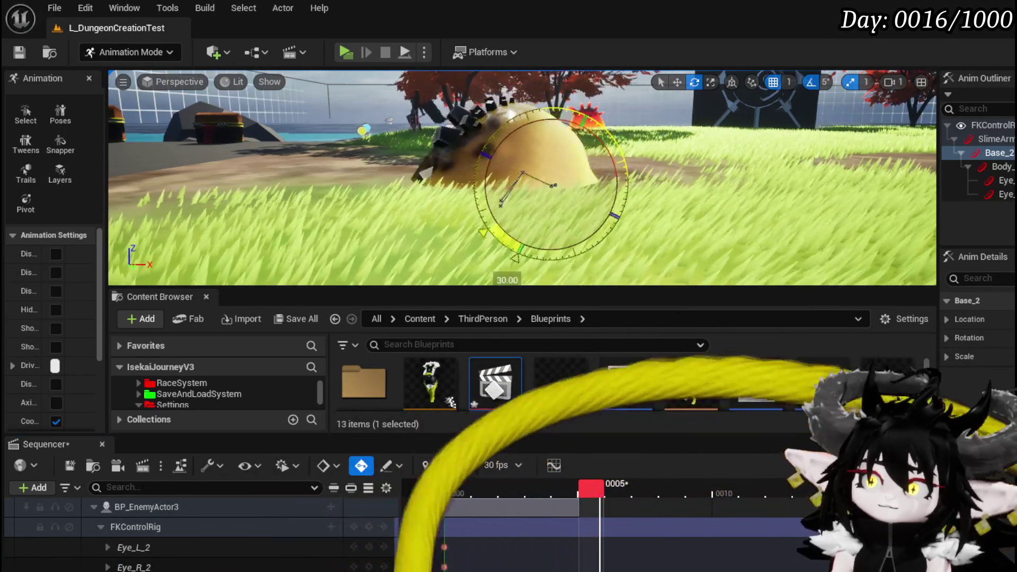
left_click(623, 490)
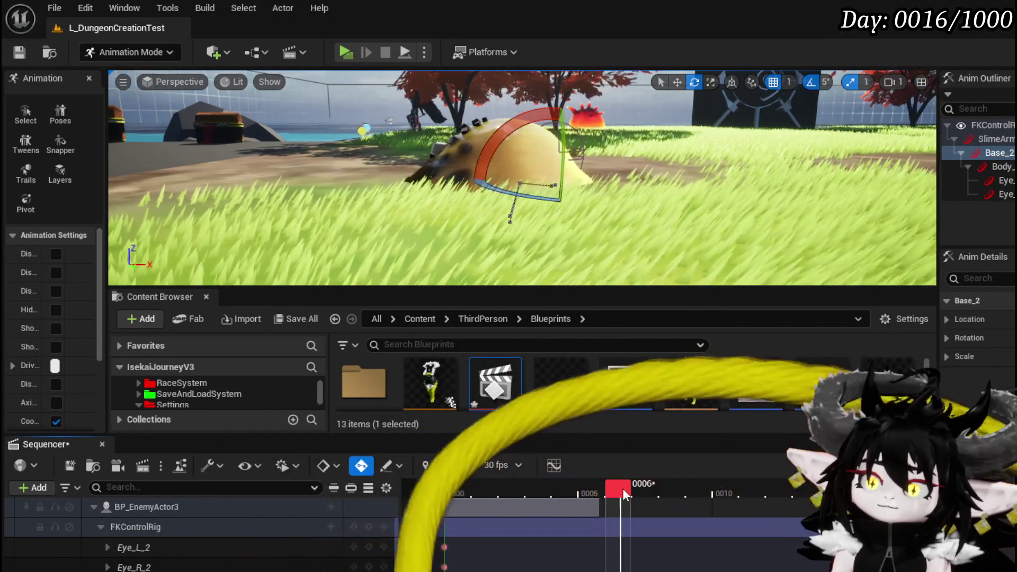
Rotate the Base_2 control to pose the slime on each frame from 6 to 10
mouse_move(556, 201)
left_mouse_down()
mouse_move(546, 243)
mouse_move(560, 208)
left_mouse_up()
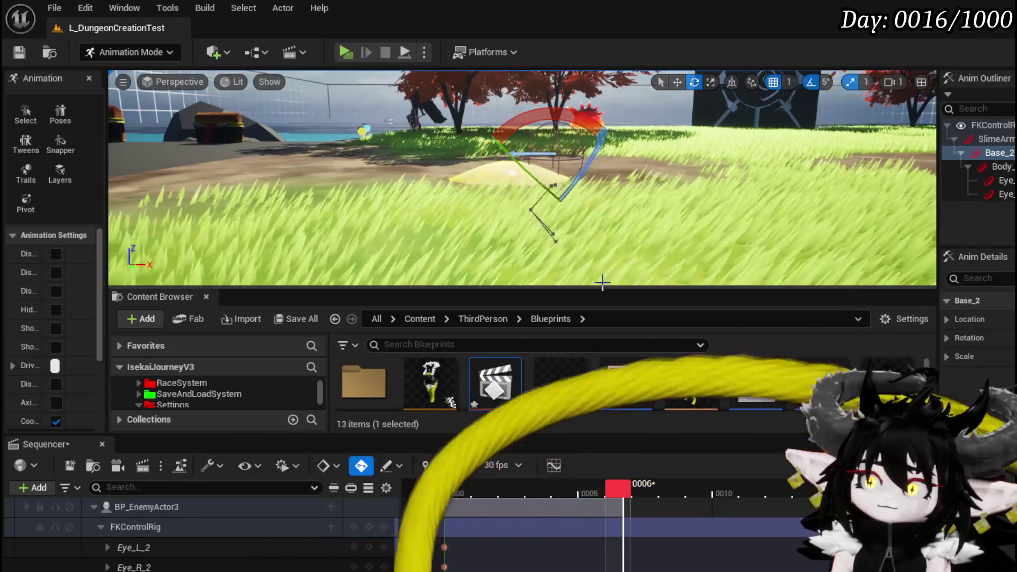
left_click_drag(610, 490, 651, 490)
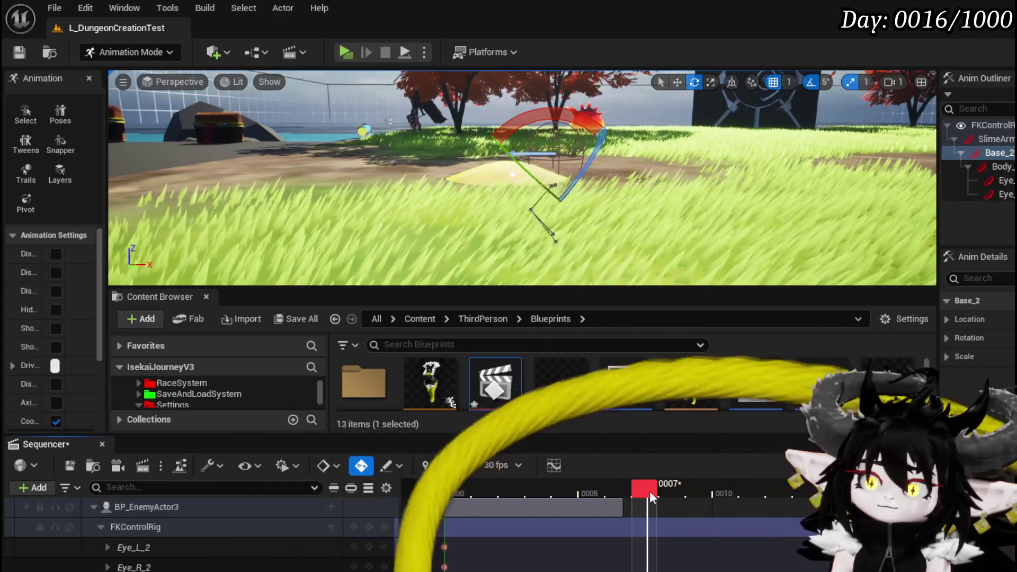
mouse_move(575, 112)
left_mouse_down()
mouse_move(594, 133)
mouse_move(609, 109)
mouse_move(635, 159)
left_mouse_up()
left_click_drag(657, 485, 678, 492)
left_click_drag(578, 159, 556, 180)
left_click_drag(671, 488, 697, 492)
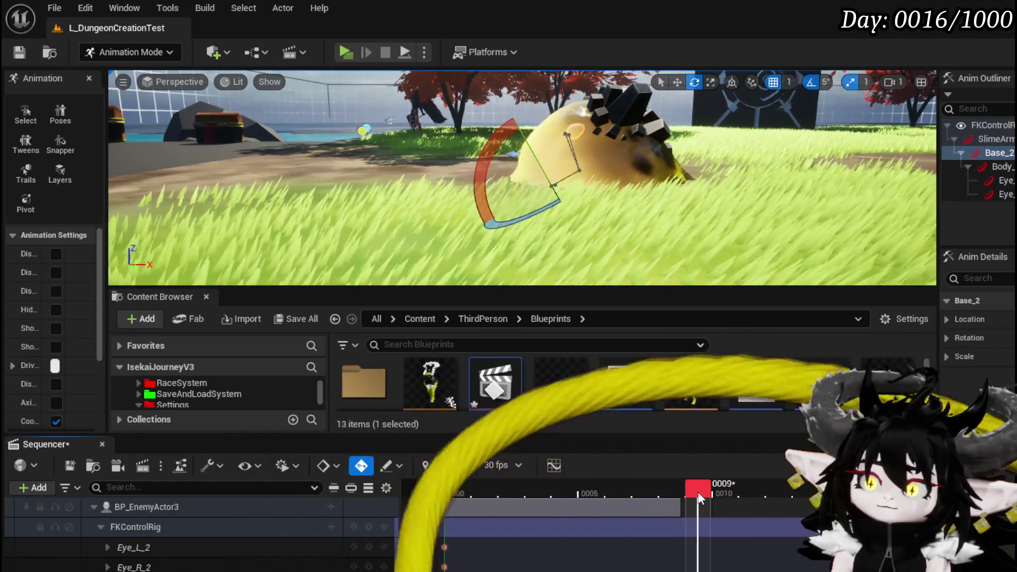
left_click_drag(495, 159, 498, 135)
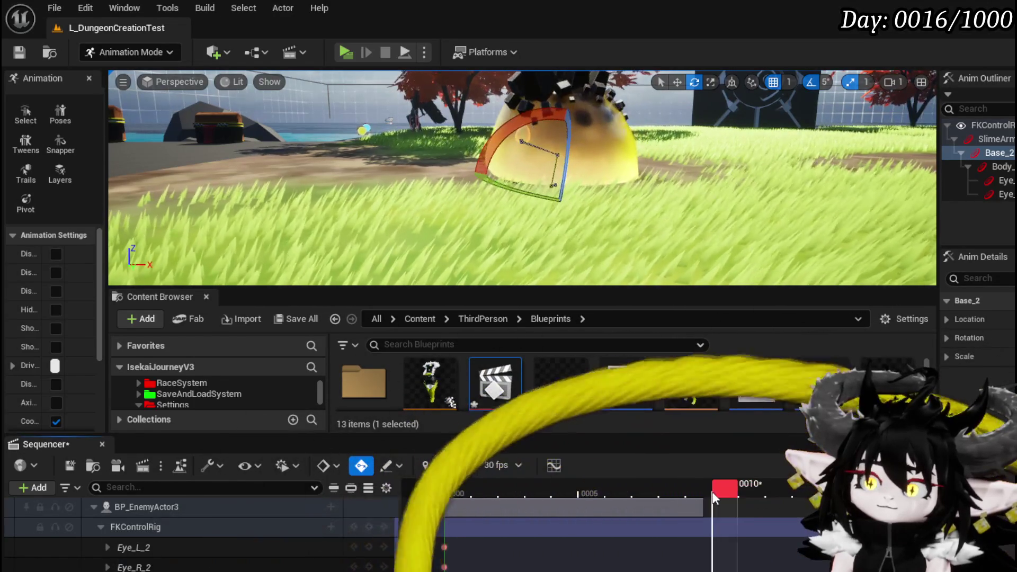
left_click_drag(698, 487, 721, 491)
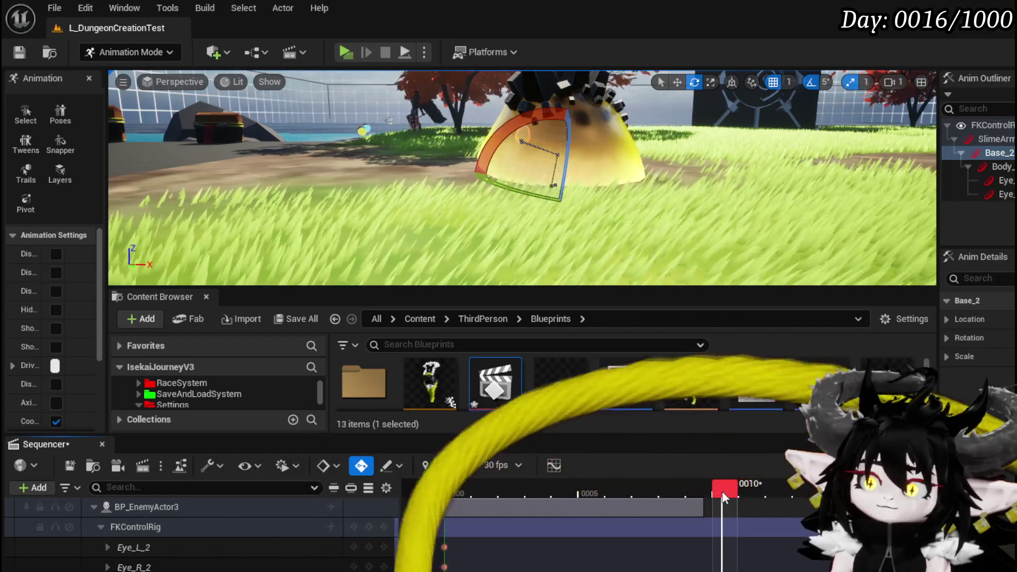
left_click_drag(505, 135, 506, 136)
Frame the slime's control and lift it upward at frame 5 to stretch it
mouse_move(723, 489)
left_mouse_down()
mouse_move(459, 492)
mouse_move(588, 505)
mouse_move(563, 505)
left_mouse_up()
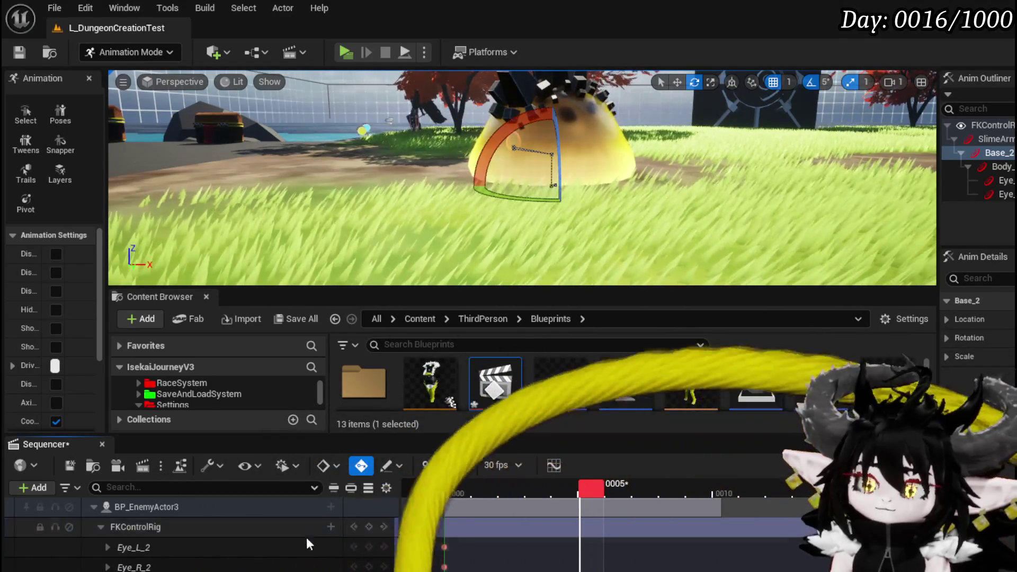
key("f")
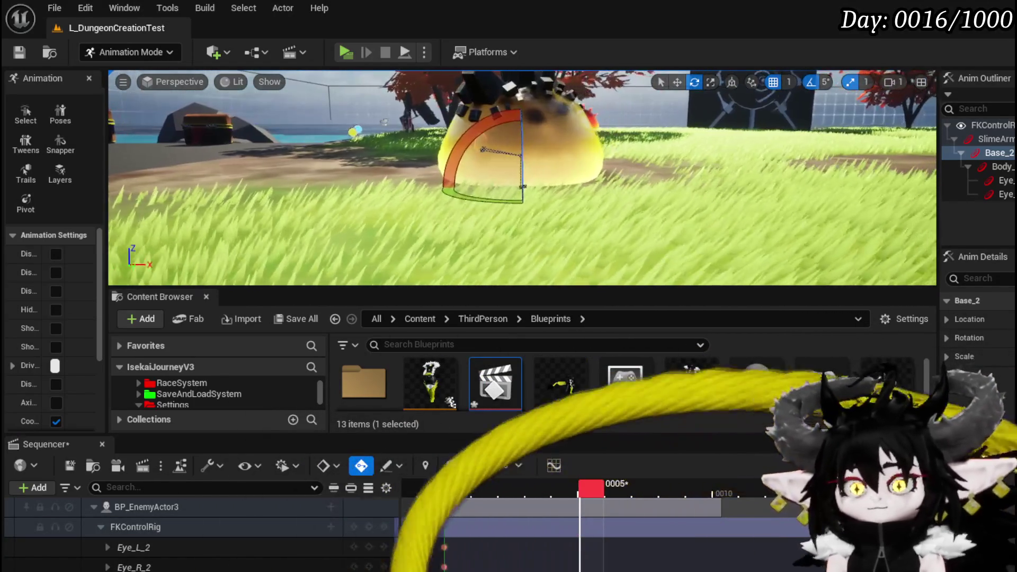
left_click_drag(518, 241, 518, 215)
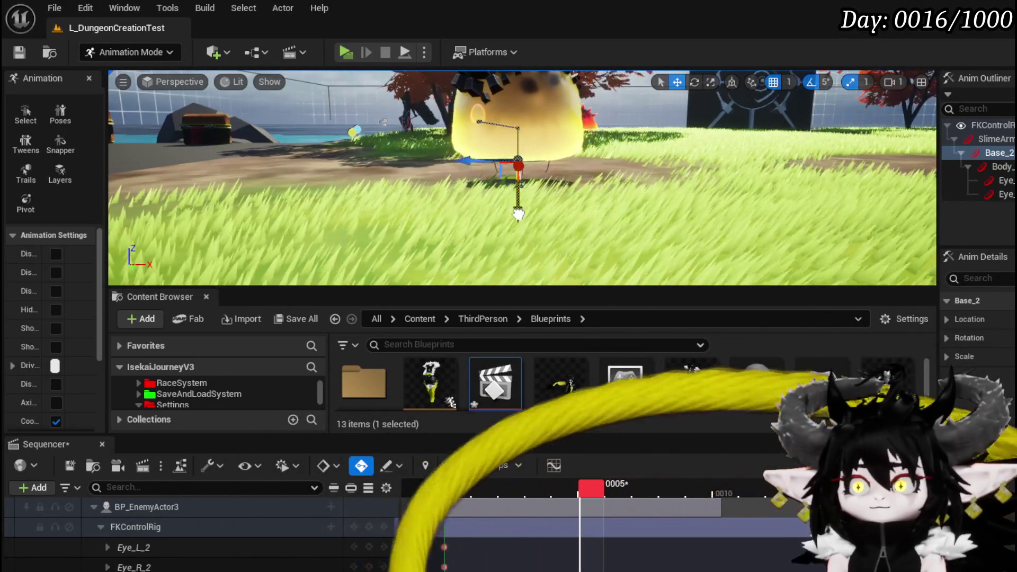
key("ctrl+z")
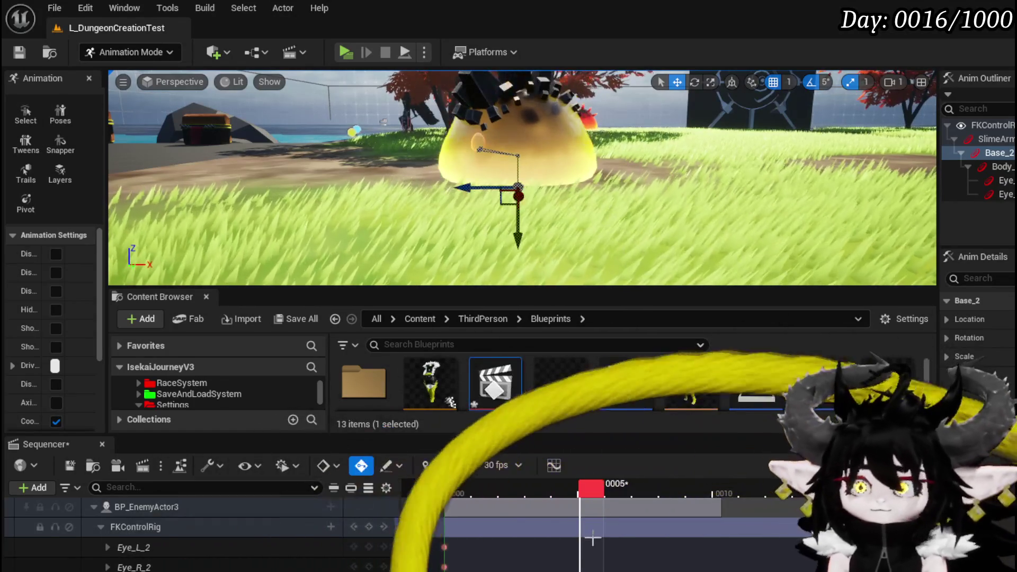
left_click(580, 492)
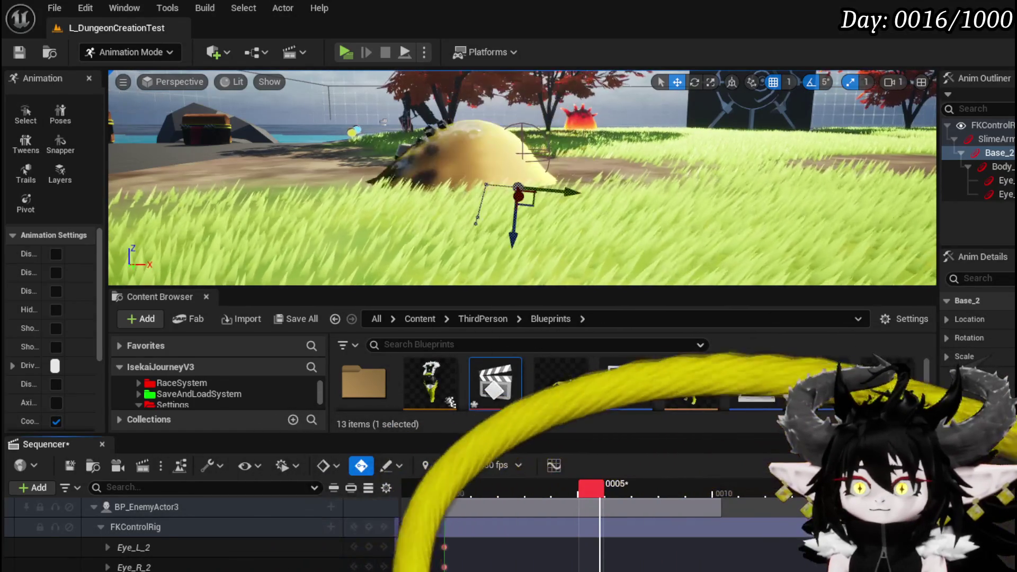
left_click_drag(515, 242, 513, 210)
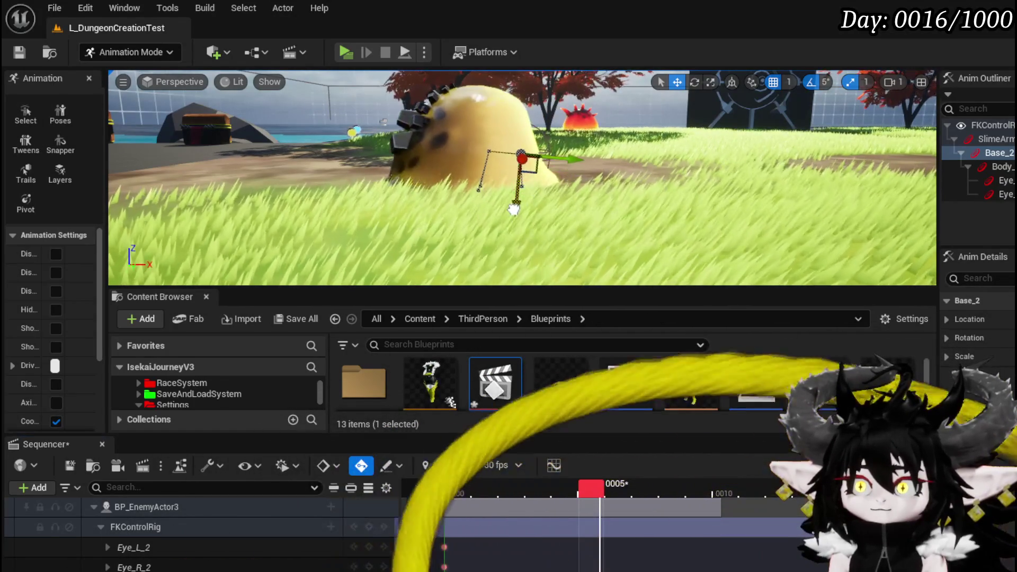
left_click(591, 490)
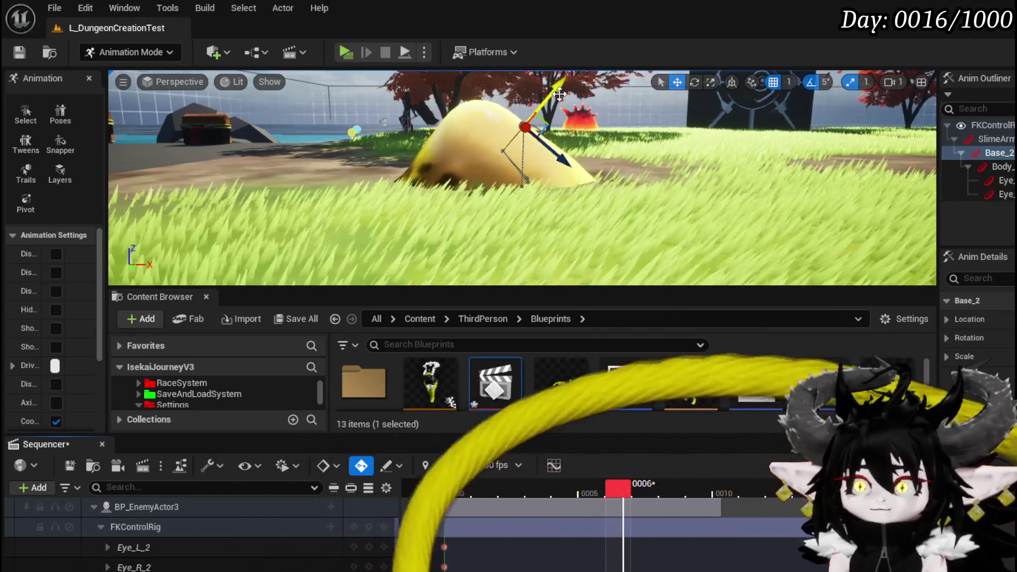
Pull the slime up and left, roll it over, and squash it down at frame 9
left_click_drag(586, 137, 562, 114)
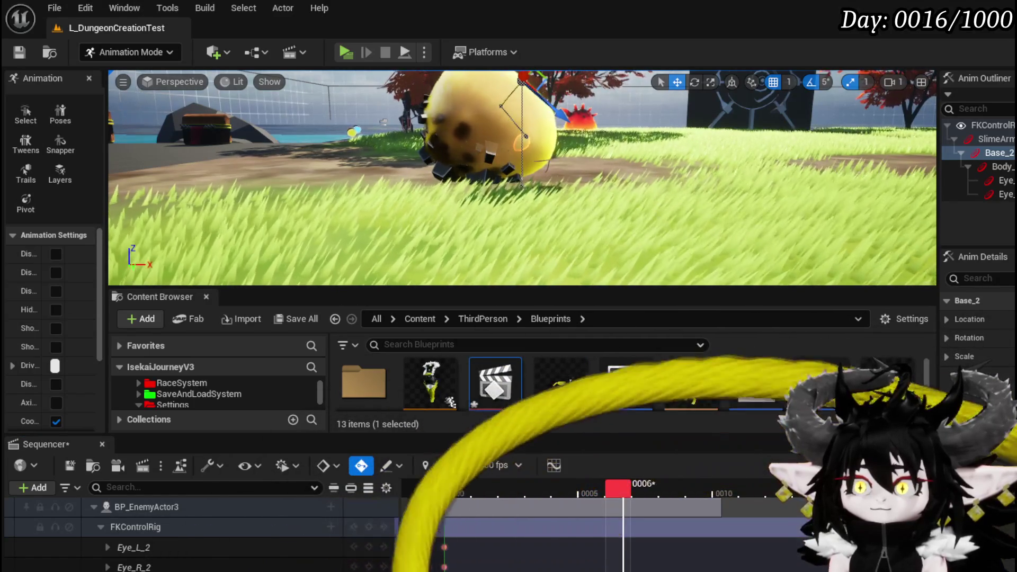
left_click_drag(541, 271, 525, 145)
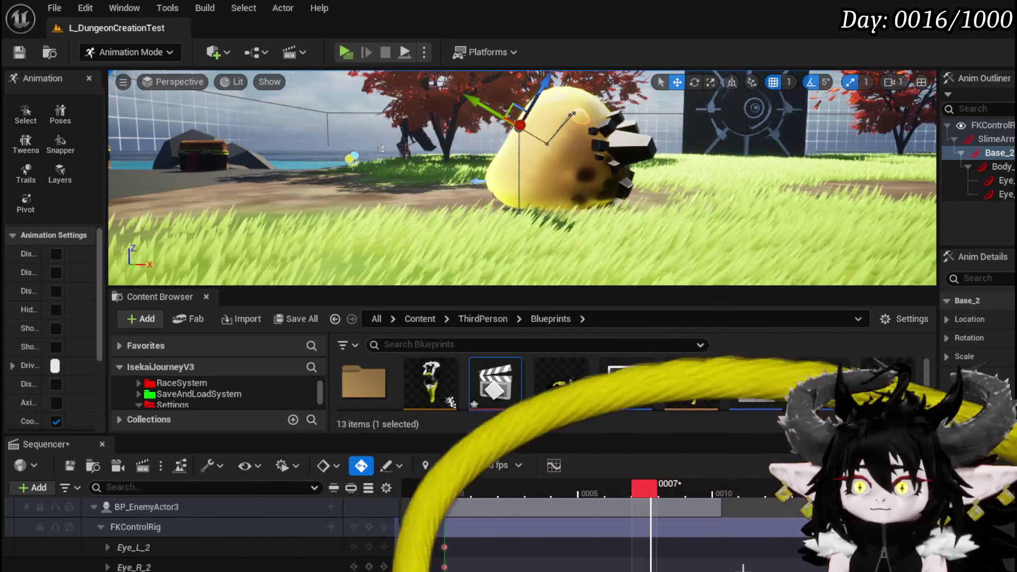
mouse_move(521, 126)
left_mouse_down()
mouse_move(477, 105)
mouse_move(493, 101)
mouse_move(502, 176)
left_mouse_up()
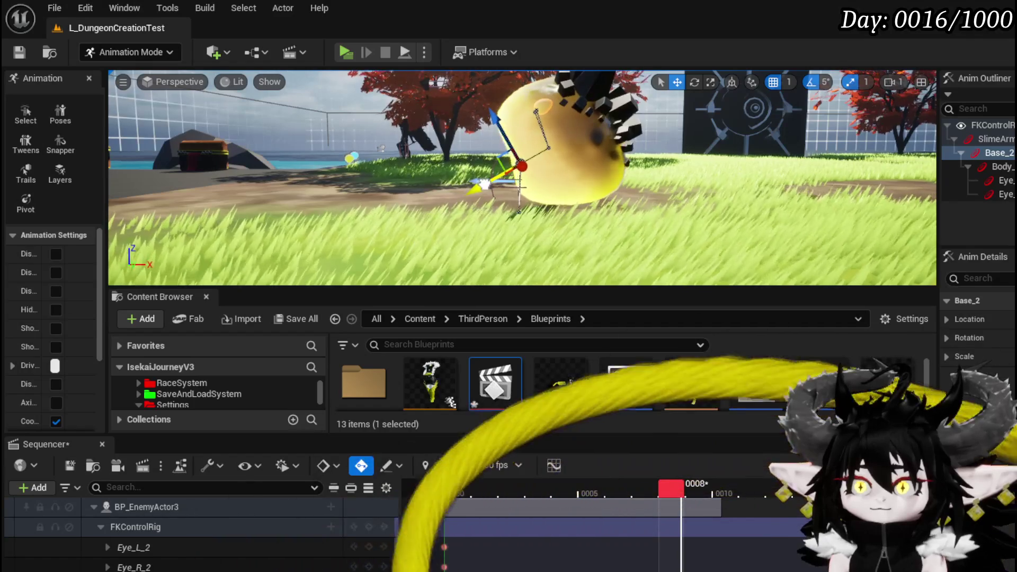
key("Right")
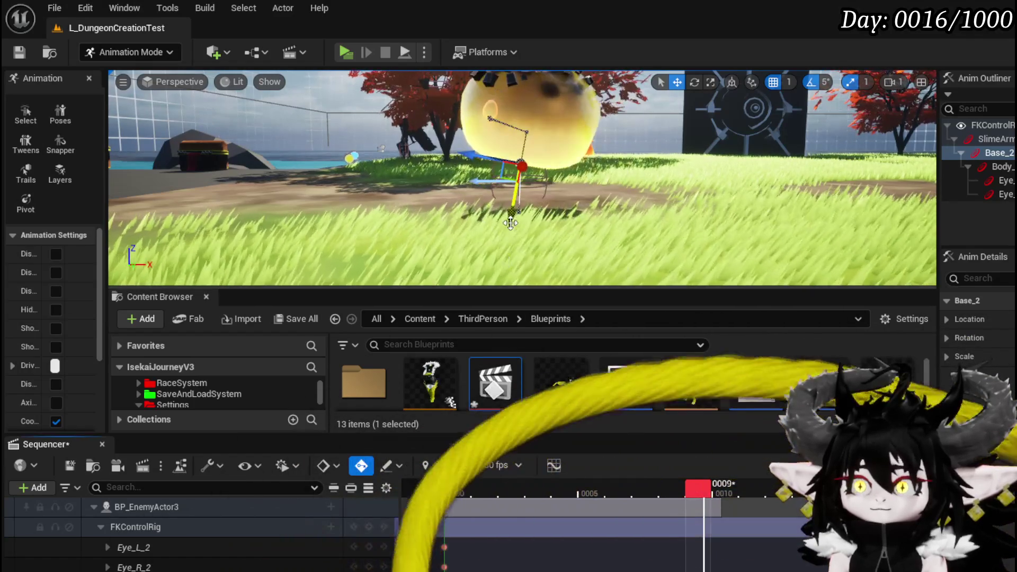
left_click_drag(509, 215, 503, 258)
key("Right")
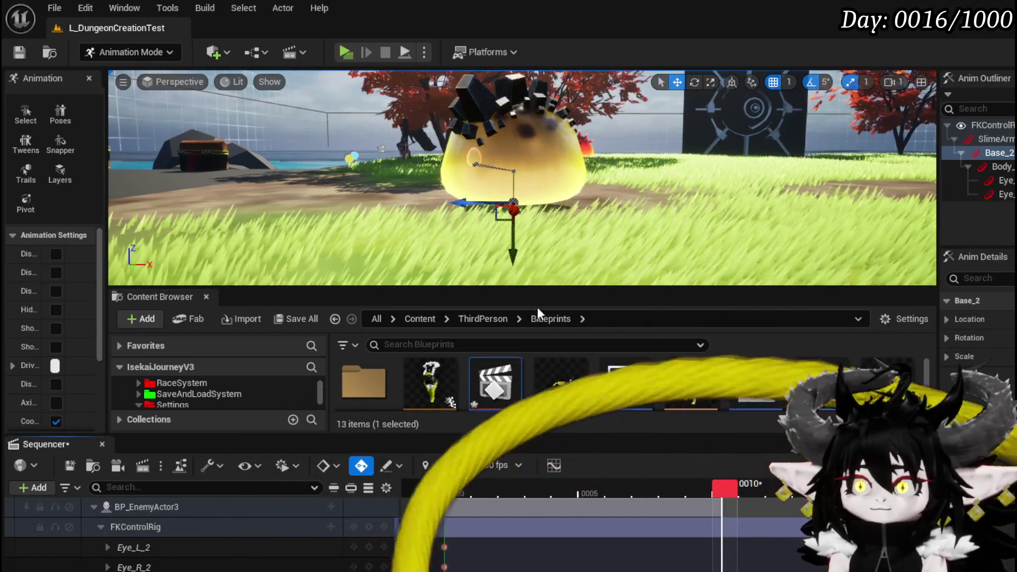
mouse_move(723, 487)
left_mouse_down()
mouse_move(485, 488)
mouse_move(547, 491)
mouse_move(707, 478)
mouse_move(453, 476)
mouse_move(470, 475)
left_mouse_up()
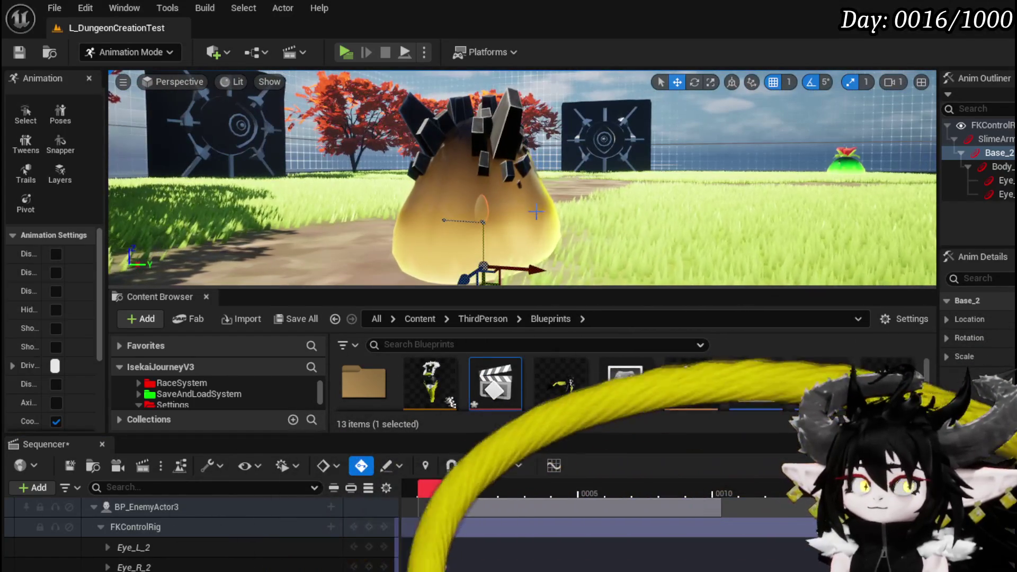
Save the level and return the playhead to the animation's start
left_click_drag(458, 230, 749, 234)
left_click(19, 51)
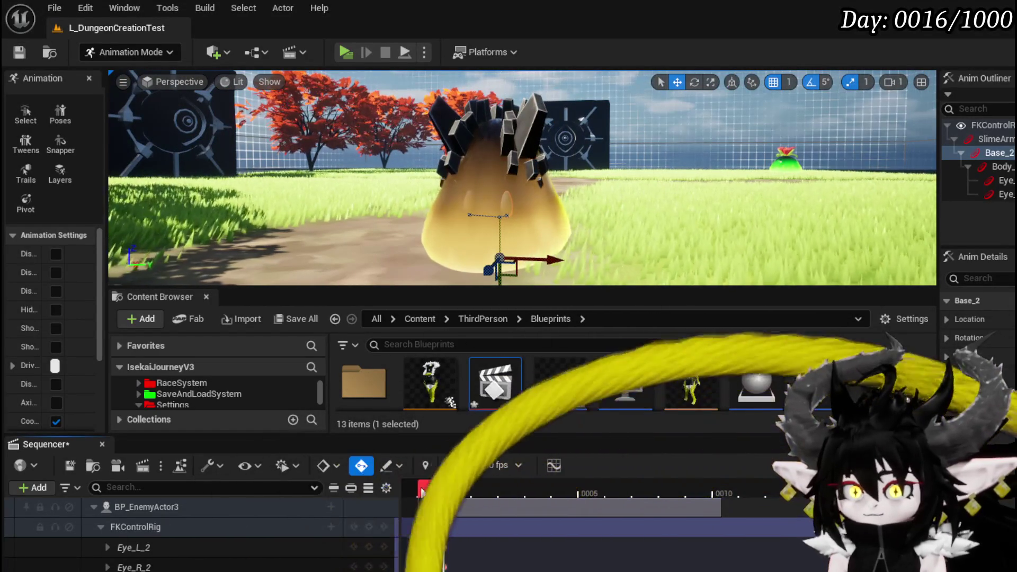
left_click_drag(428, 495, 519, 498)
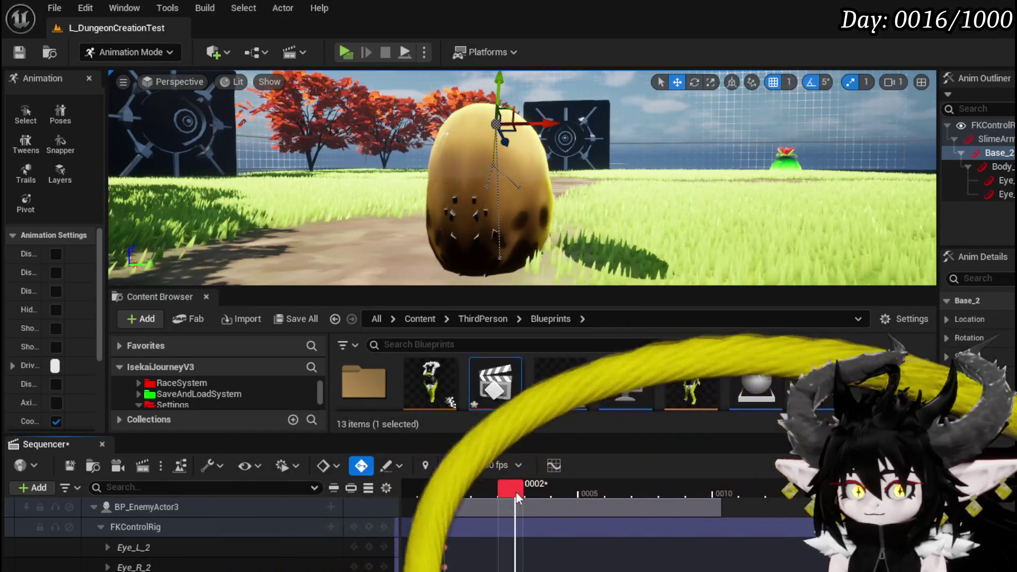
Scrub frames 2–4 and toggle Game View with G, then begin extending the section's end
mouse_move(516, 492)
left_mouse_down()
mouse_move(720, 516)
mouse_move(443, 510)
mouse_move(717, 524)
mouse_move(450, 522)
mouse_move(751, 520)
left_mouse_up()
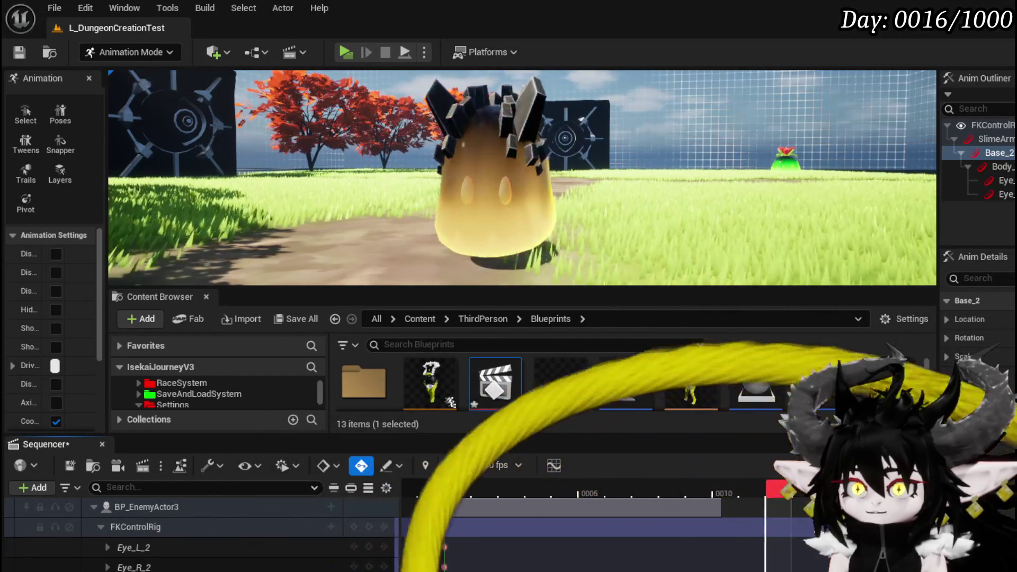
key("g")
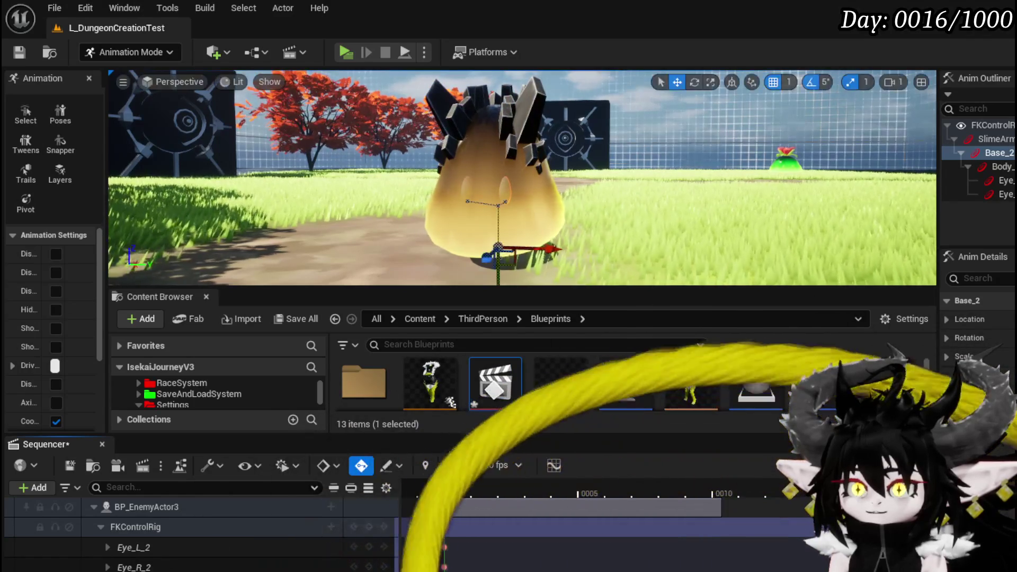
key("g")
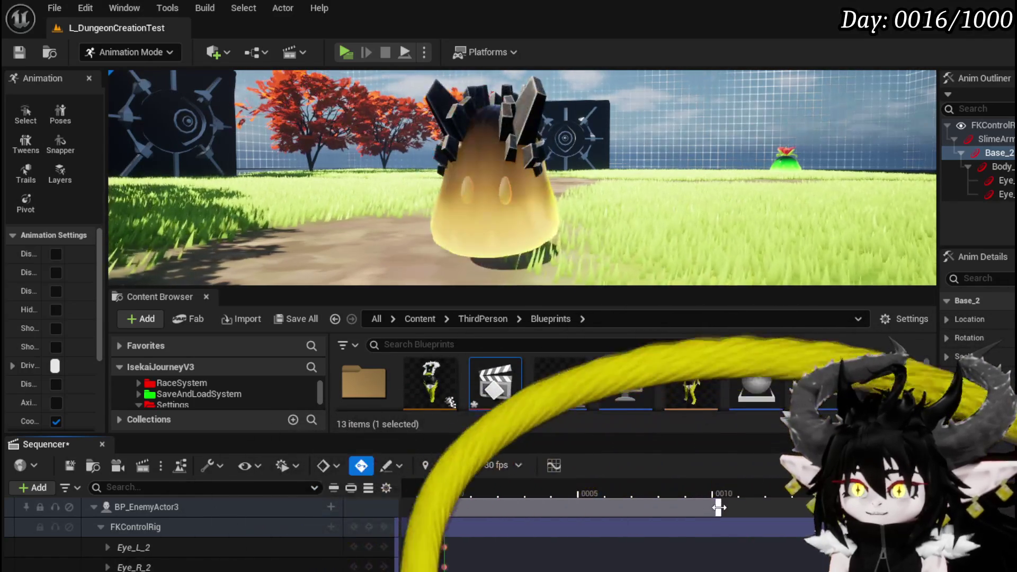
left_click_drag(720, 507, 748, 507)
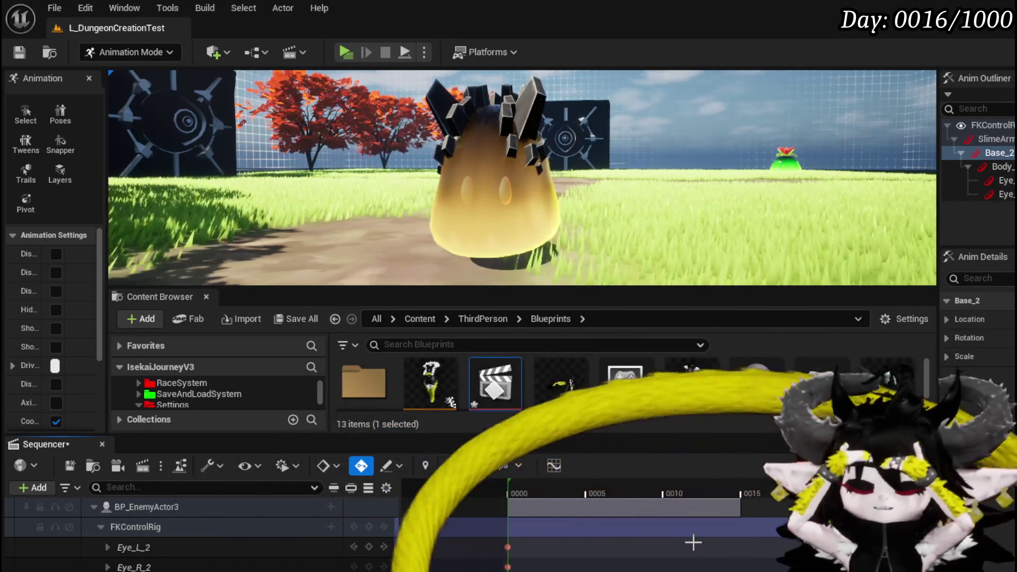
Orbit the camera to view the slime from a new angle
mouse_move(622, 236)
left_mouse_down()
mouse_move(588, 241)
mouse_move(631, 242)
left_mouse_up()
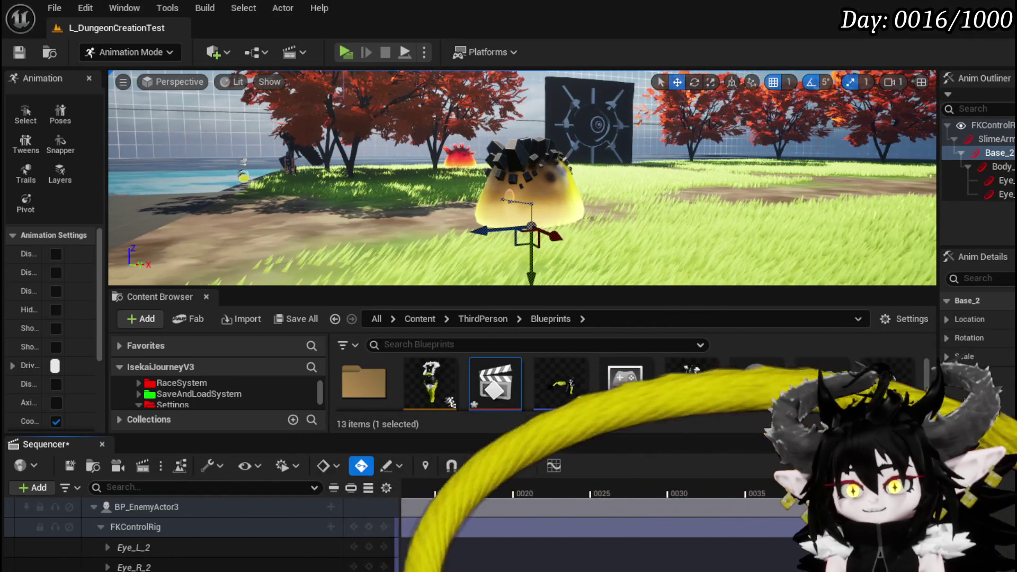
scroll(583, 524, "left", 5)
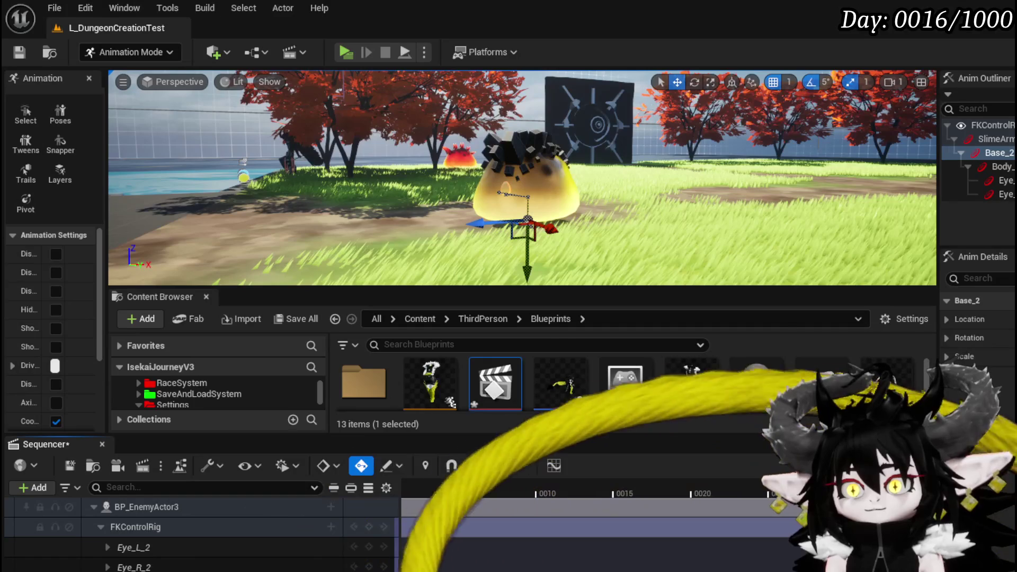
left_click_drag(406, 490, 471, 490)
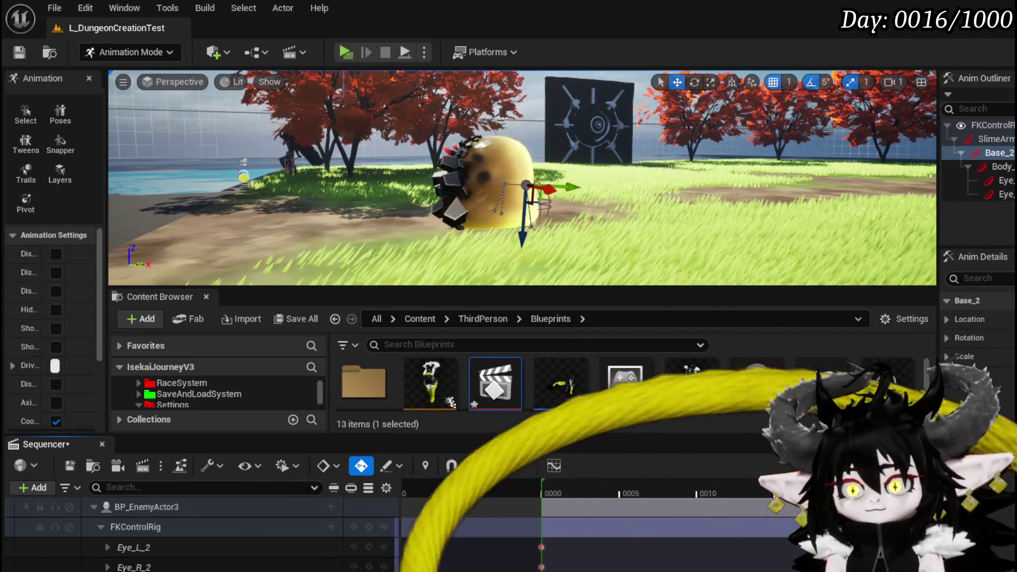
mouse_move(720, 485)
left_mouse_down()
mouse_move(731, 484)
mouse_move(563, 485)
mouse_move(672, 487)
mouse_move(685, 515)
mouse_move(670, 493)
mouse_move(659, 522)
mouse_move(659, 498)
mouse_move(676, 514)
mouse_move(685, 488)
mouse_move(670, 505)
mouse_move(684, 506)
mouse_move(670, 506)
mouse_move(681, 514)
left_mouse_up()
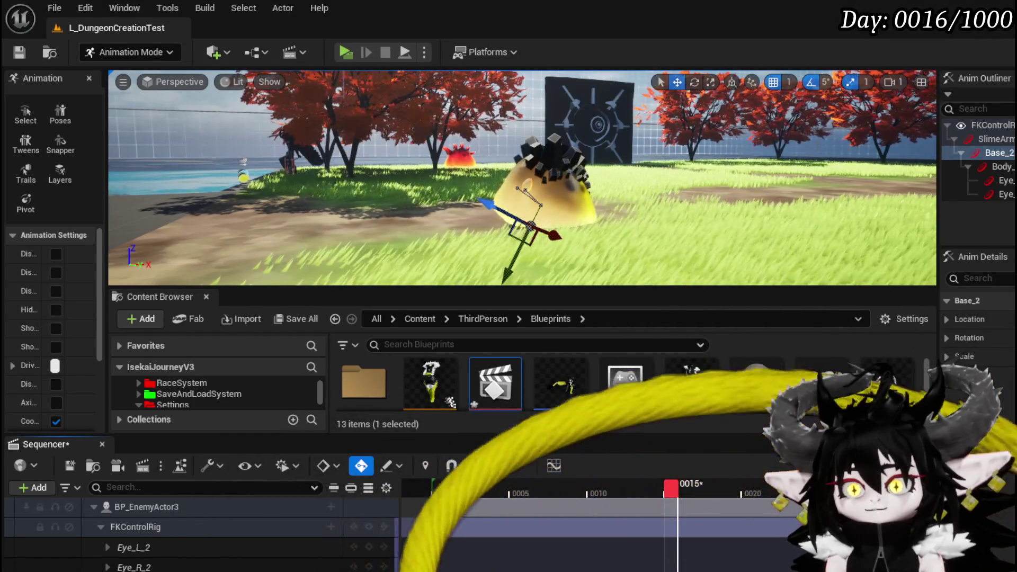
key("Up")
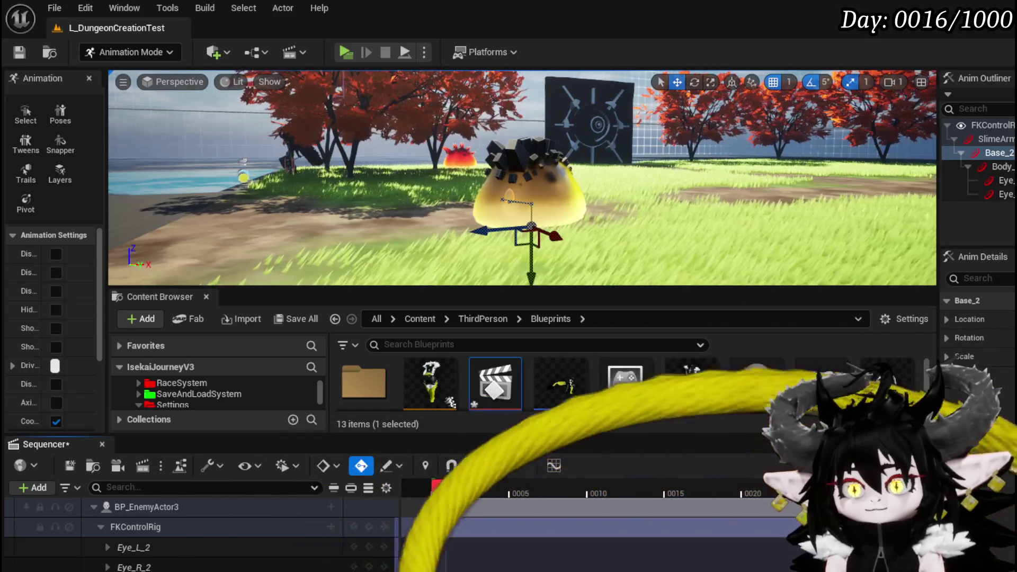
mouse_move(438, 487)
left_mouse_down()
mouse_move(553, 499)
mouse_move(656, 487)
mouse_move(434, 507)
mouse_move(677, 497)
mouse_move(667, 503)
left_mouse_up()
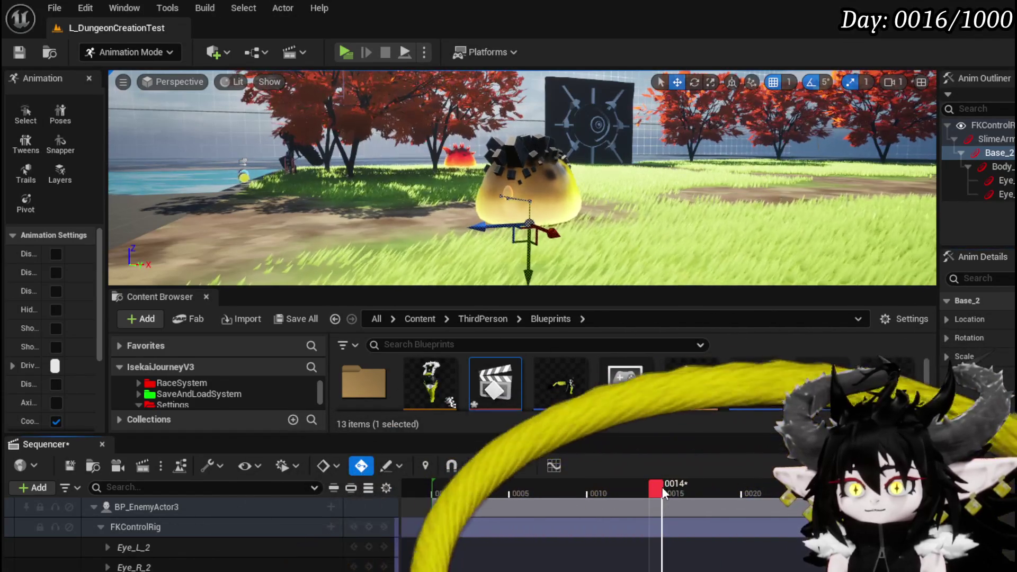
On frame 14, toggle Base_2 between upright and tilted with Ctrl+Z, keeping the tilted roll pose
left_click(659, 488)
left_click_drag(659, 487, 649, 487)
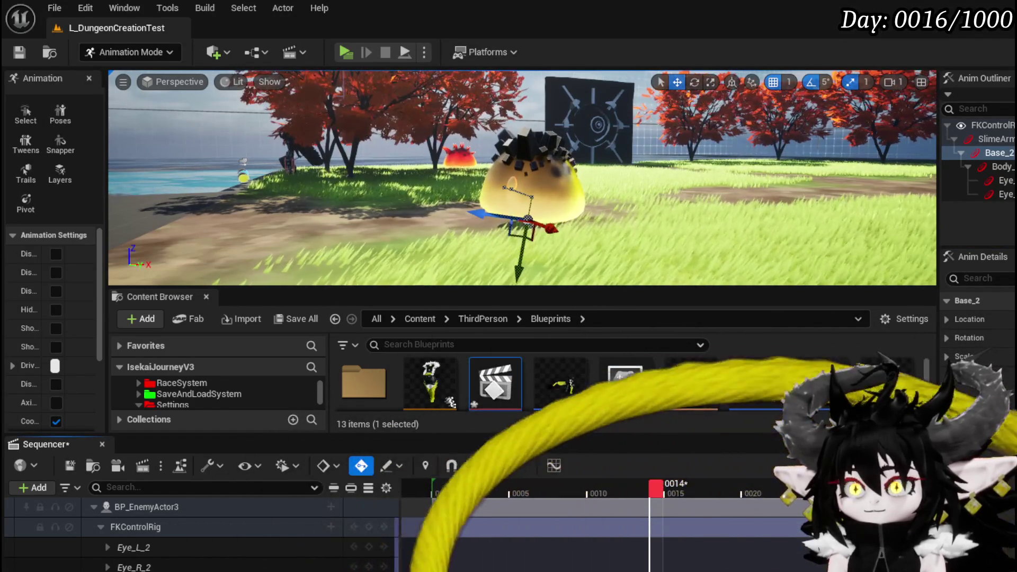
key("ctrl+z")
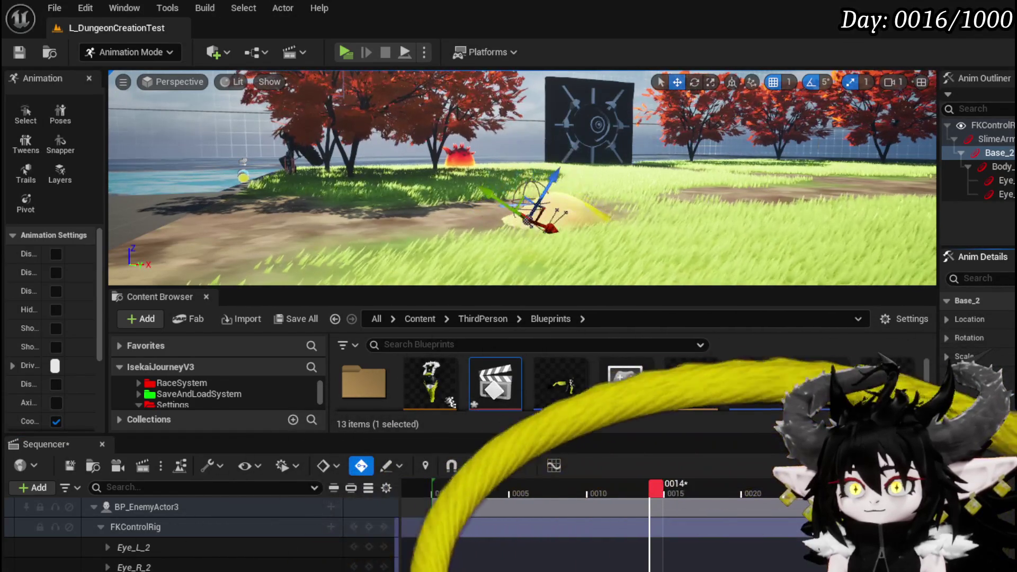
key("ctrl+z")
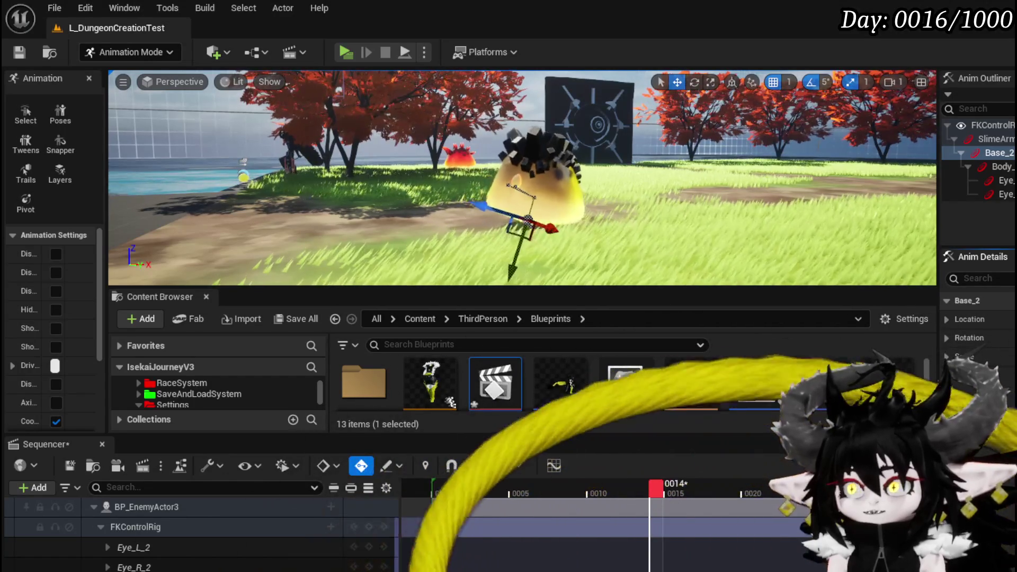
key("ctrl+z")
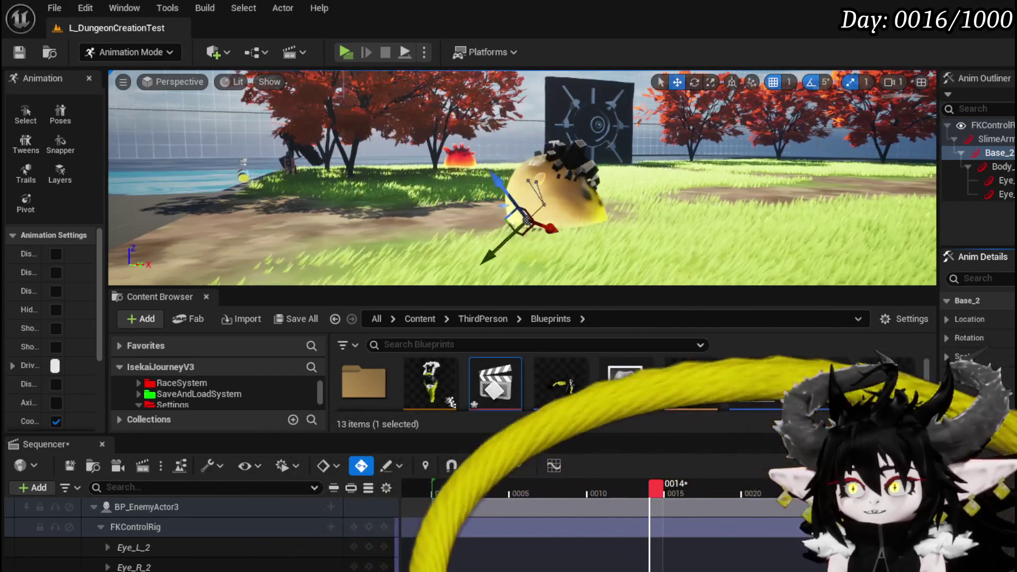
key("ctrl+z")
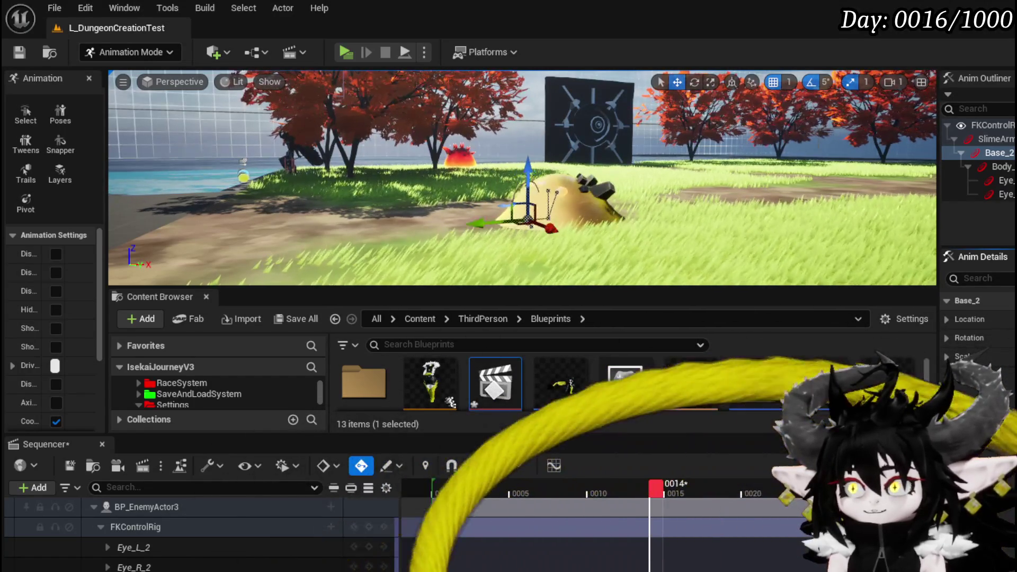
key("ctrl+z")
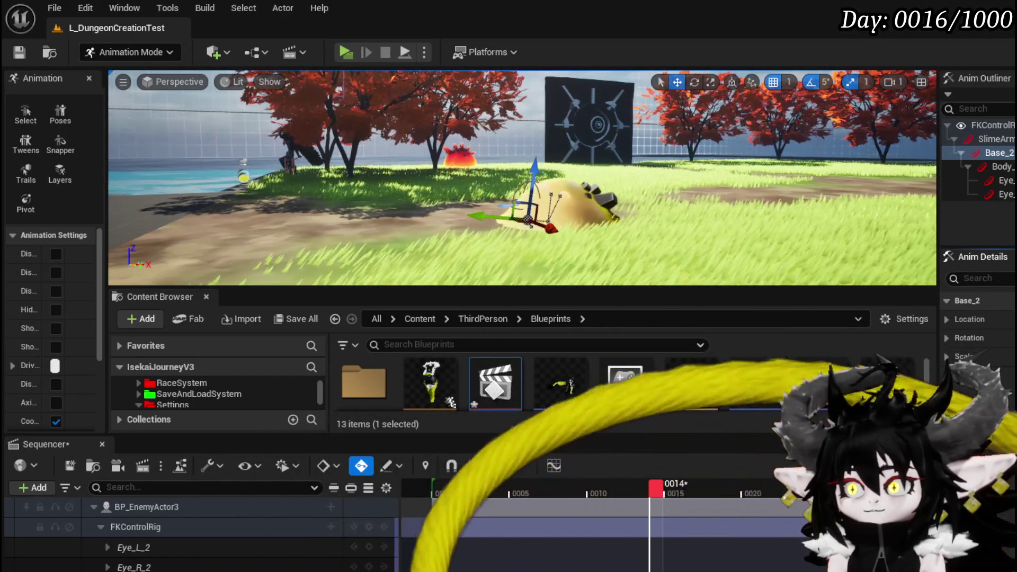
key("ctrl+z")
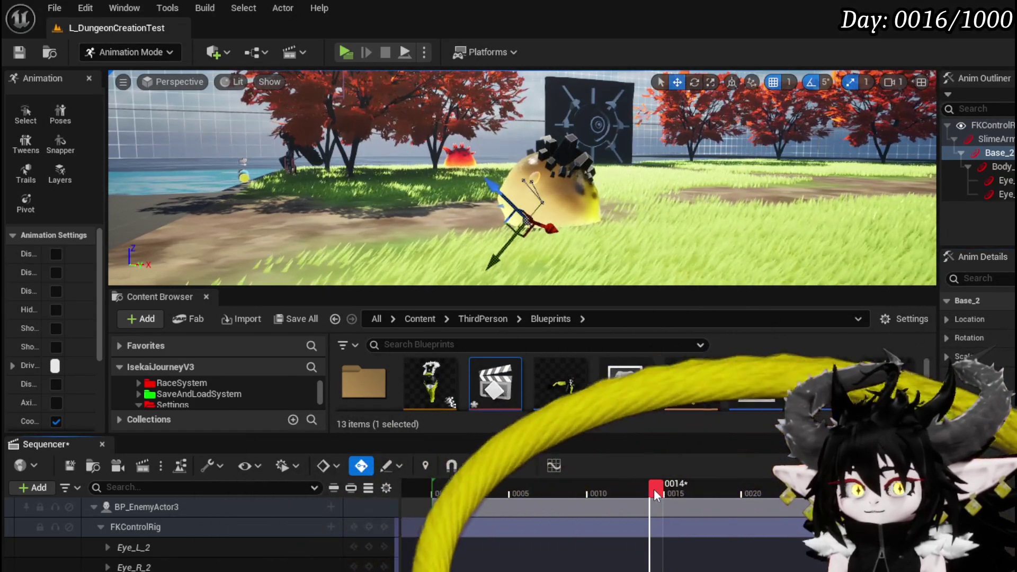
Step through the hop and scrub the playhead forward to frame 15
key("Left")
key("Left")
key("Left")
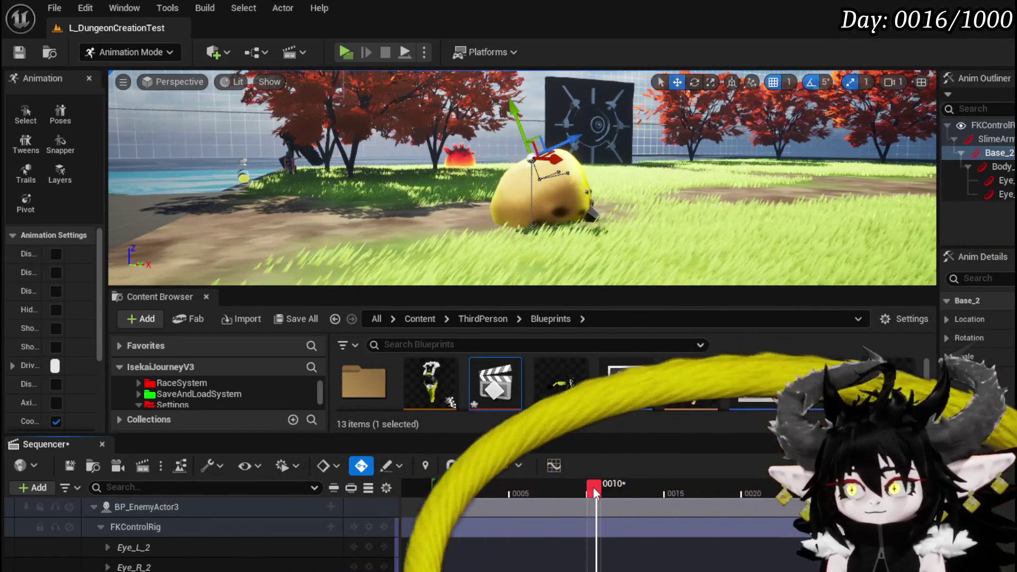
key("Right")
key("Right")
key("Right")
mouse_move(642, 494)
left_mouse_down()
mouse_move(669, 497)
mouse_move(460, 496)
mouse_move(668, 502)
left_mouse_up()
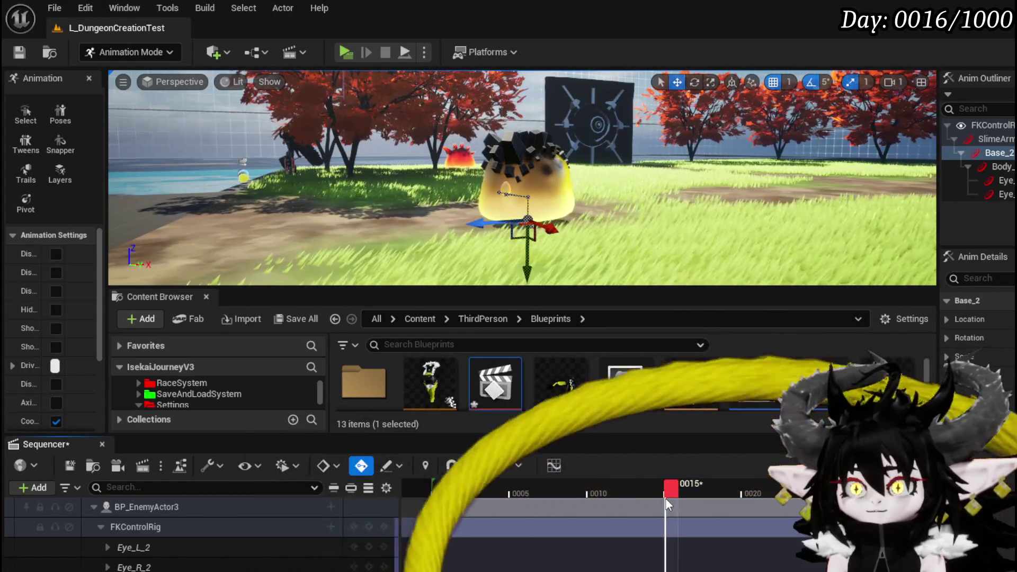
Orbit around the slime and return the playhead to frame 1
mouse_move(666, 499)
left_mouse_down()
mouse_move(635, 502)
mouse_move(668, 502)
left_mouse_up()
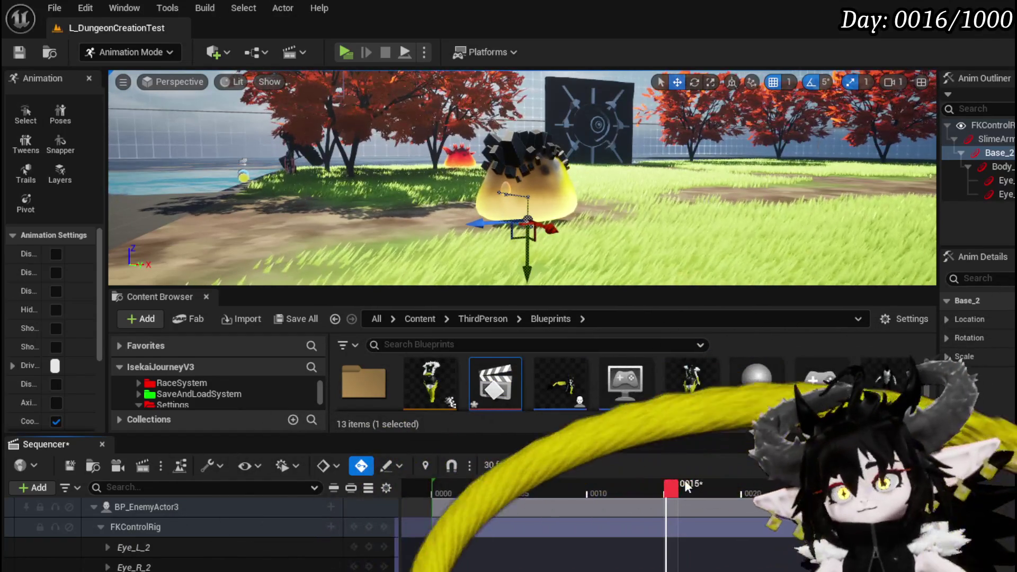
scroll(646, 179, "up", 5)
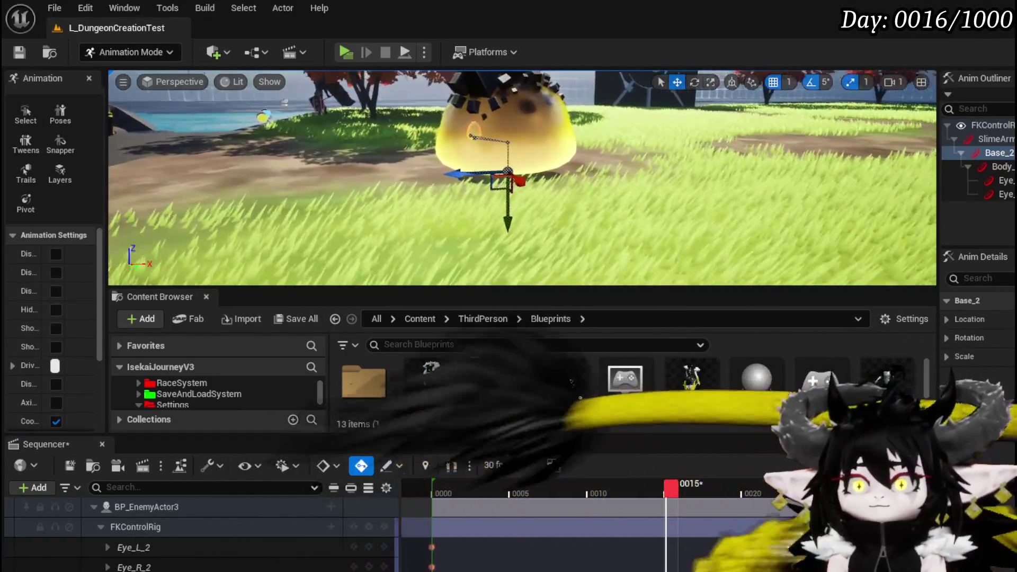
left_click_drag(646, 178, 662, 179)
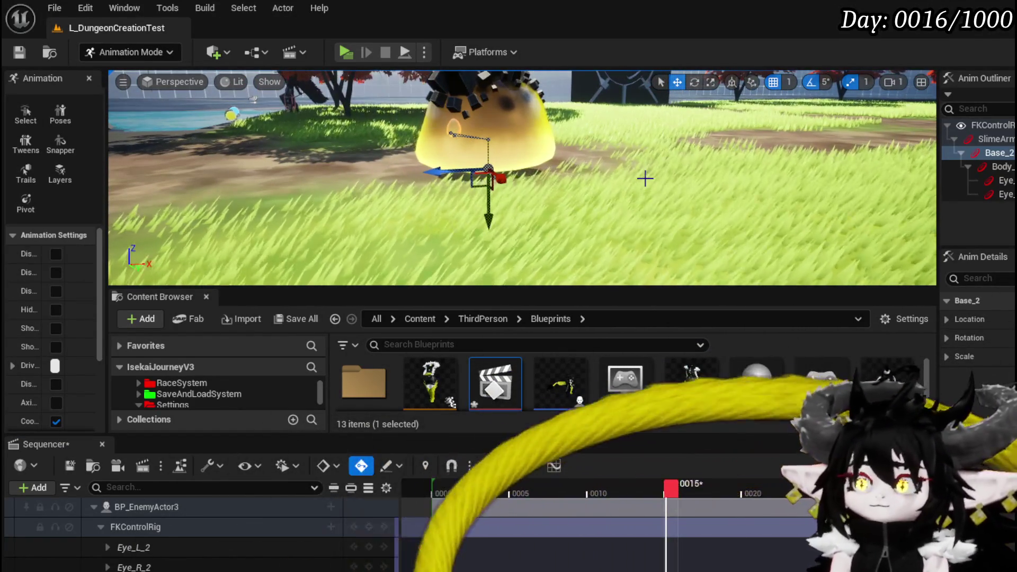
left_click(426, 487)
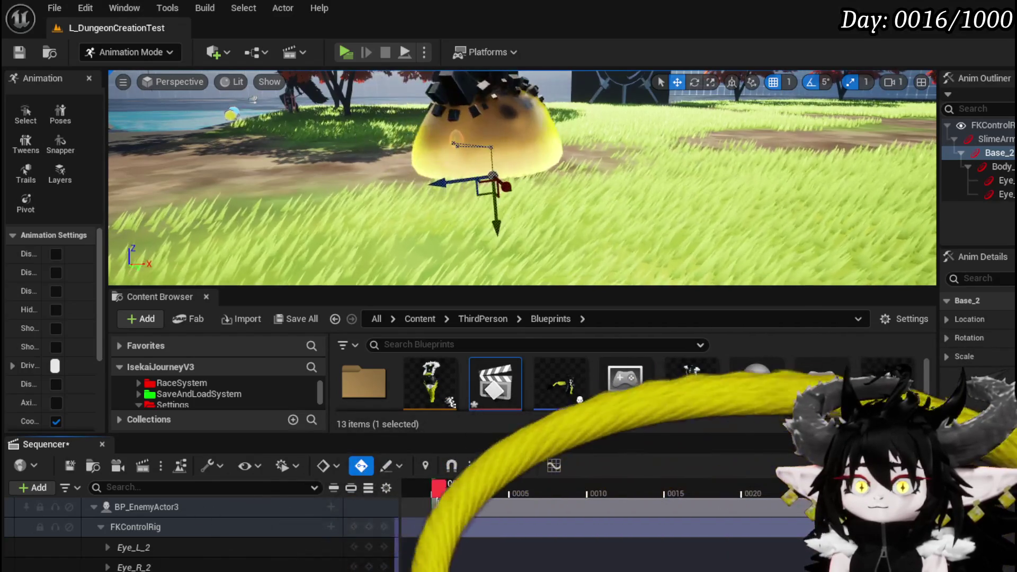
key("Right")
key("Right")
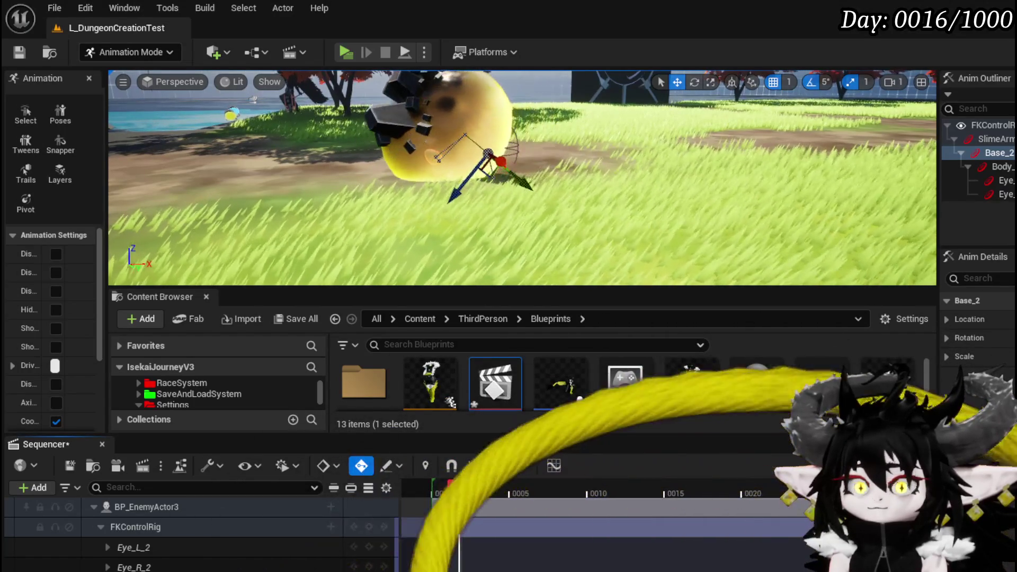
left_click_drag(455, 499, 451, 500)
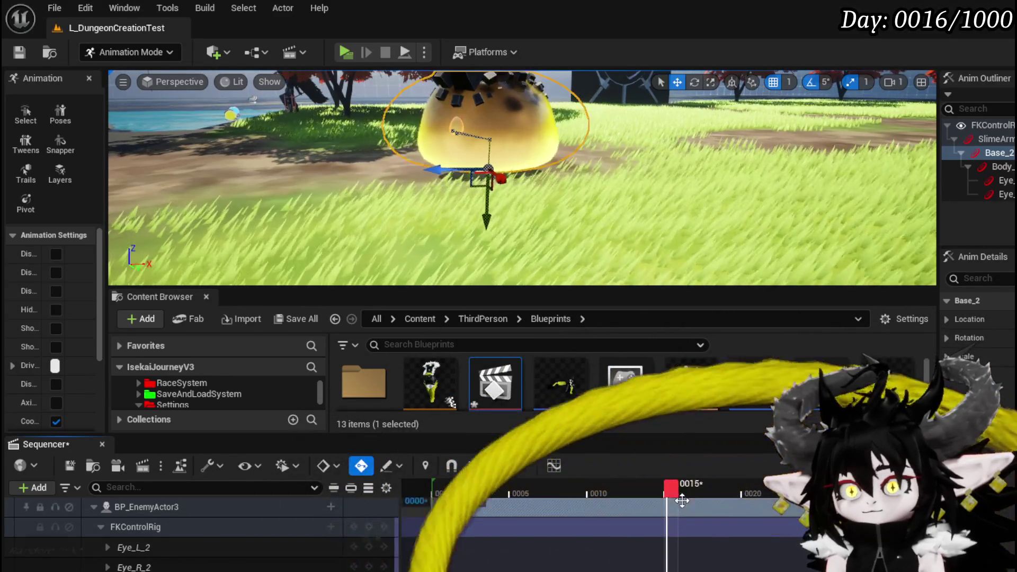
Shift the FKControlRig section one frame later and widen the timeline area
left_click_drag(671, 508, 686, 503)
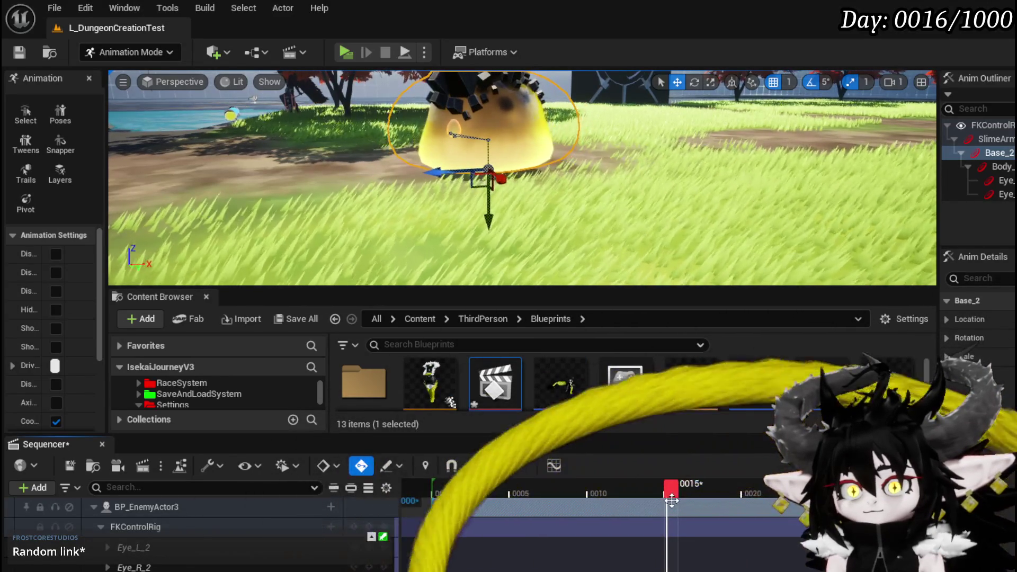
mouse_move(671, 499)
left_mouse_down()
mouse_move(687, 496)
mouse_move(579, 492)
mouse_move(688, 503)
left_mouse_up()
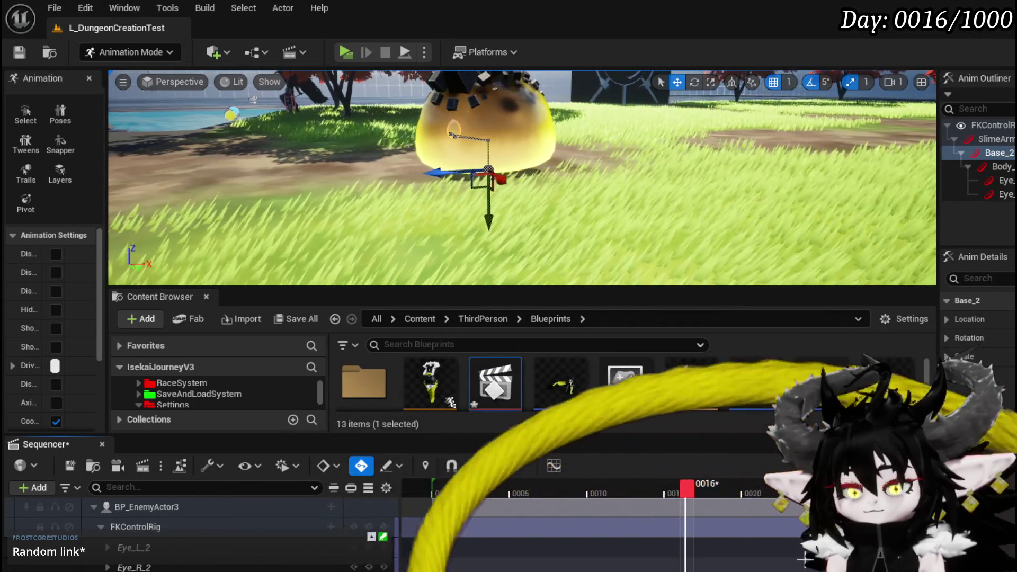
scroll(647, 243, "down", 3)
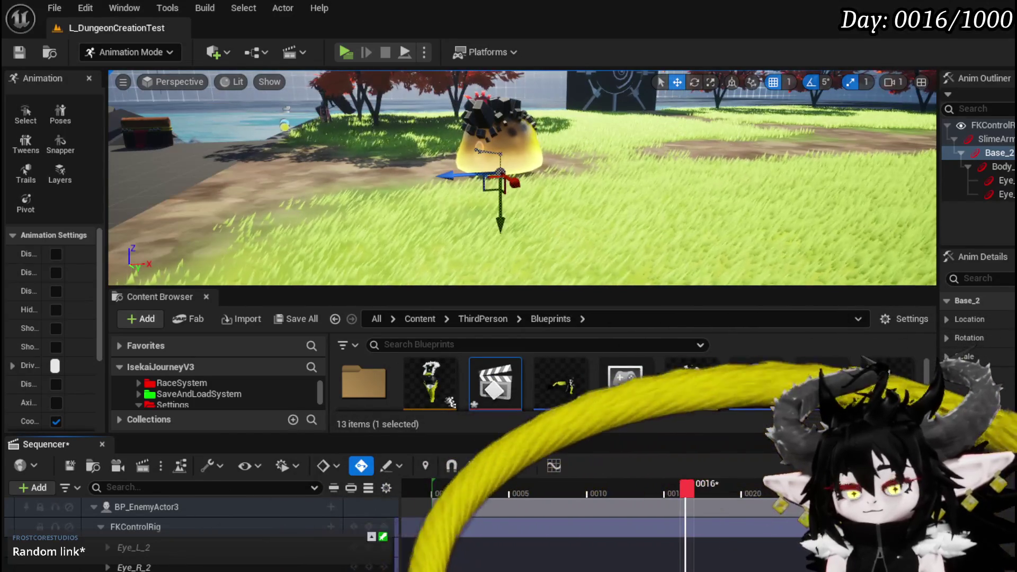
left_click_drag(396, 527, 259, 526)
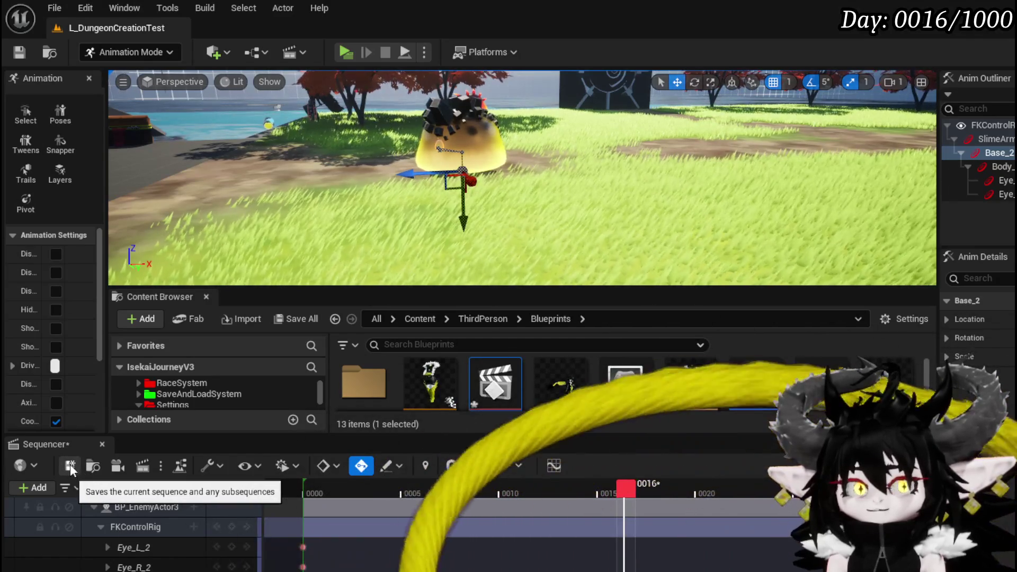
Save the sequence and scrub the playhead through frames 11–14 to frame 17
left_click(69, 466)
left_click(527, 491)
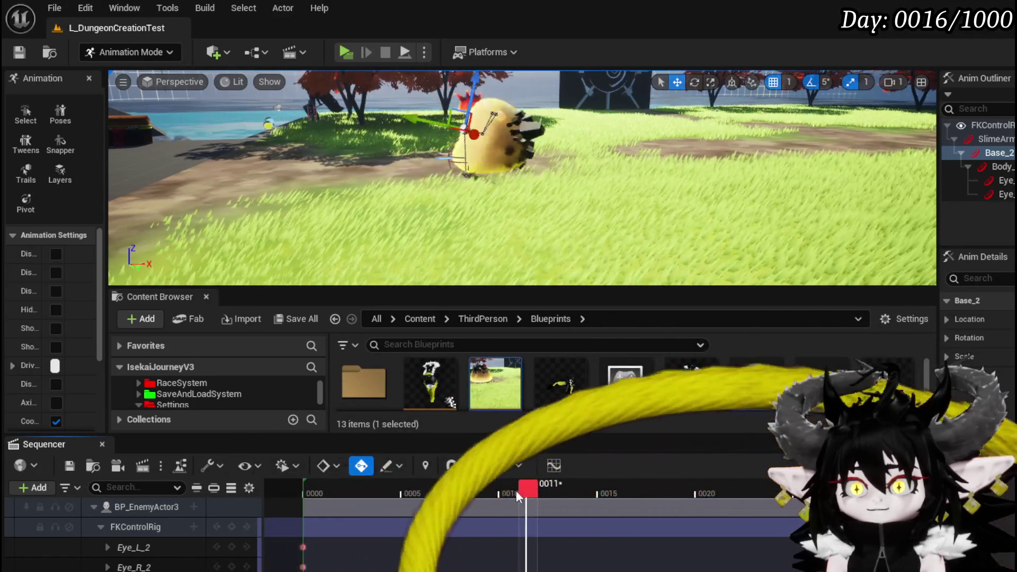
left_click(584, 491)
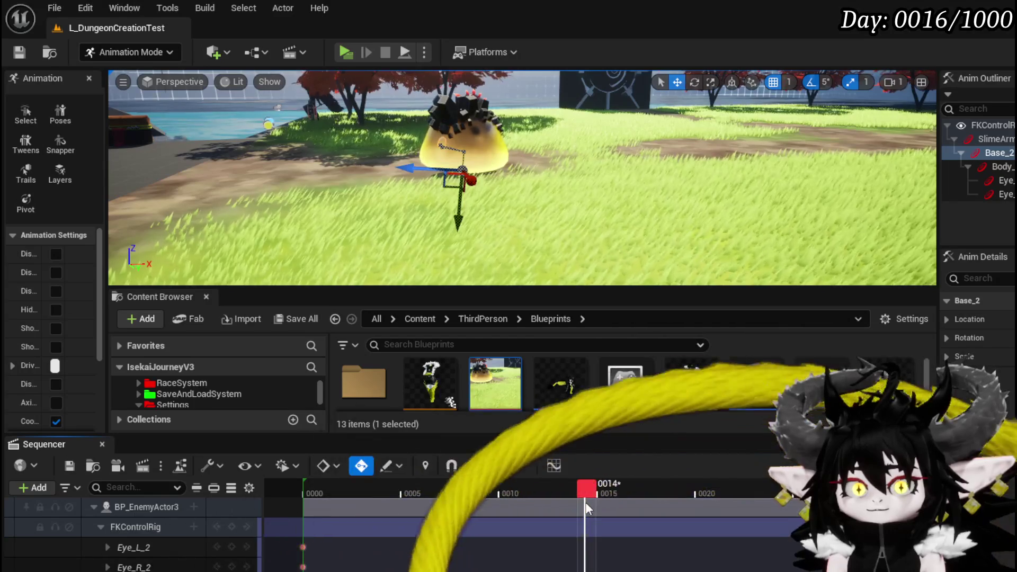
left_click(620, 490)
left_click(625, 490)
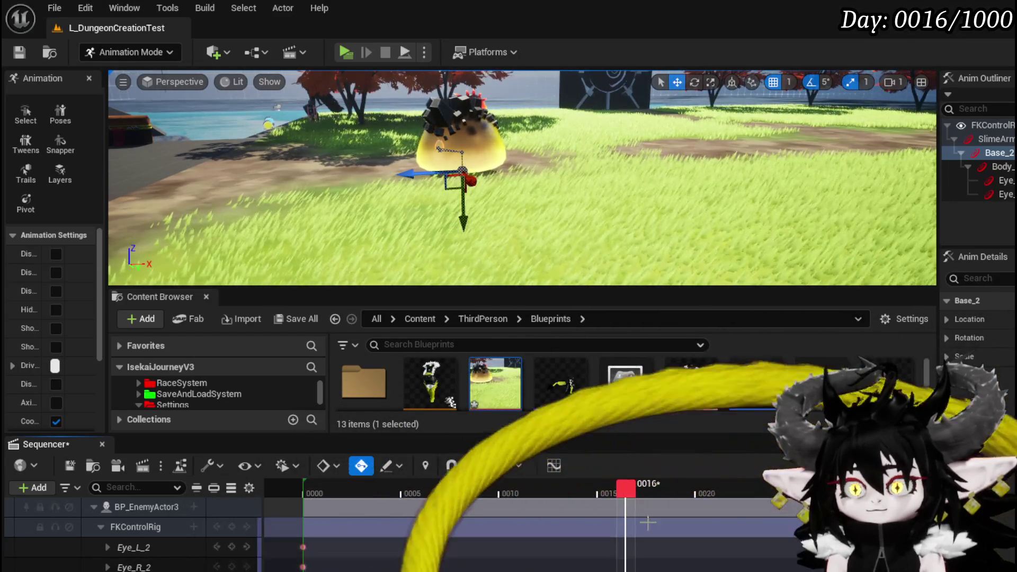
left_click_drag(625, 491, 645, 491)
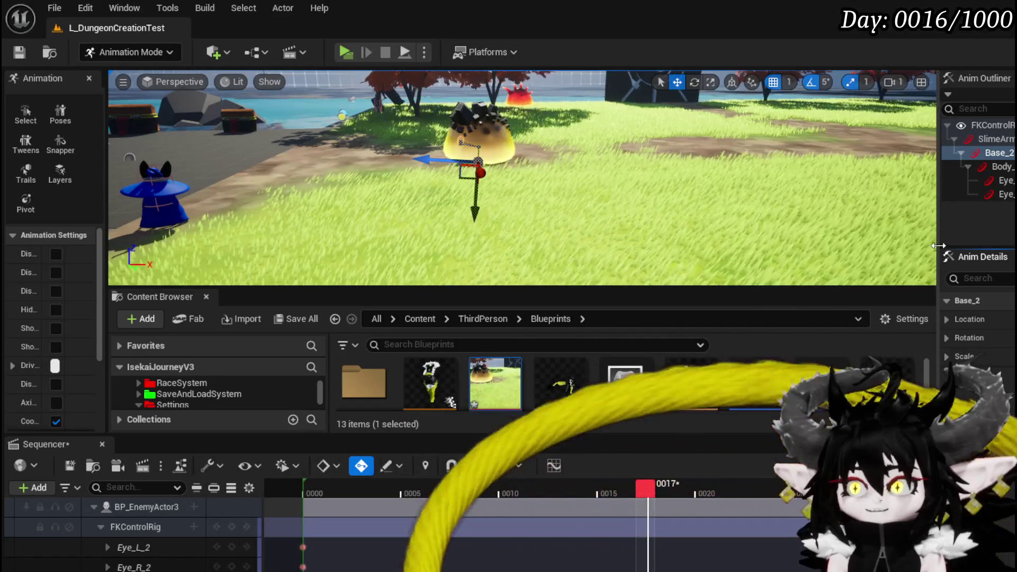
Key Base_2 rotated about one extra full turn at frame 25, then scrub back to frame 12
left_click_drag(945, 253, 737, 252)
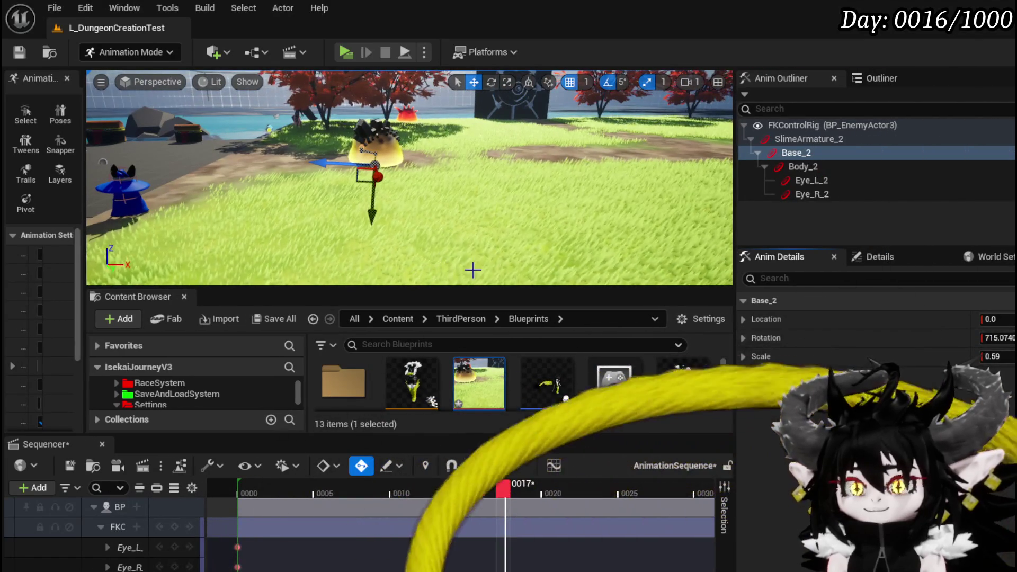
mouse_move(451, 240)
left_mouse_down()
mouse_move(457, 233)
mouse_move(432, 233)
mouse_move(448, 233)
left_mouse_up()
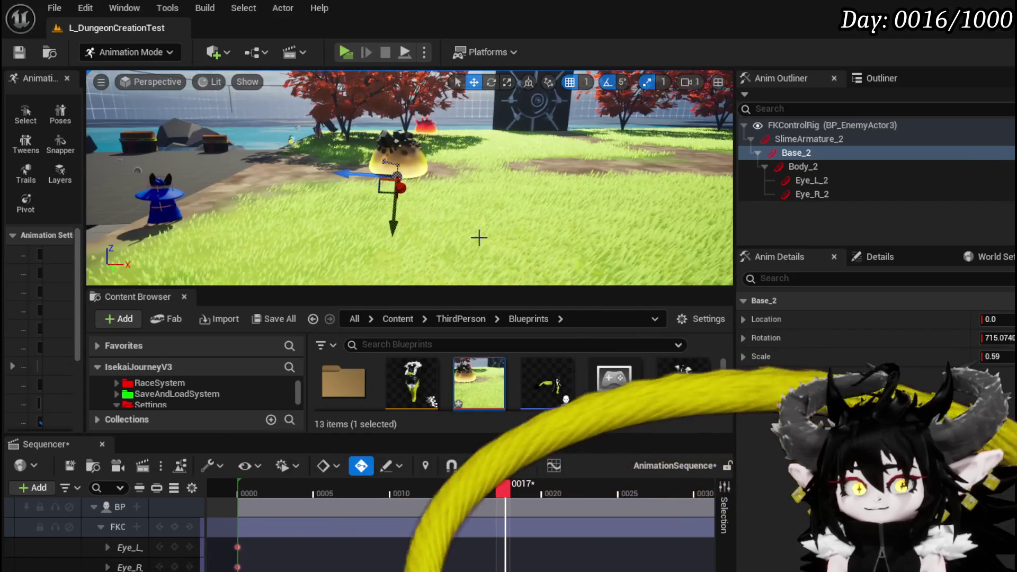
key("e")
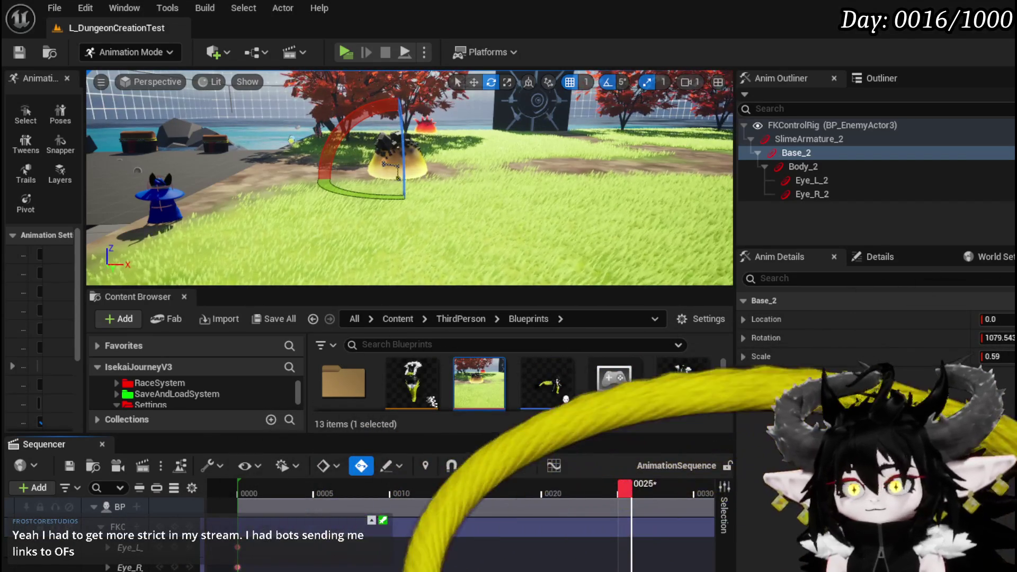
key("space")
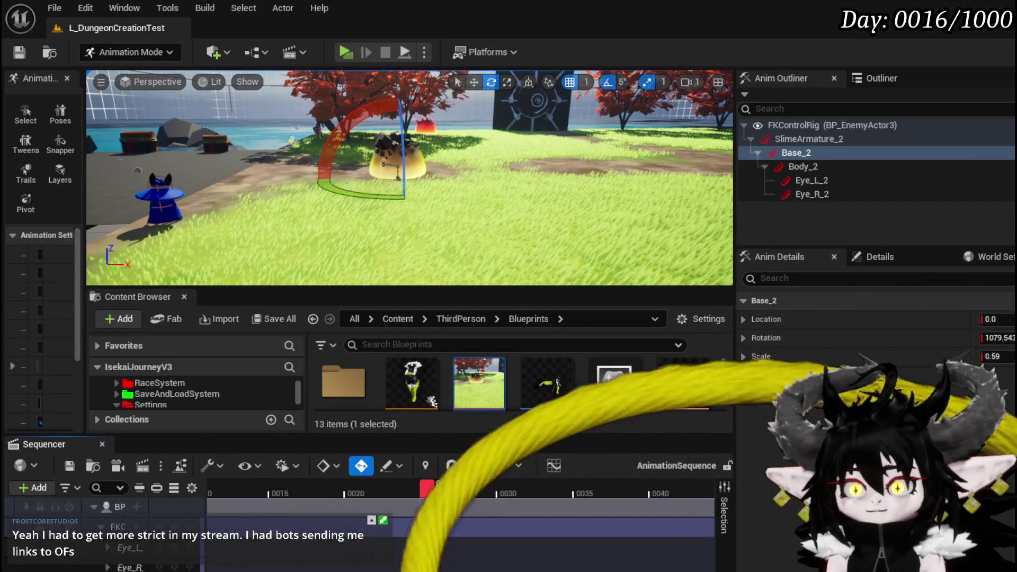
key("s")
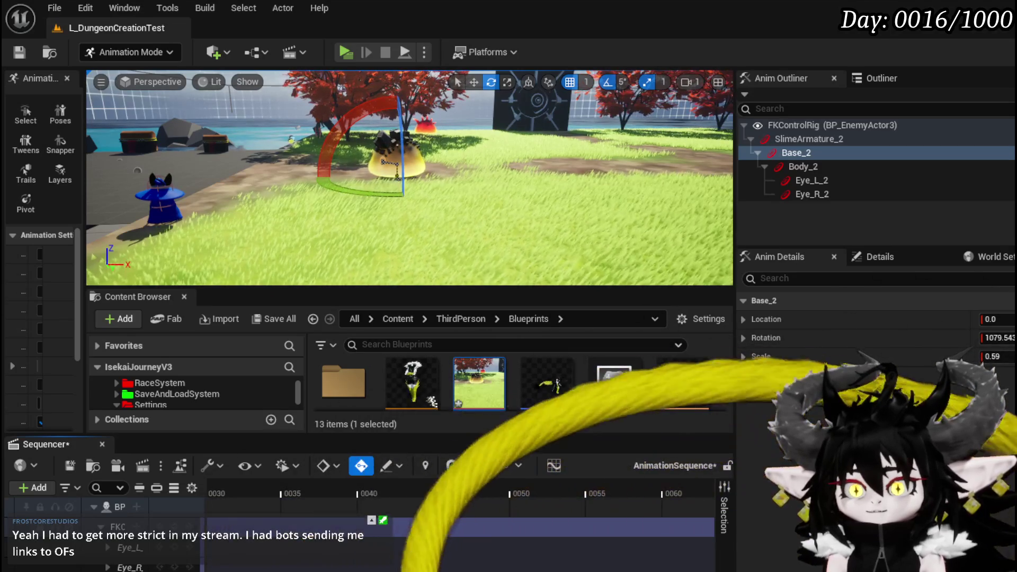
mouse_move(470, 487)
left_mouse_down()
mouse_move(274, 502)
mouse_move(501, 511)
mouse_move(250, 522)
mouse_move(351, 527)
left_mouse_up()
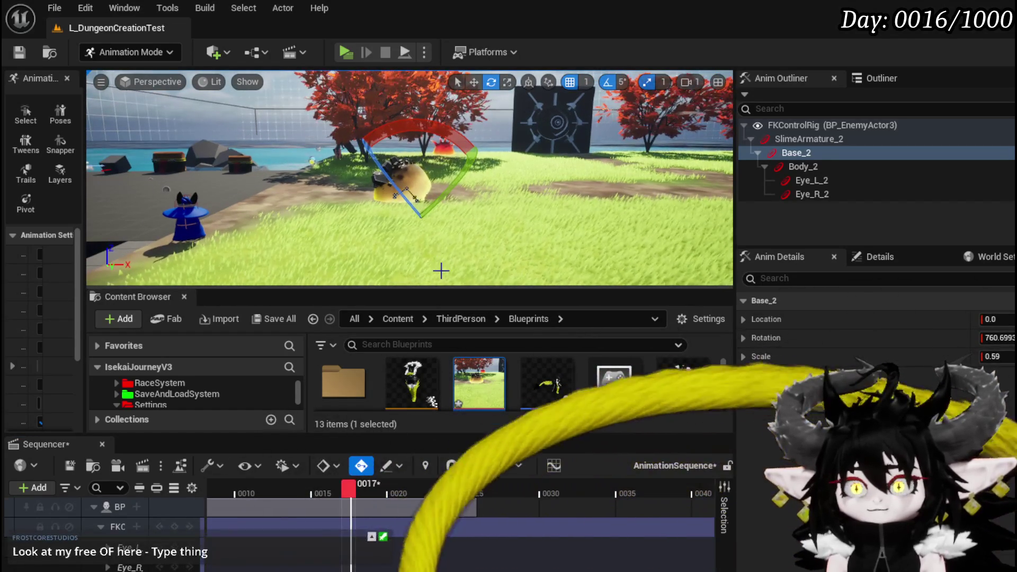
Raise the slime's Base_2 control and rotate it to key the roll at frame 19
key("w")
left_click_drag(442, 244, 418, 210)
left_click_drag(493, 214, 431, 189)
mouse_move(351, 489)
left_mouse_down()
mouse_move(389, 489)
mouse_move(379, 490)
left_mouse_up()
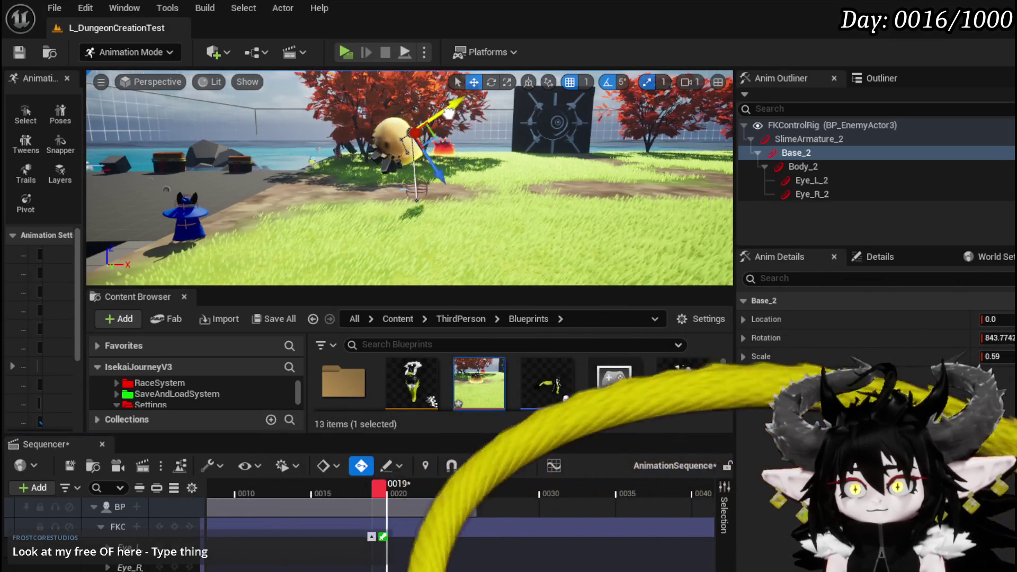
mouse_move(459, 109)
left_mouse_down()
mouse_move(433, 187)
mouse_move(450, 197)
left_mouse_up()
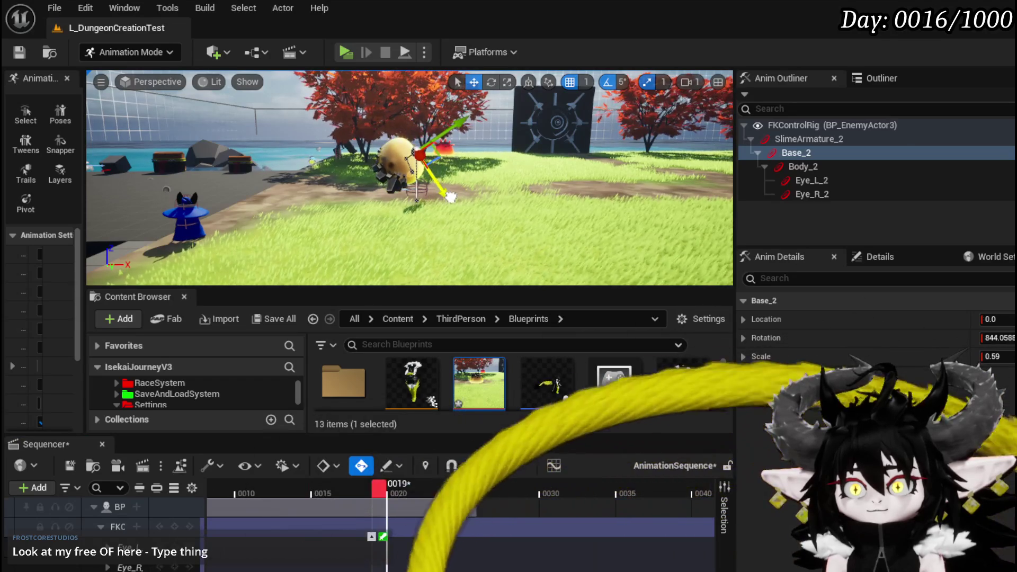
mouse_move(382, 487)
left_mouse_down()
mouse_move(294, 490)
mouse_move(308, 493)
left_mouse_up()
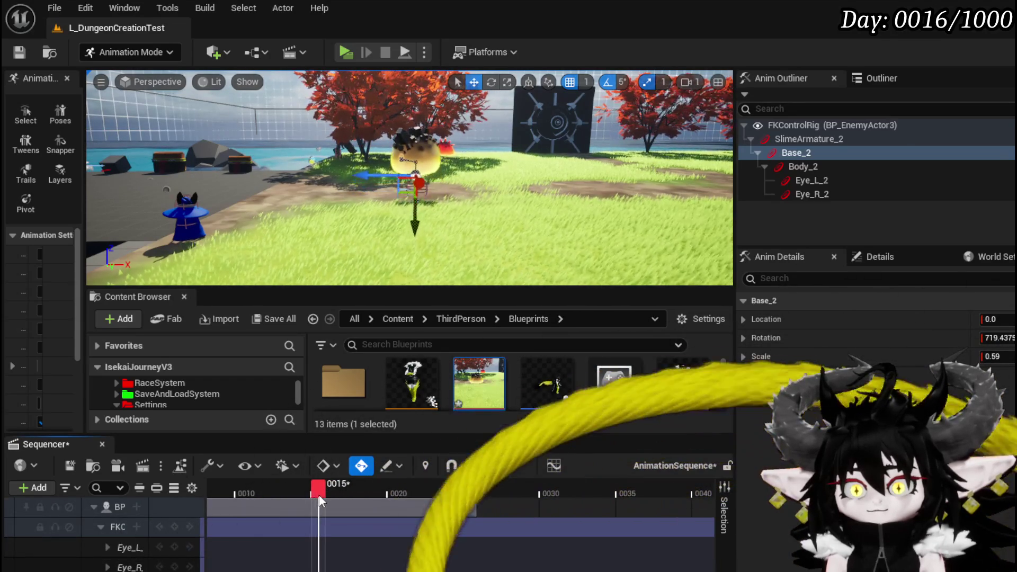
mouse_move(328, 496)
left_mouse_down()
mouse_move(344, 494)
mouse_move(318, 498)
mouse_move(326, 495)
left_mouse_up()
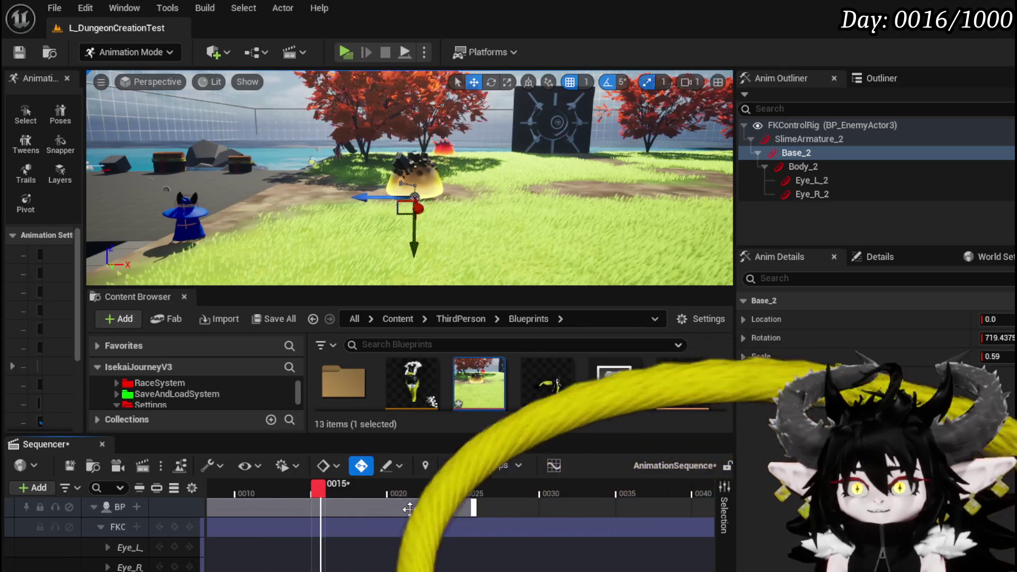
Scrub the roll from frame 13 to 25, lowering the slime slightly at frames 23 and 25
mouse_move(315, 492)
left_mouse_down()
mouse_move(259, 493)
mouse_move(354, 506)
left_mouse_up()
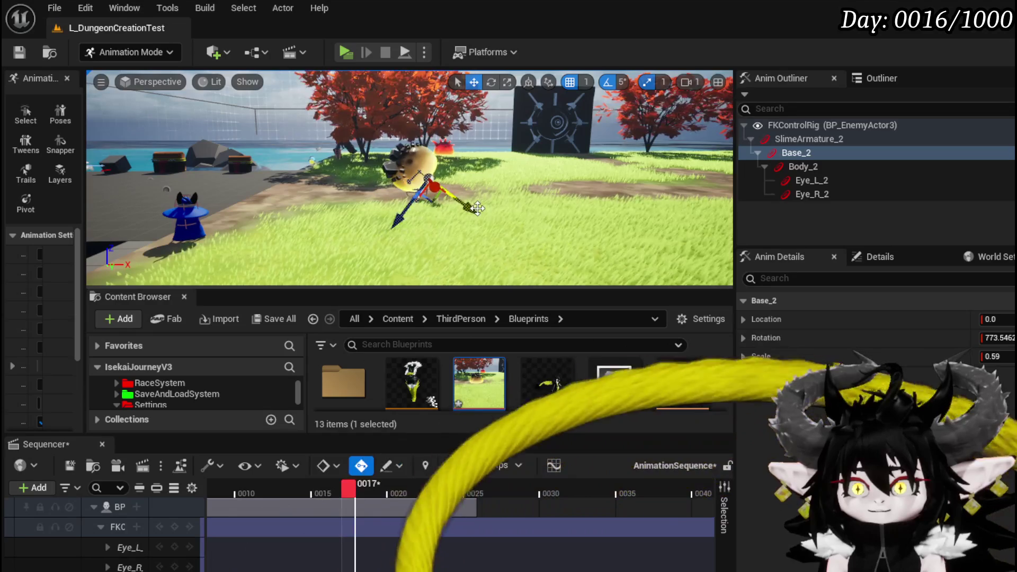
left_click_drag(350, 489, 370, 486)
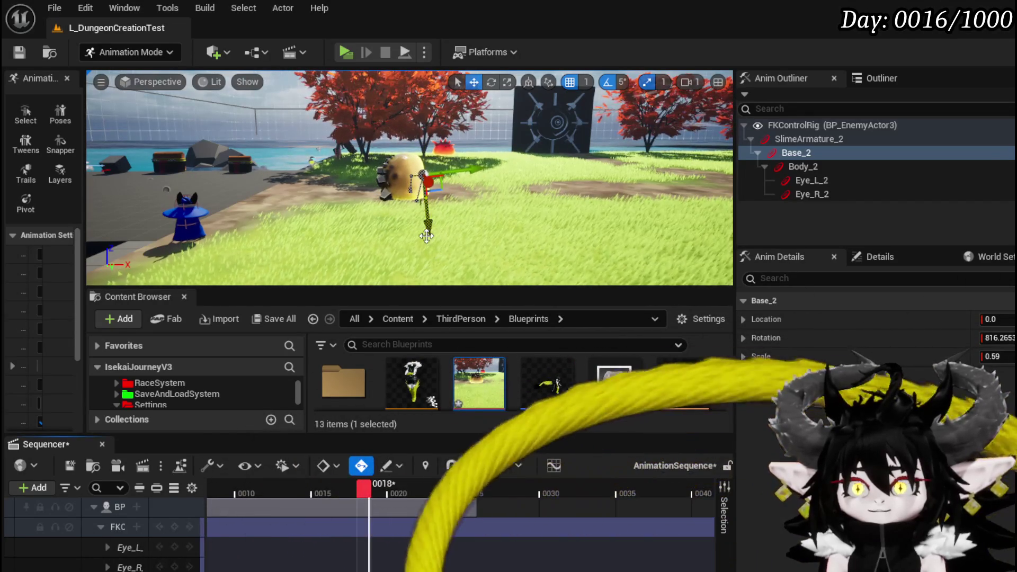
left_click_drag(364, 494, 393, 498)
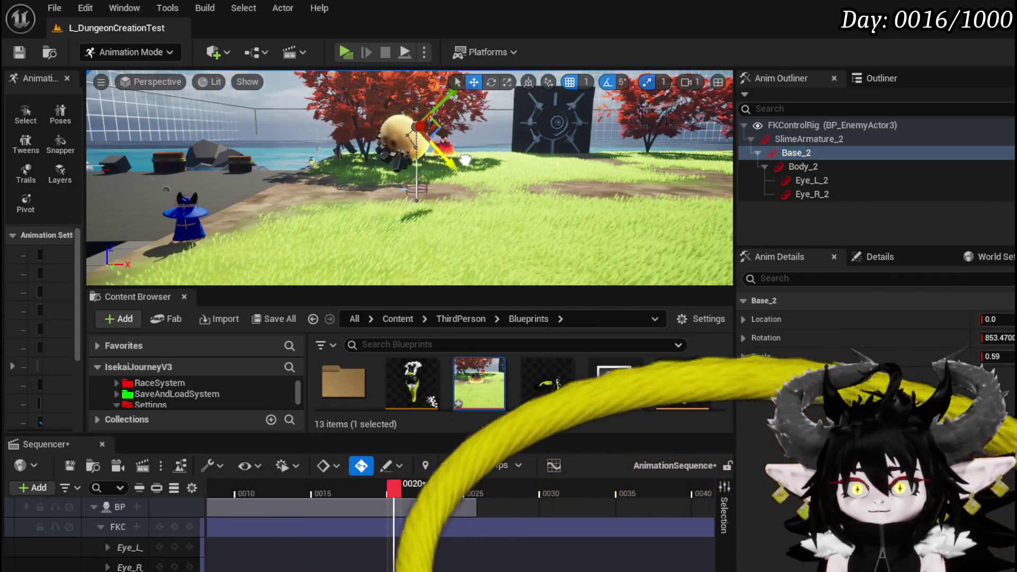
left_click_drag(398, 488, 412, 488)
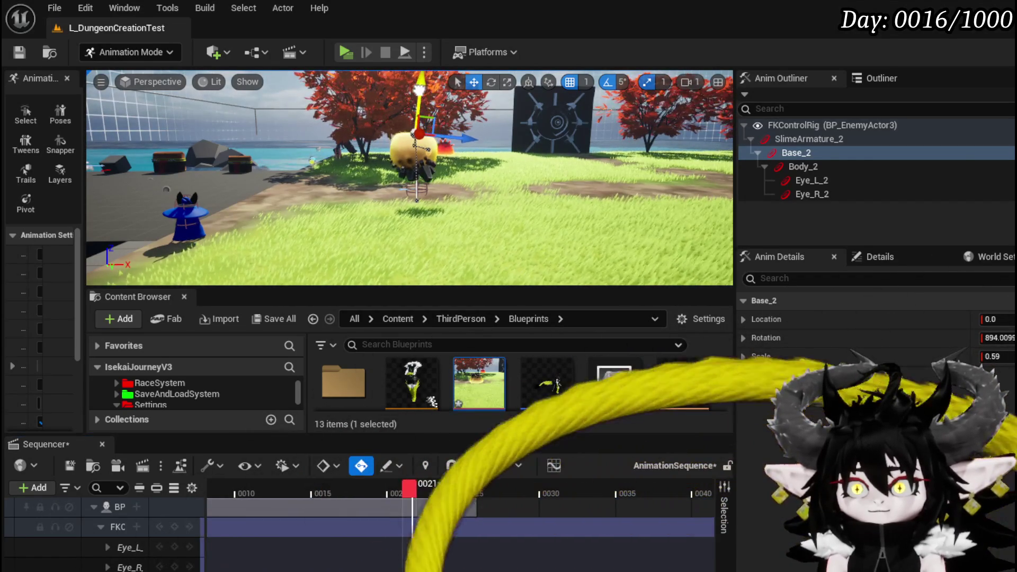
left_click_drag(413, 488, 431, 488)
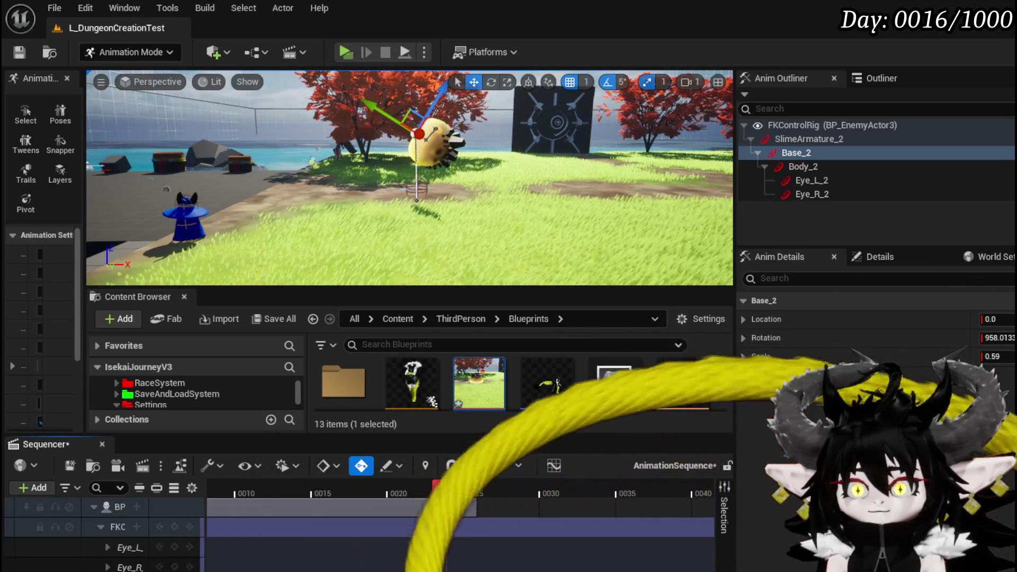
left_click_drag(437, 93, 389, 130)
left_click_drag(438, 488, 480, 491)
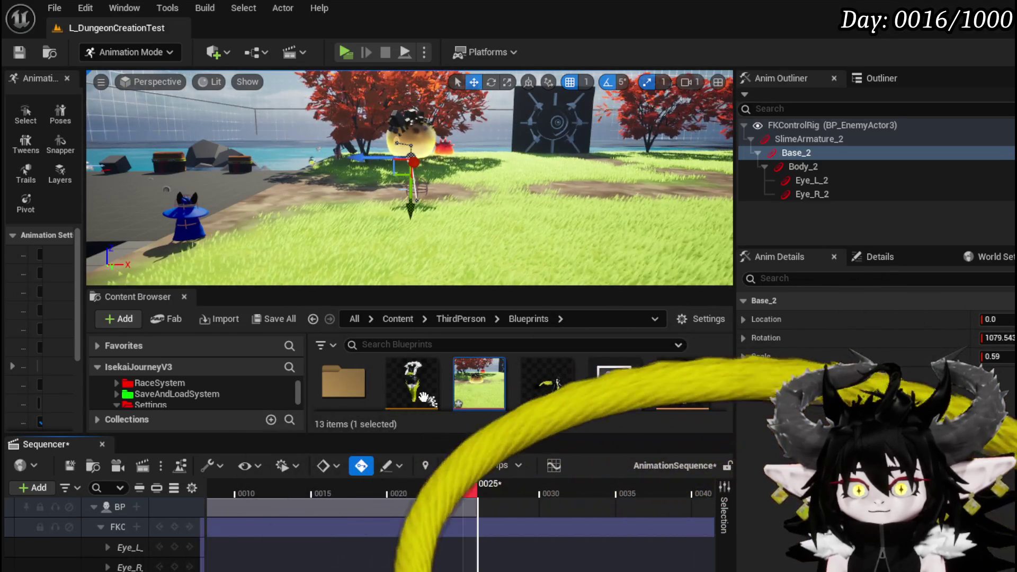
left_click_drag(411, 210, 419, 250)
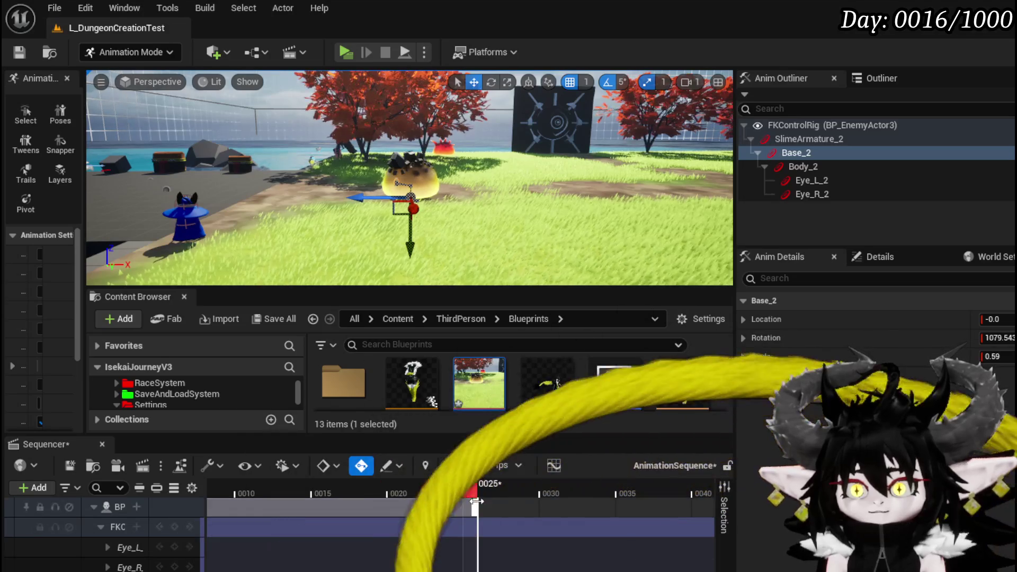
mouse_move(446, 483)
left_mouse_down()
mouse_move(219, 484)
mouse_move(340, 498)
left_mouse_up()
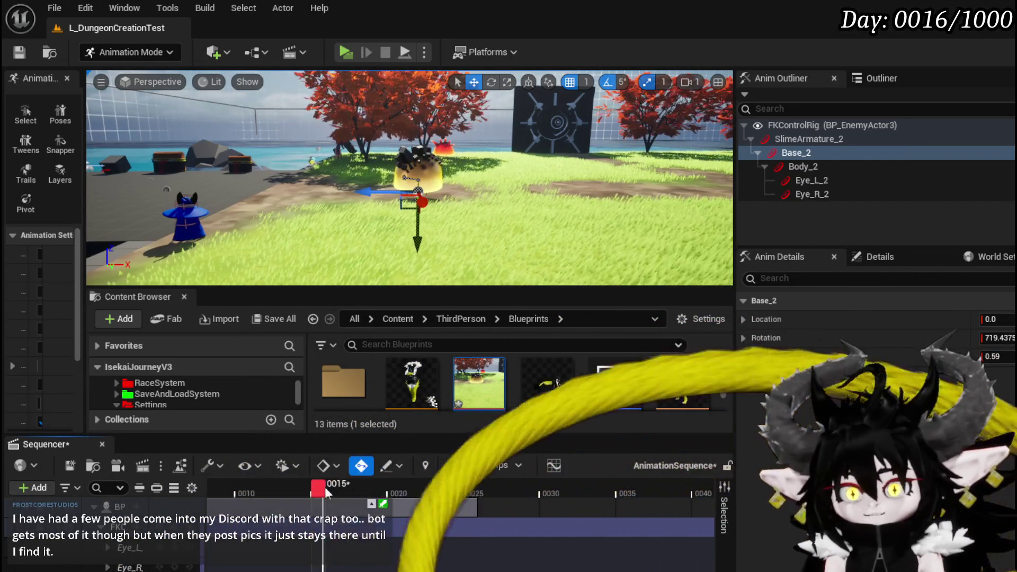
Lower the slime at frame 13 and shift it down-left at frame 17, checking frames 16–18
left_click(331, 495)
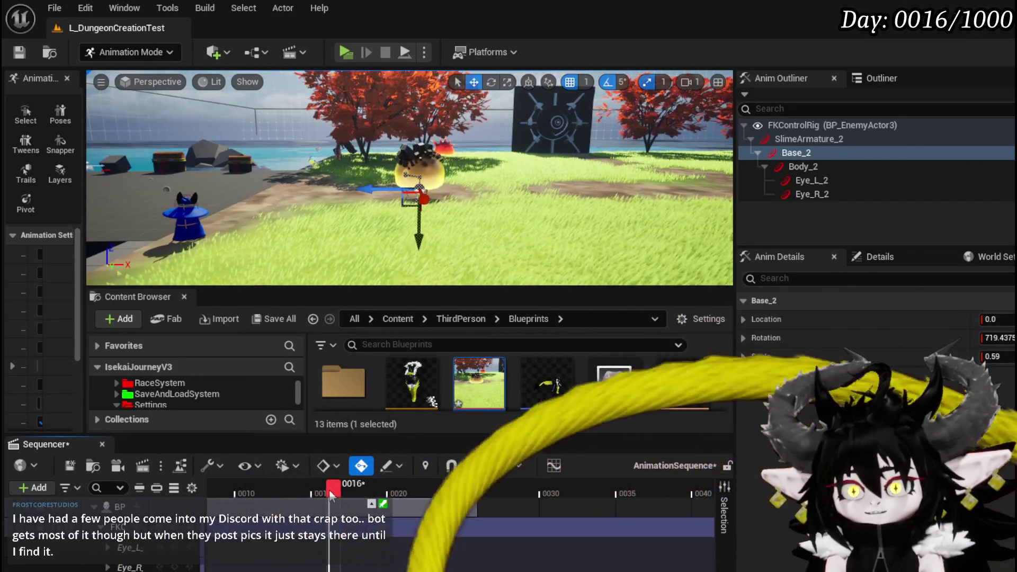
mouse_move(348, 495)
left_mouse_down()
mouse_move(317, 488)
mouse_move(351, 491)
left_mouse_up()
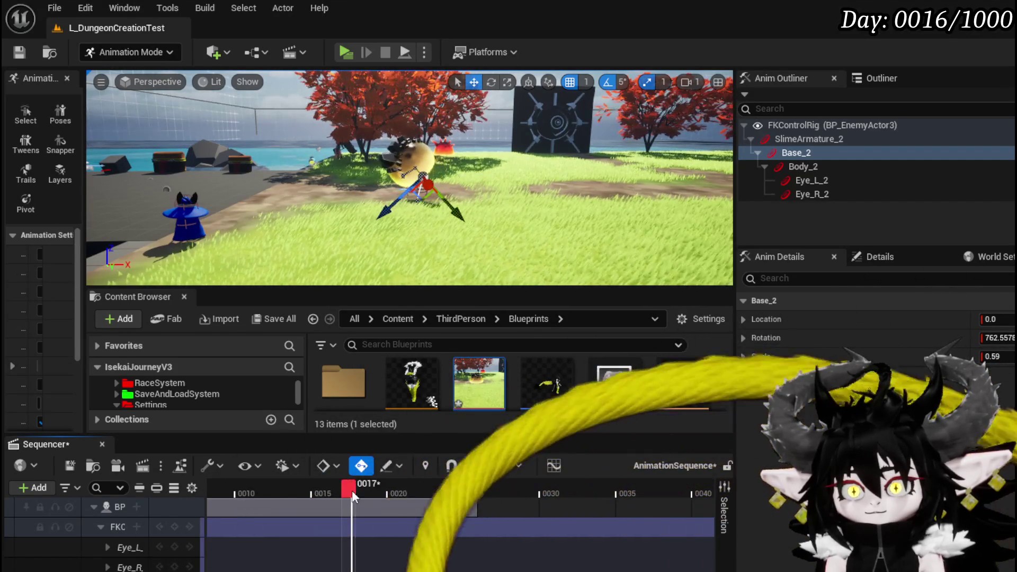
left_click_drag(272, 494, 292, 497)
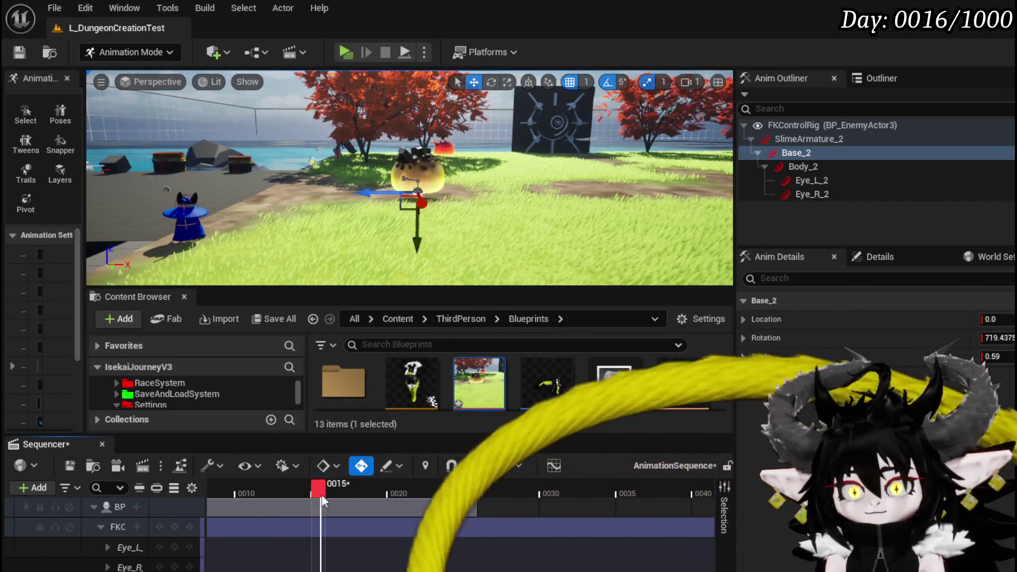
left_click_drag(417, 246, 417, 249)
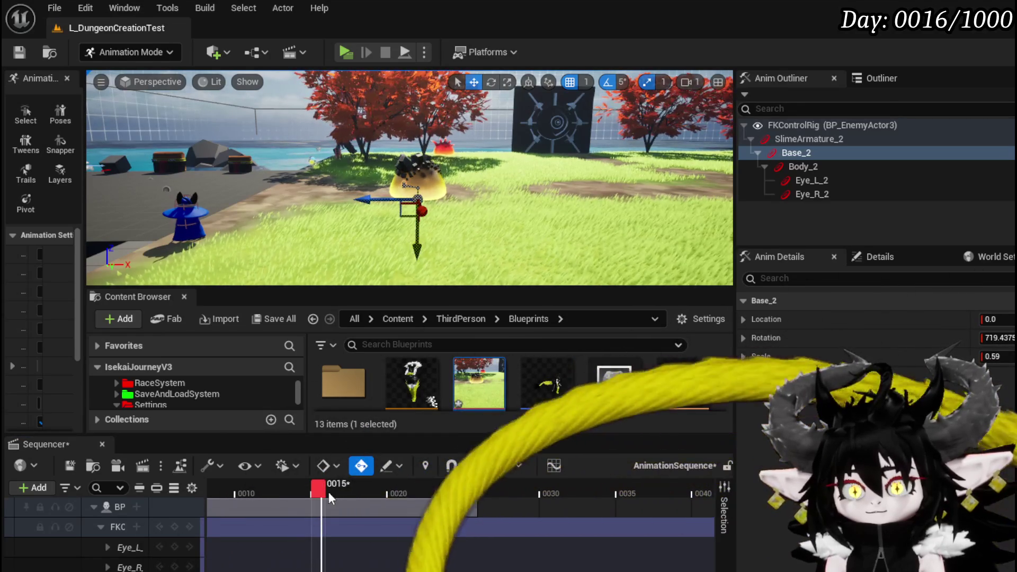
mouse_move(320, 487)
left_mouse_down()
mouse_move(288, 486)
mouse_move(341, 500)
mouse_move(354, 488)
left_mouse_up()
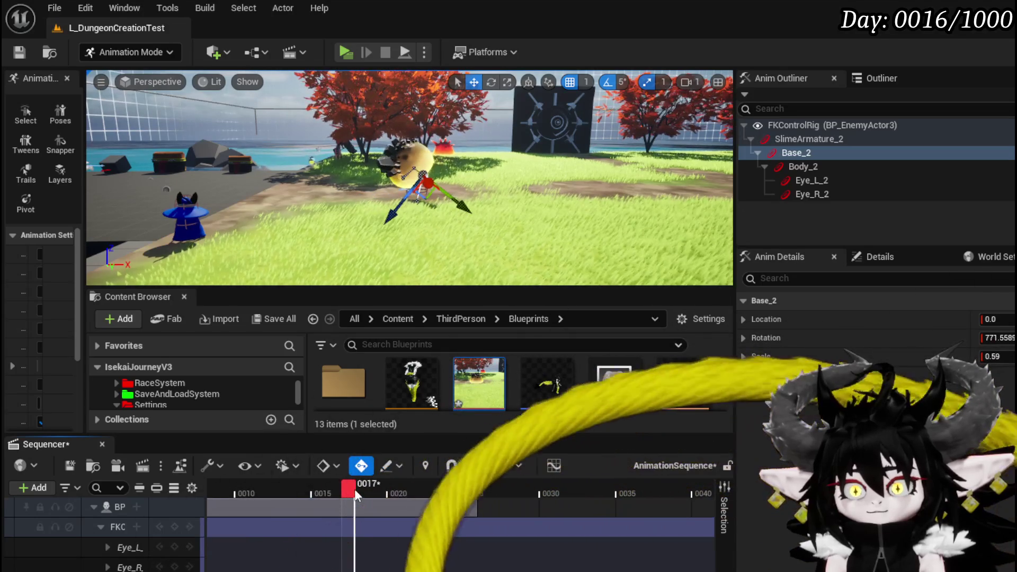
left_click_drag(389, 216, 383, 232)
left_click_drag(458, 216, 462, 218)
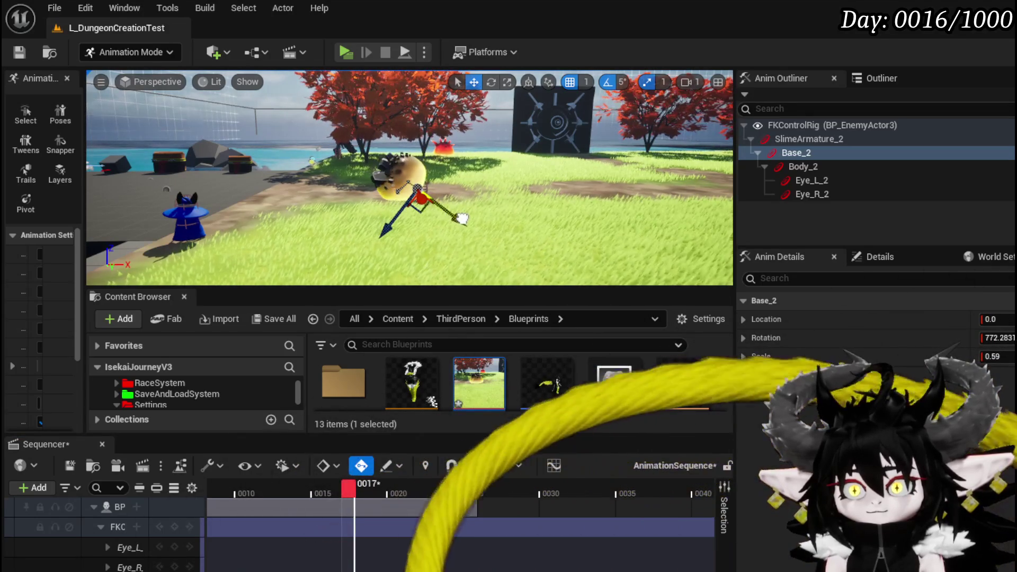
left_click_drag(350, 488, 368, 489)
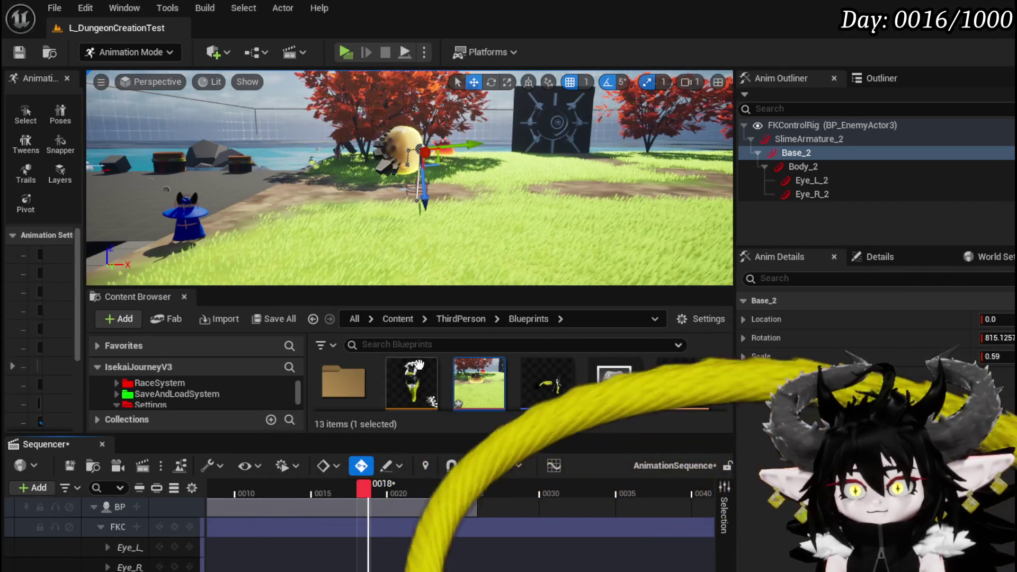
left_click_drag(367, 504, 370, 503)
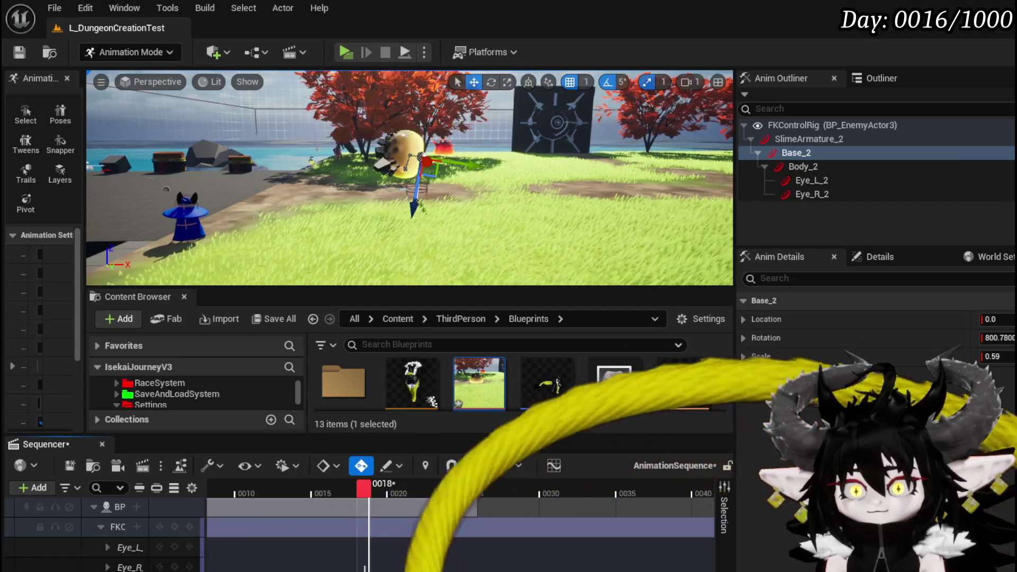
left_click_drag(351, 501, 355, 496)
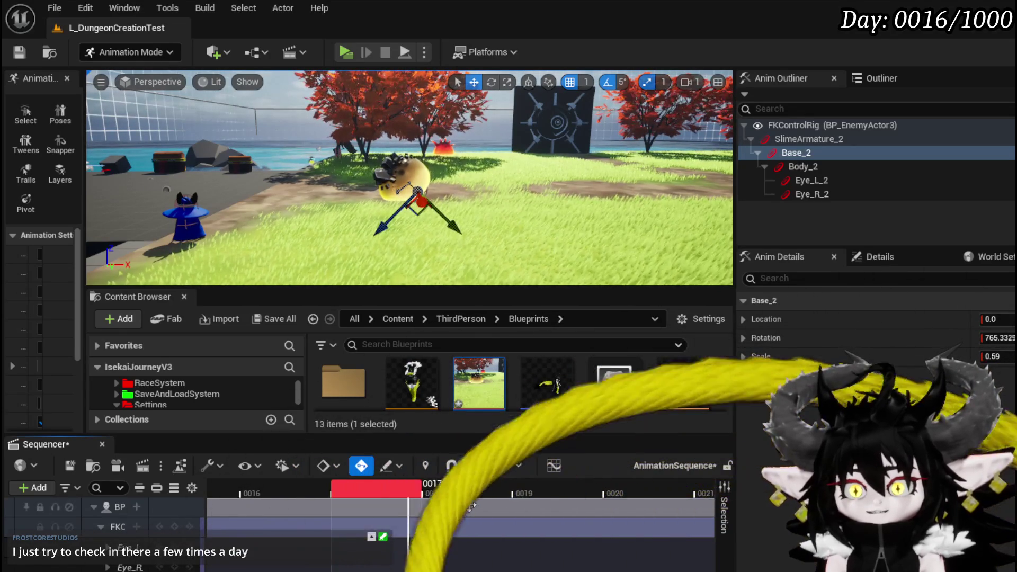
Scrub frames 16–20 to inspect the roll's in-between poses, then zoom the timeline back out
mouse_move(408, 490)
left_mouse_down()
mouse_move(385, 493)
mouse_move(441, 497)
left_mouse_up()
mouse_move(308, 490)
left_mouse_down()
mouse_move(549, 501)
mouse_move(263, 500)
mouse_move(427, 513)
mouse_move(332, 516)
mouse_move(581, 533)
mouse_move(510, 535)
left_mouse_up()
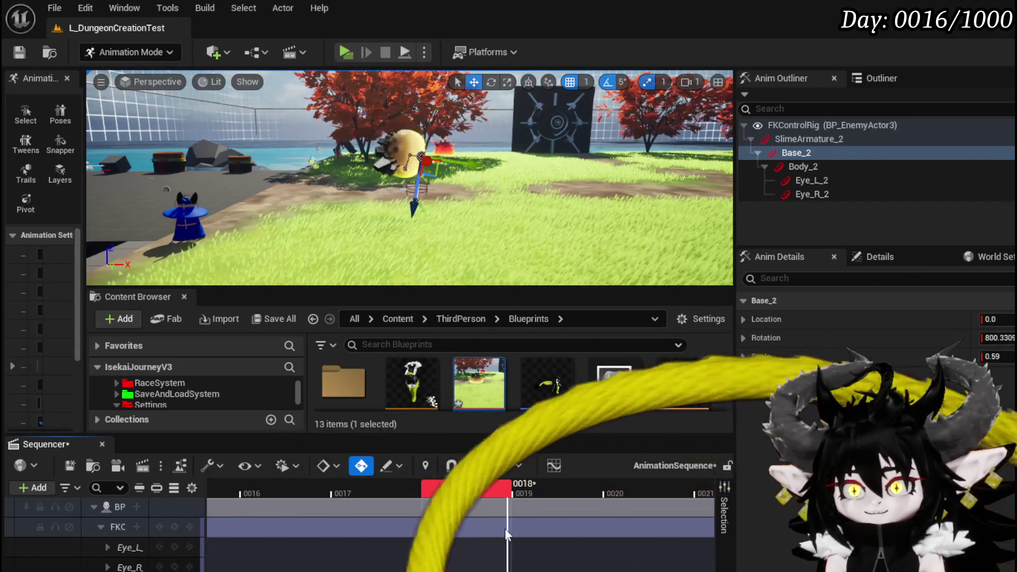
mouse_move(337, 531)
left_mouse_down()
mouse_move(597, 534)
mouse_move(268, 525)
mouse_move(505, 549)
mouse_move(659, 545)
mouse_move(652, 529)
mouse_move(428, 562)
mouse_move(339, 554)
mouse_move(543, 570)
left_mouse_up()
mouse_move(544, 488)
left_mouse_down()
mouse_move(572, 486)
mouse_move(437, 497)
mouse_move(523, 501)
mouse_move(325, 492)
mouse_move(466, 503)
mouse_move(450, 507)
left_mouse_up()
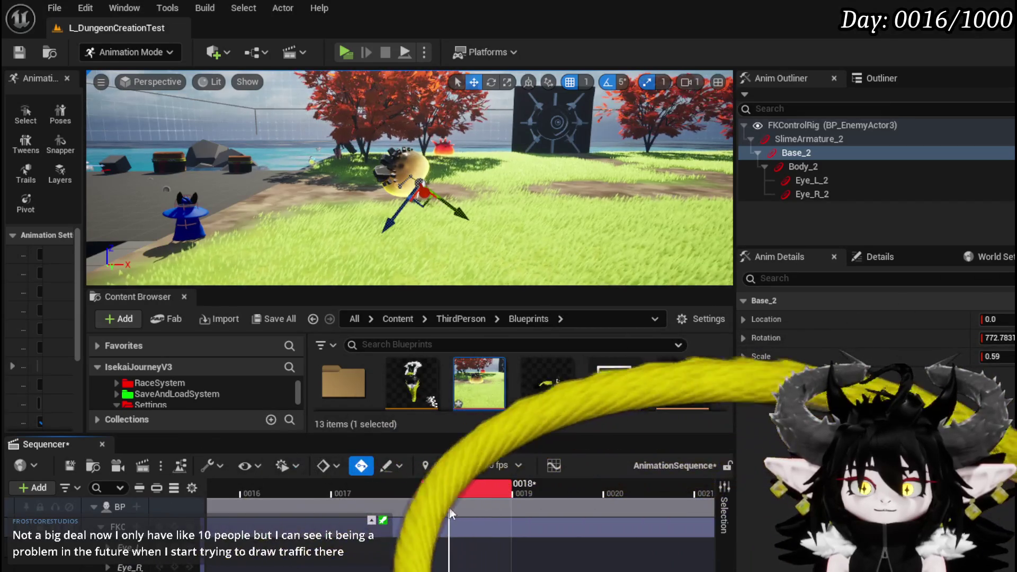
mouse_move(449, 512)
left_mouse_down()
mouse_move(383, 504)
mouse_move(460, 516)
mouse_move(452, 486)
mouse_move(424, 506)
mouse_move(659, 514)
mouse_move(641, 517)
left_mouse_up()
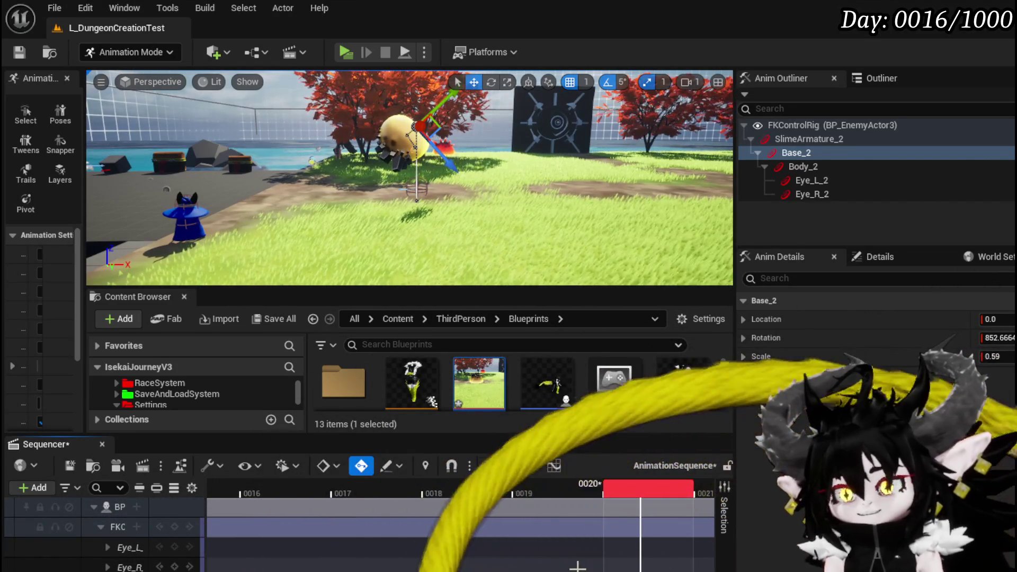
scroll(631, 493, "down", 5)
mouse_move(631, 493)
left_mouse_down()
mouse_move(549, 491)
mouse_move(565, 490)
left_mouse_up()
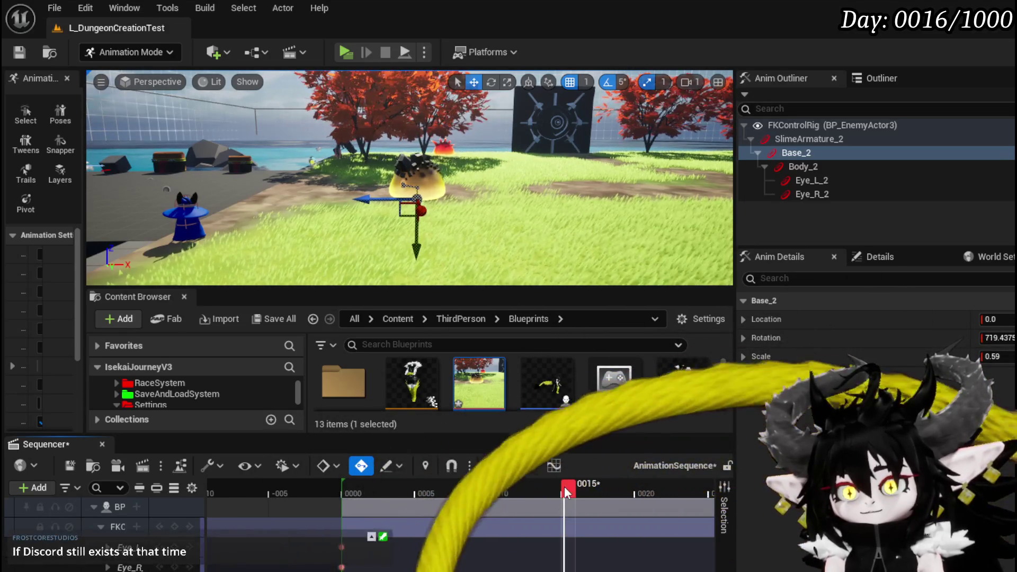
Rewind the roll animation's playhead to frame 0
scroll(566, 497, "right", 2)
scroll(566, 497, "right", 3)
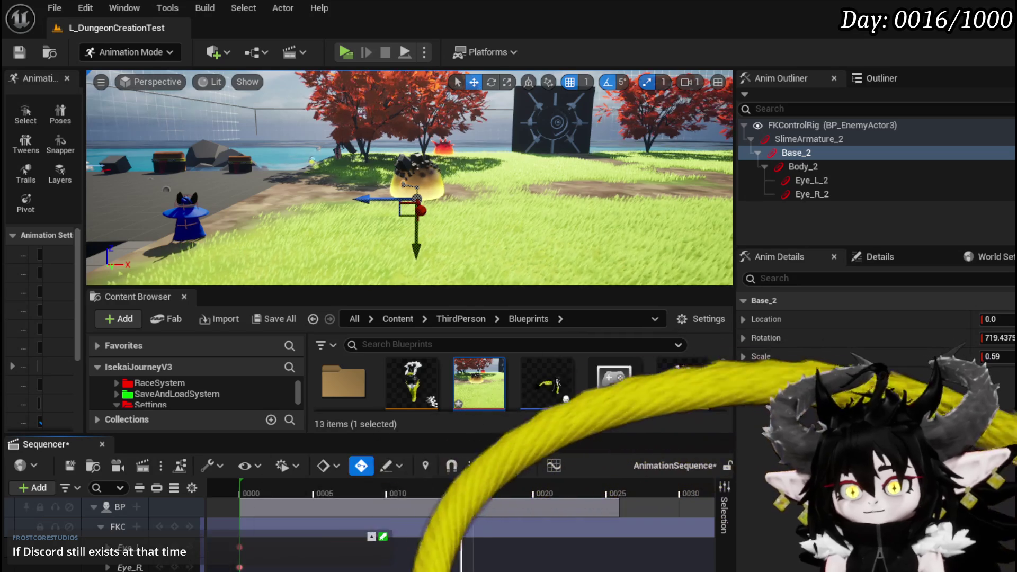
mouse_move(466, 488)
left_mouse_down()
mouse_move(264, 484)
mouse_move(462, 502)
left_mouse_up()
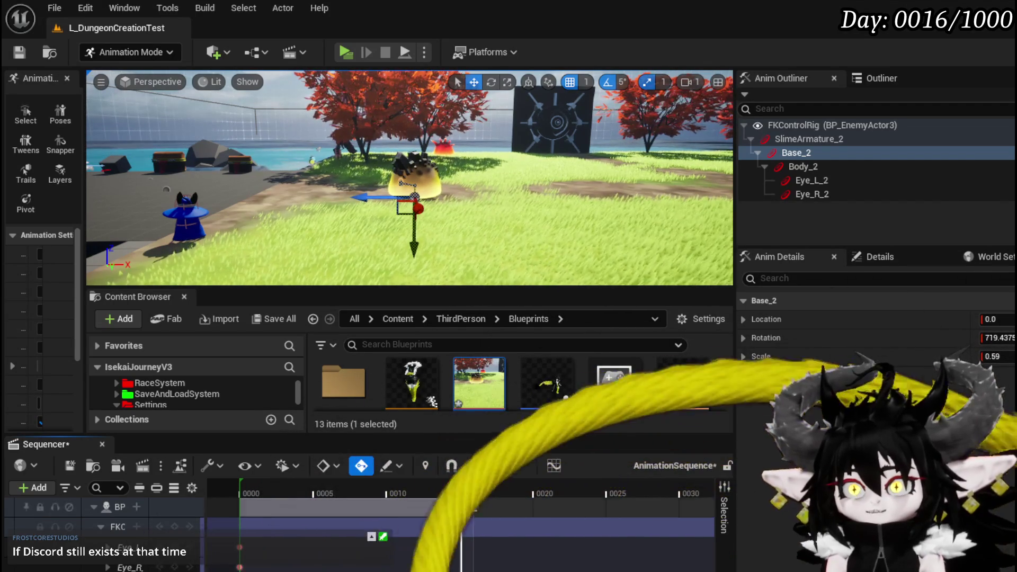
Save the level and the Sequencer animation sequence
left_click(27, 56)
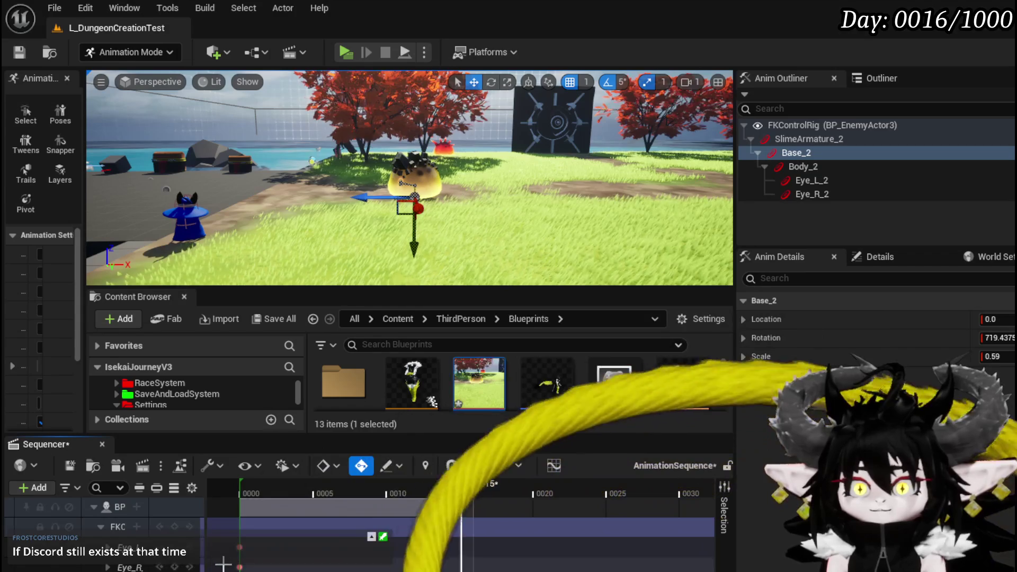
left_click(69, 466)
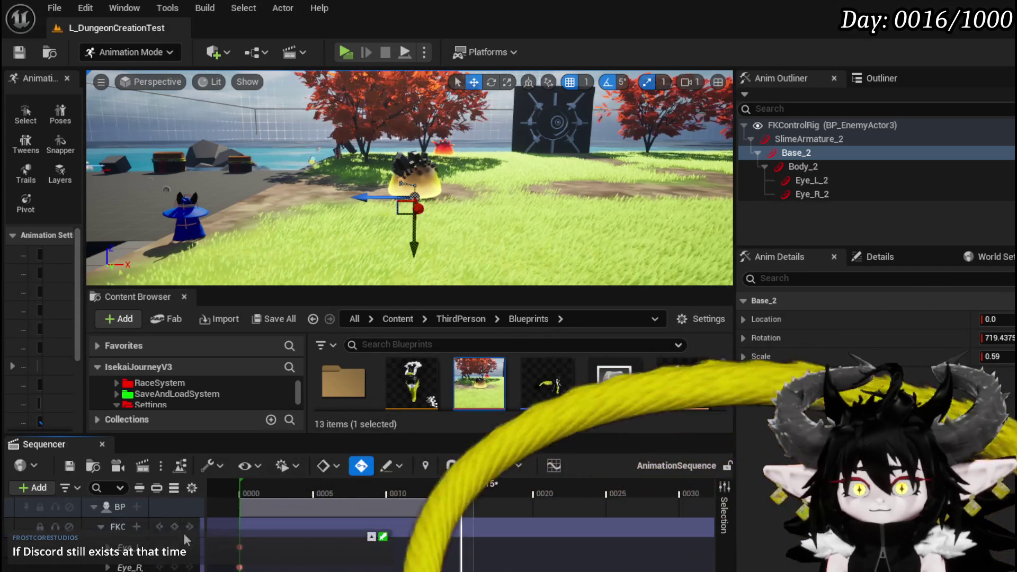
right_click(118, 508)
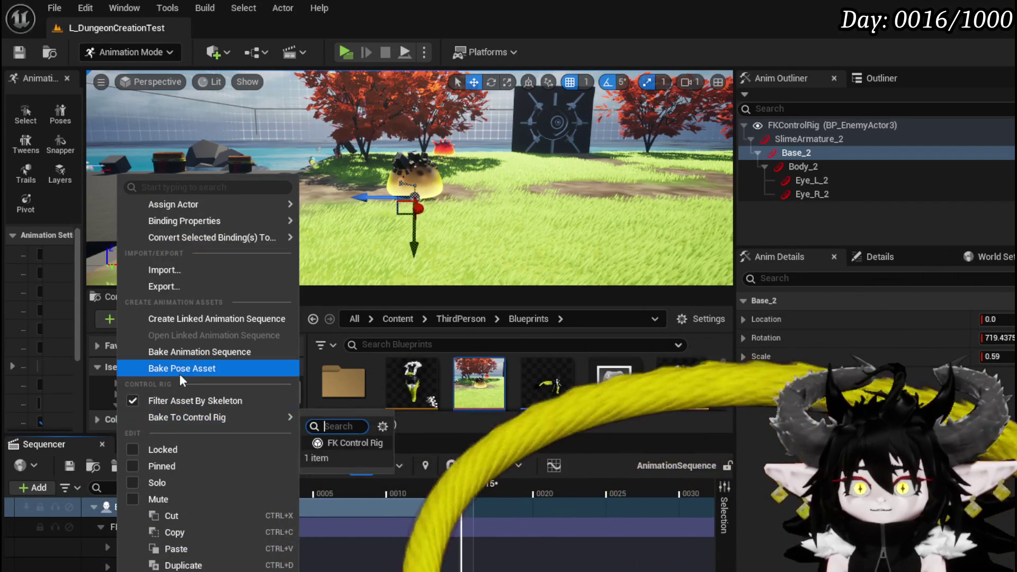
Bake the slime track into a new animation sequence named Roll_Charge in the Slime Animations folder
left_click(196, 351)
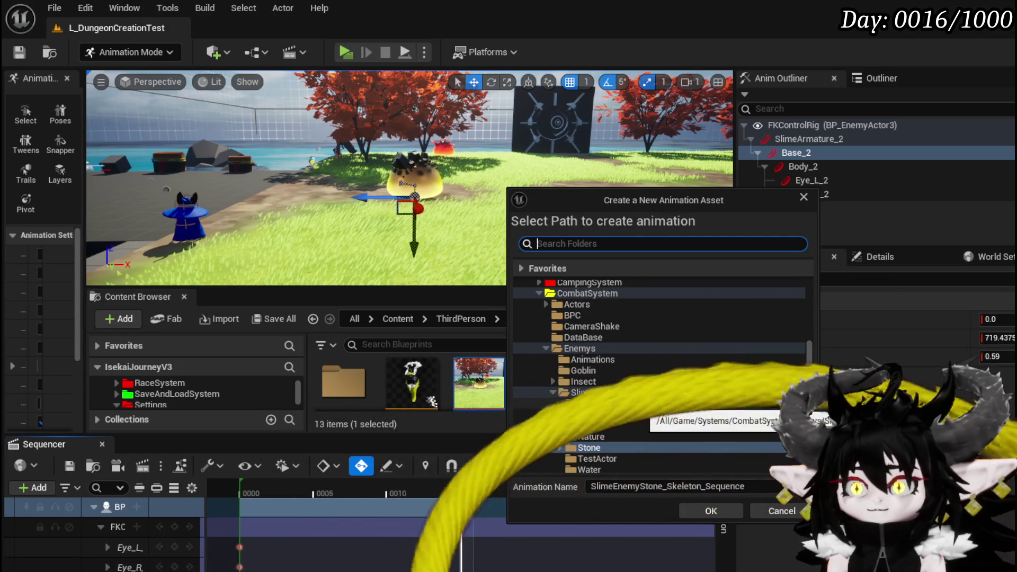
scroll(614, 405, "down", 1)
left_click(609, 381)
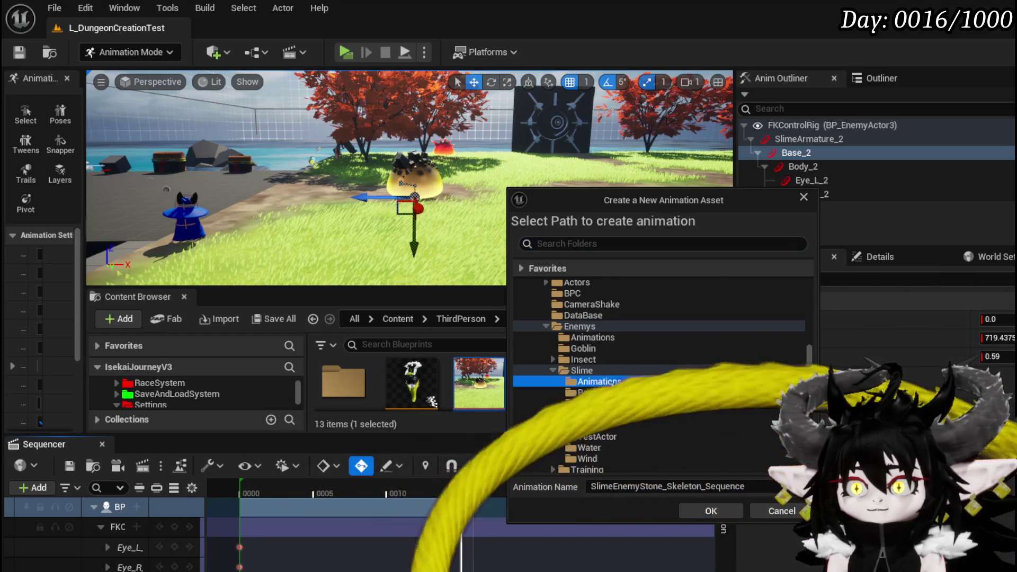
double_click(657, 486)
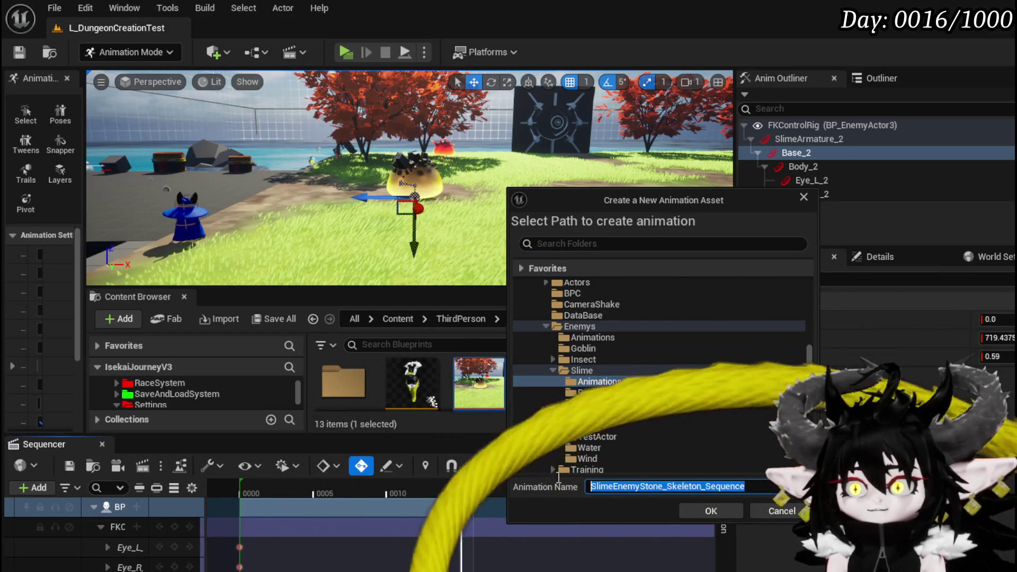
type("Ro")
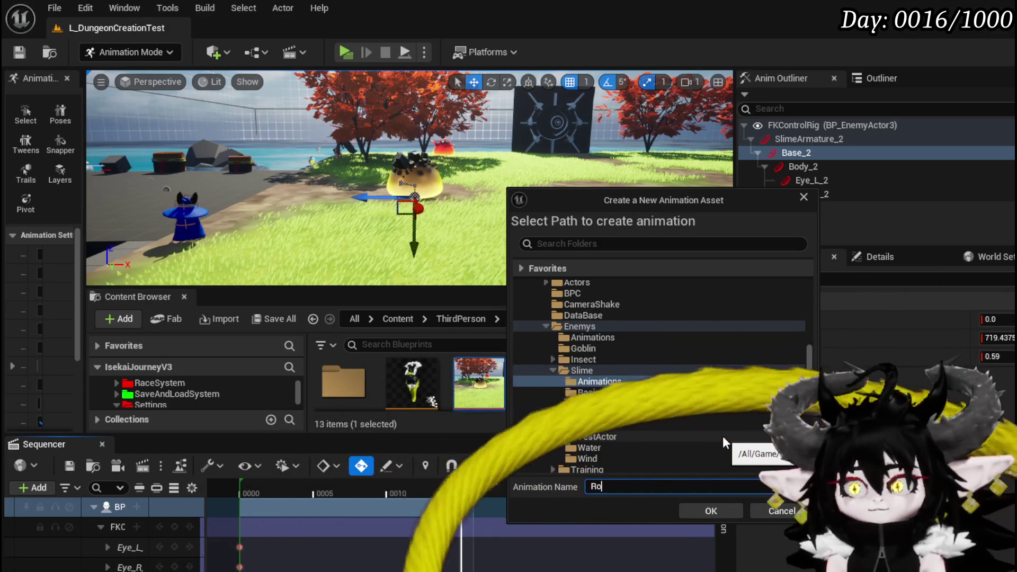
type("ll_")
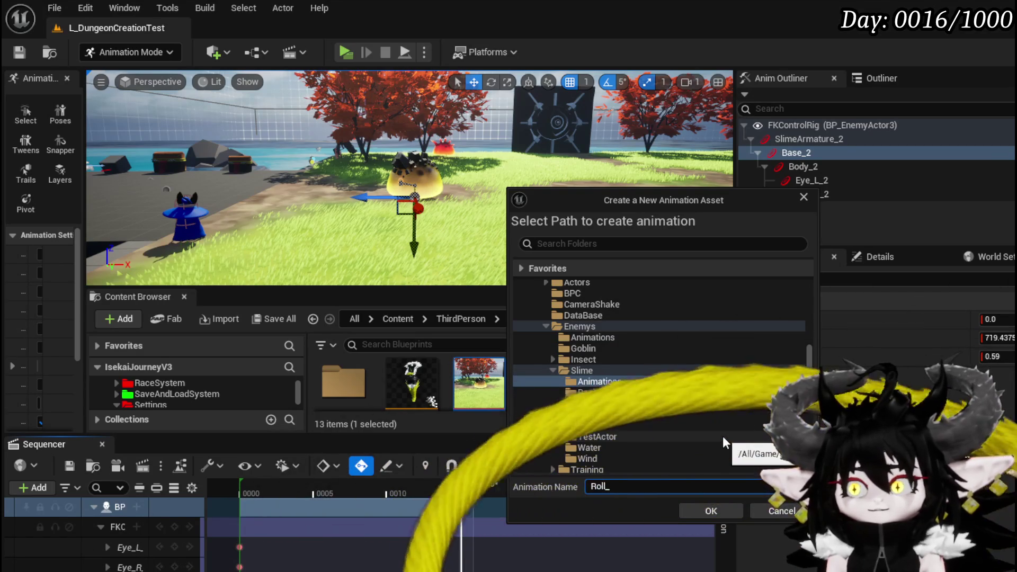
type("Charge")
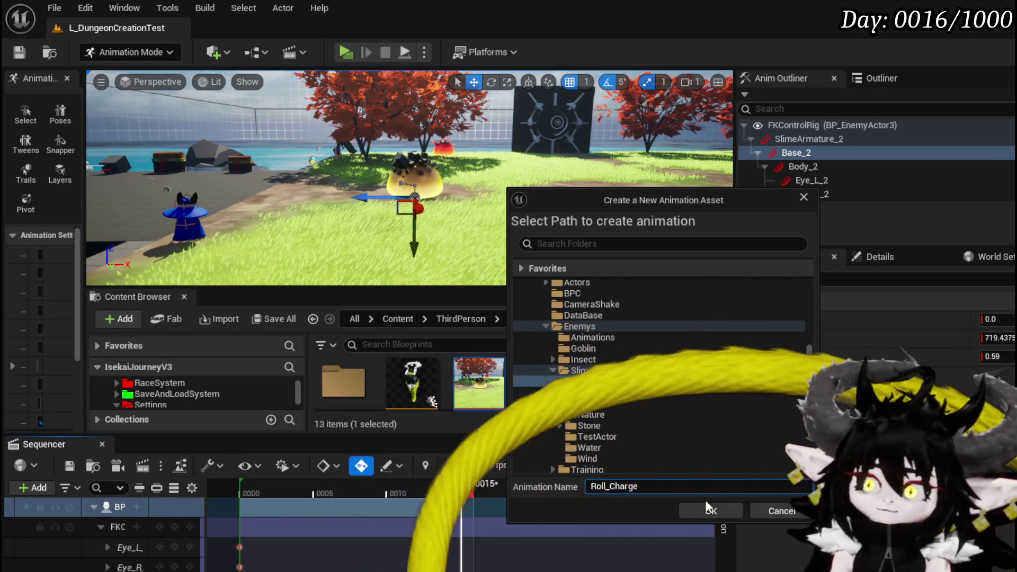
left_click(710, 511)
left_click(698, 509)
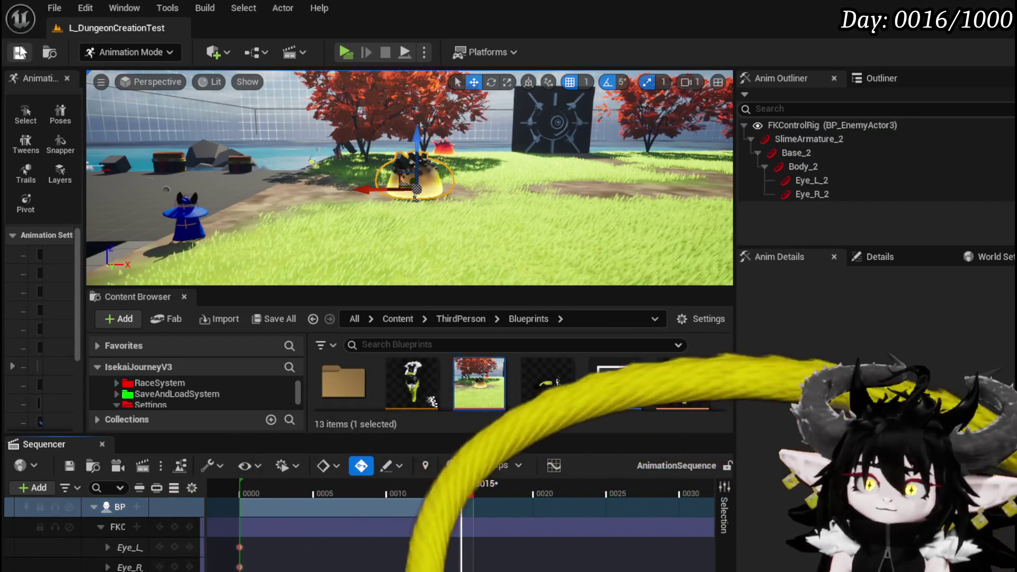
Enlarge the Content Browser and show the Enemys > Slime > Animations folder's contents
left_click_drag(456, 288, 455, 190)
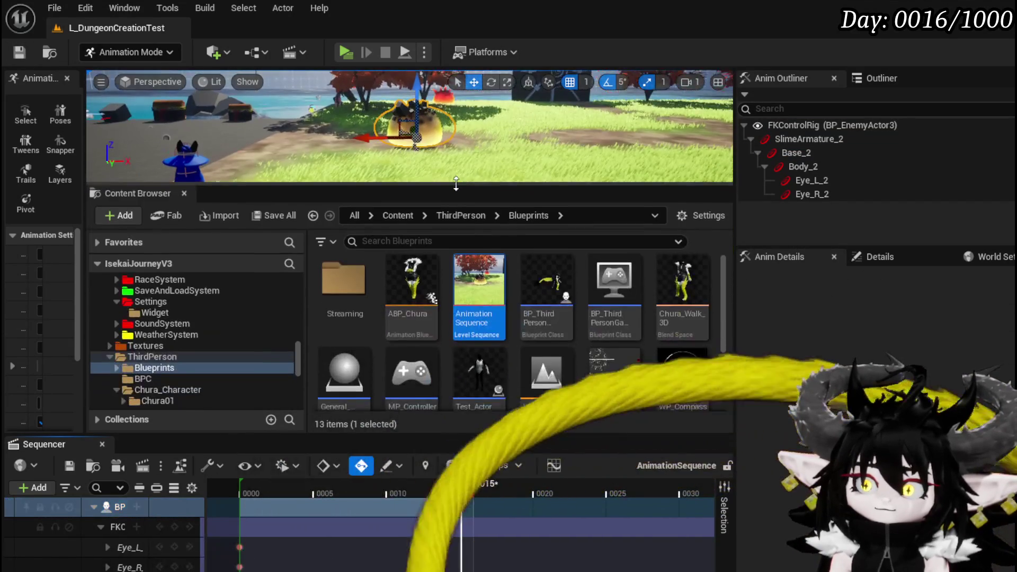
scroll(192, 348, "up", 5)
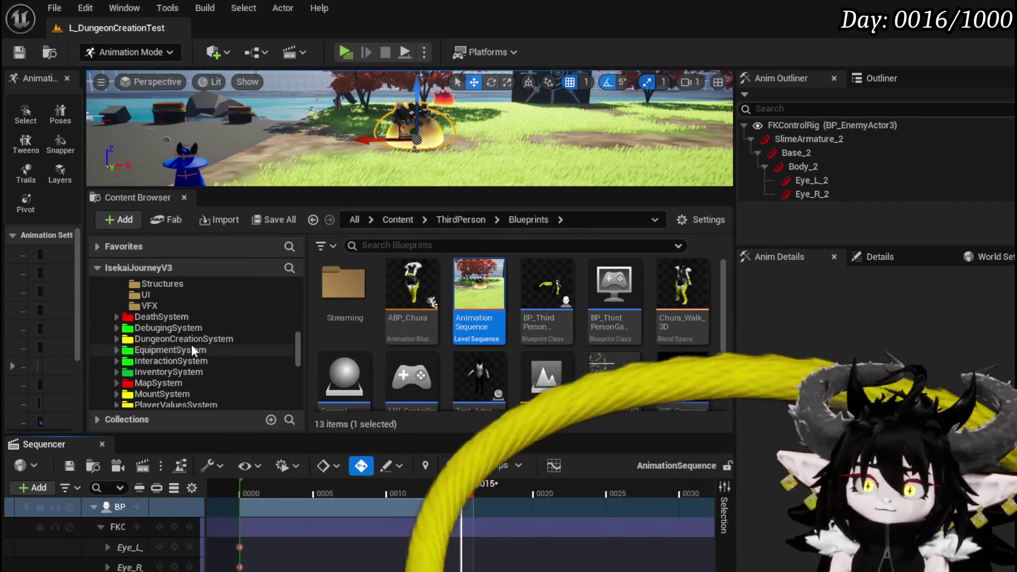
scroll(191, 347, "up", 5)
scroll(192, 349, "up", 5)
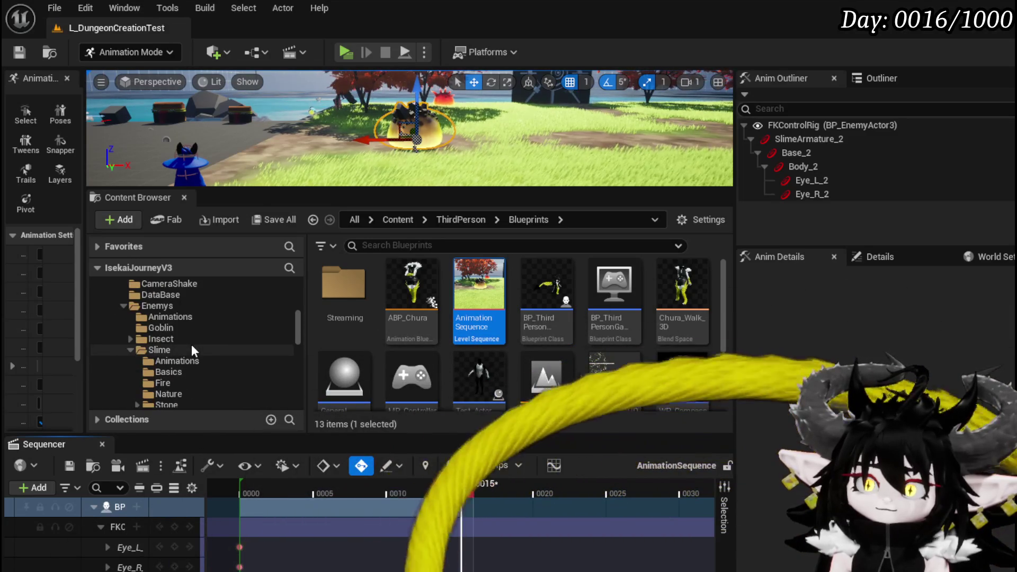
scroll(191, 345, "up", 1)
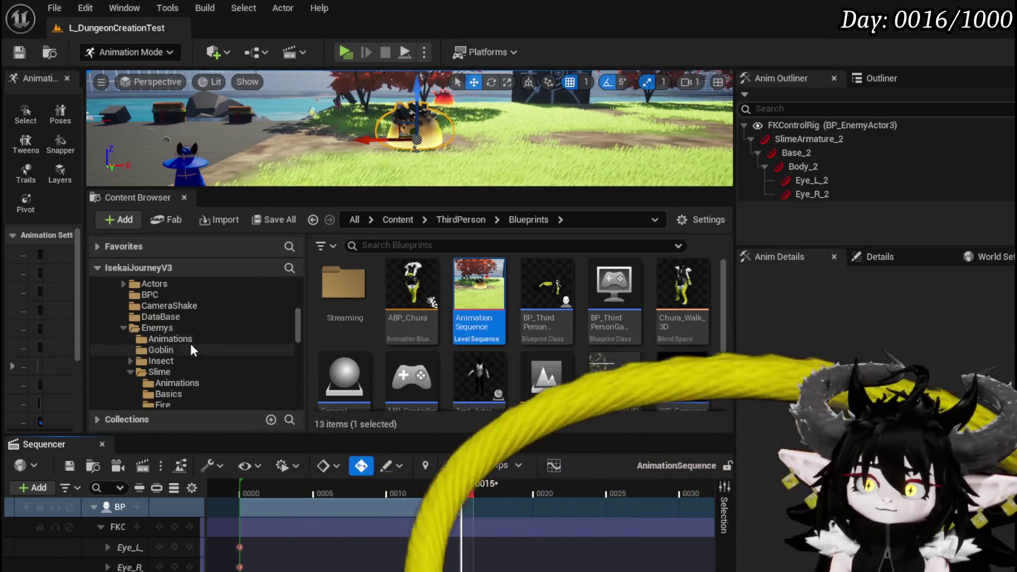
scroll(154, 339, "down", 1)
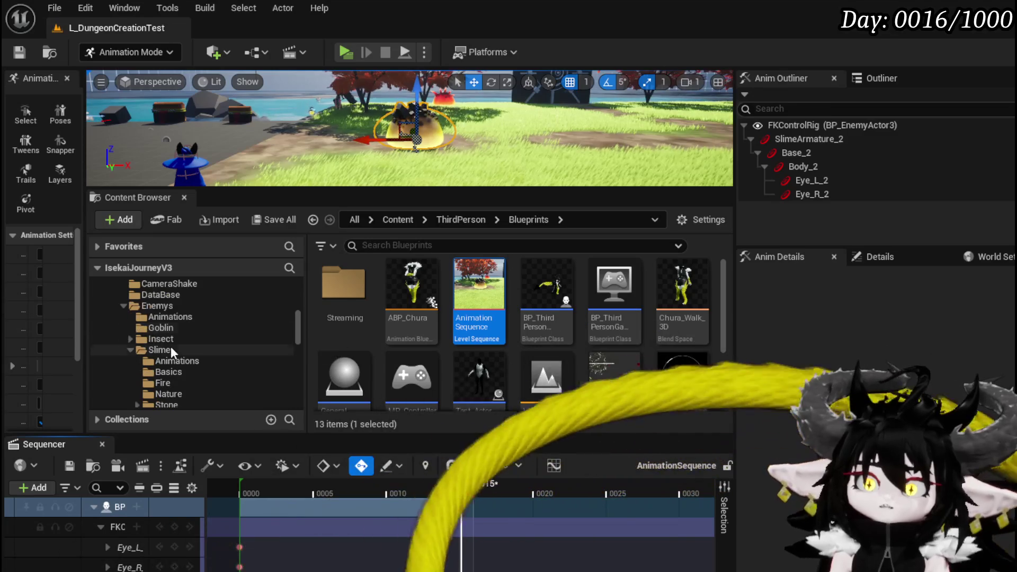
left_click(178, 360)
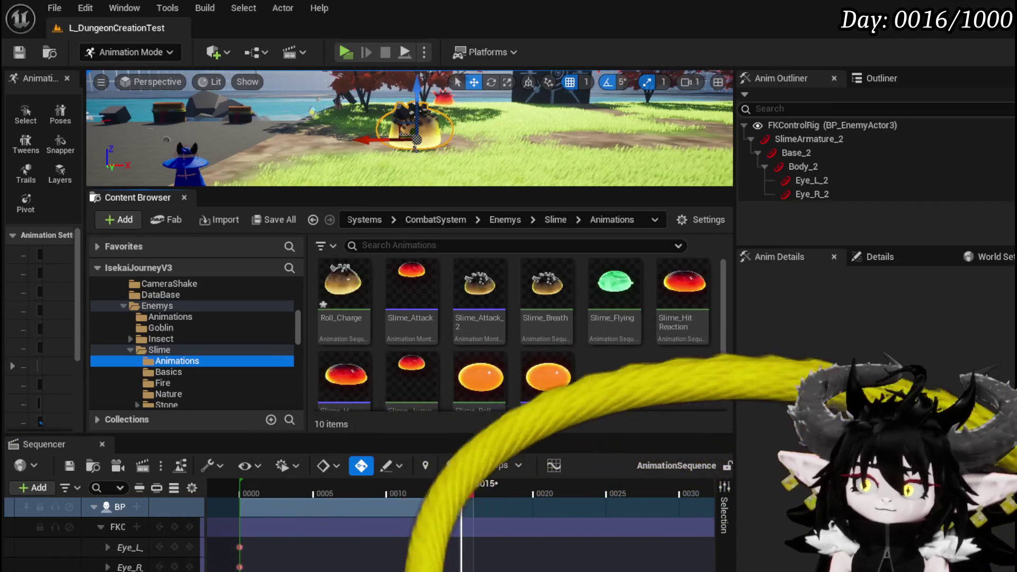
Save Roll_Charge together with BattlerAI_Object, then open Roll_Charge for preview
key("ctrl+shift+s")
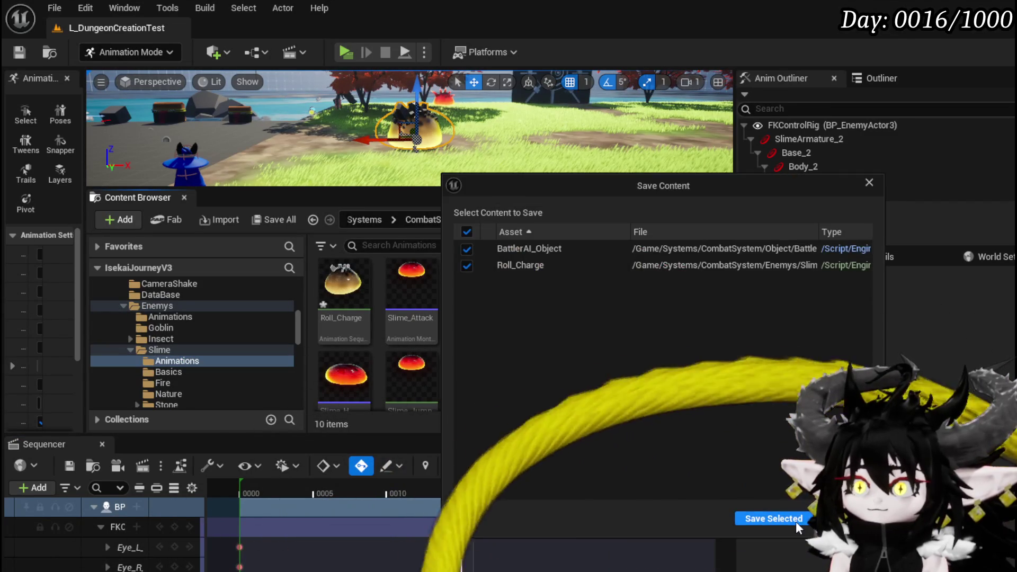
left_click(796, 523)
double_click(340, 286)
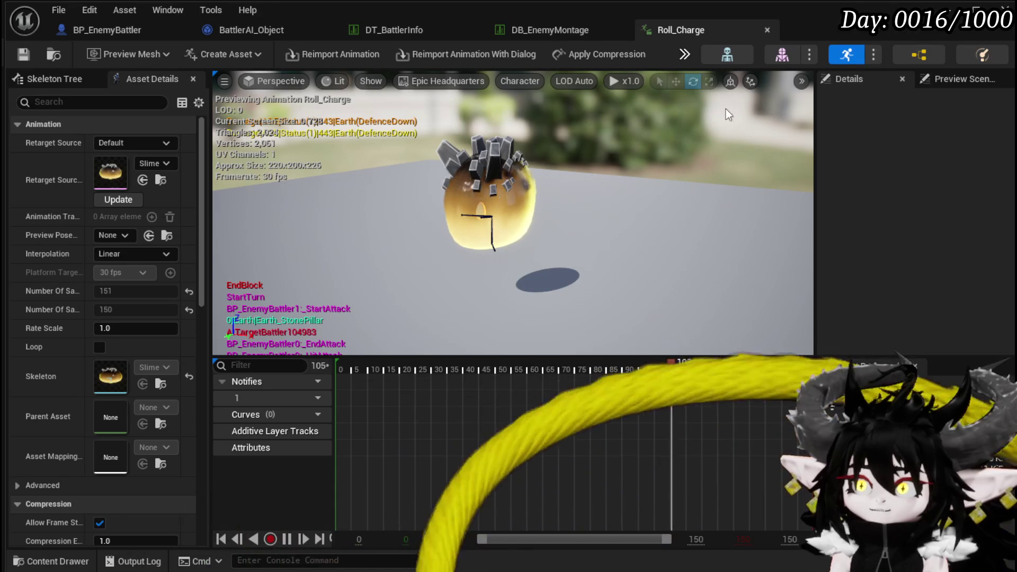
Review the roughly 150-frame Roll_Charge animation, then close its editor tab
left_click(767, 30)
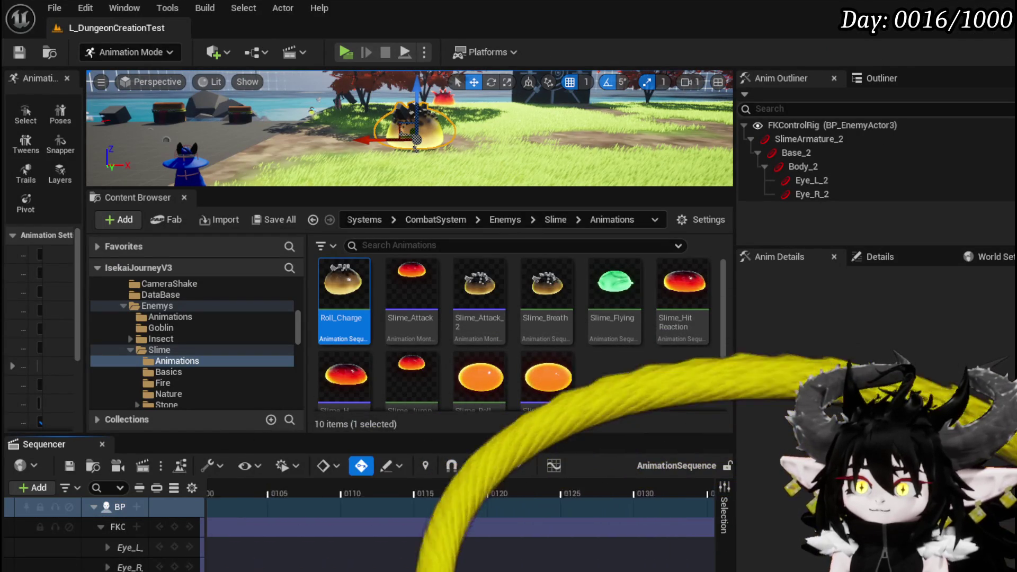
End the Sequencer playback range at frame 15, check the pose near frame 11, and save
left_click(335, 481)
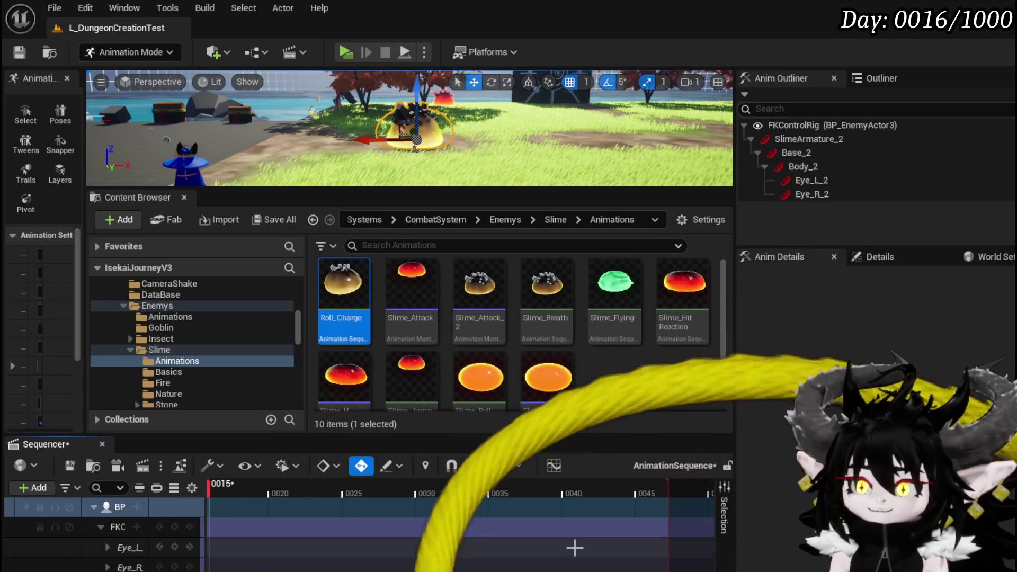
left_click_drag(502, 495, 264, 505)
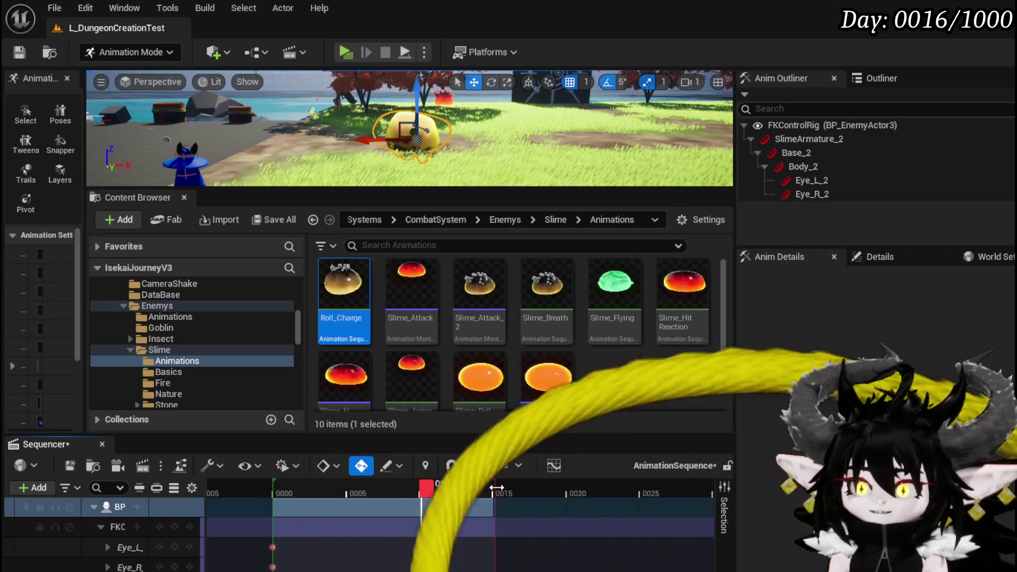
left_click_drag(421, 486, 491, 485)
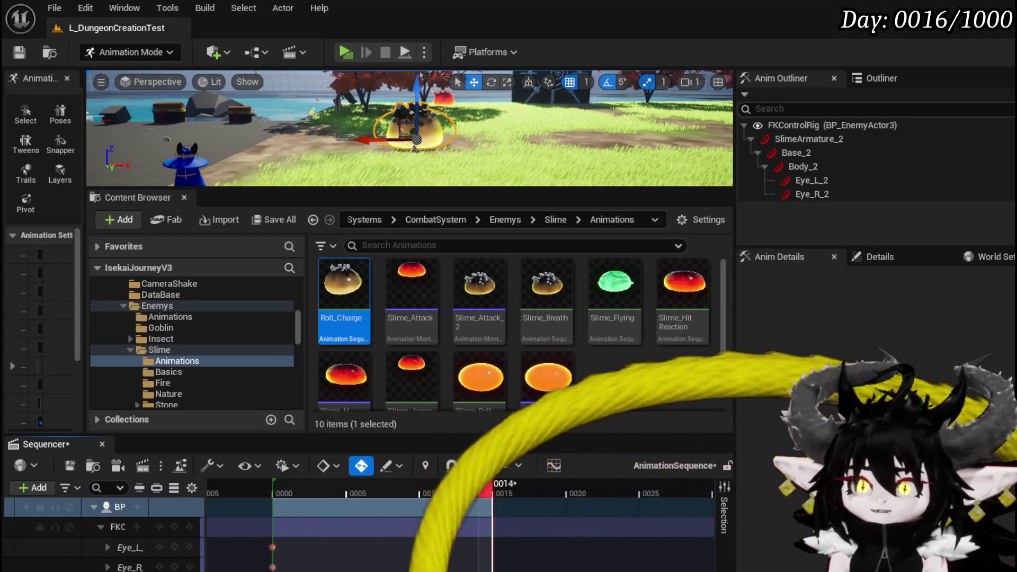
left_click(18, 52)
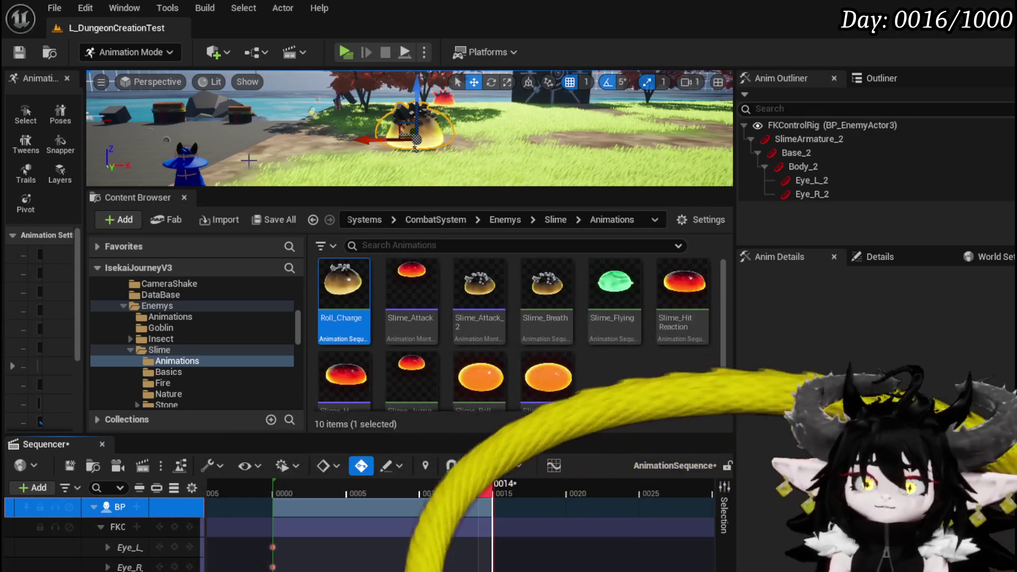
Scrub back through the hop to preview its start and save the level again
left_click(20, 52)
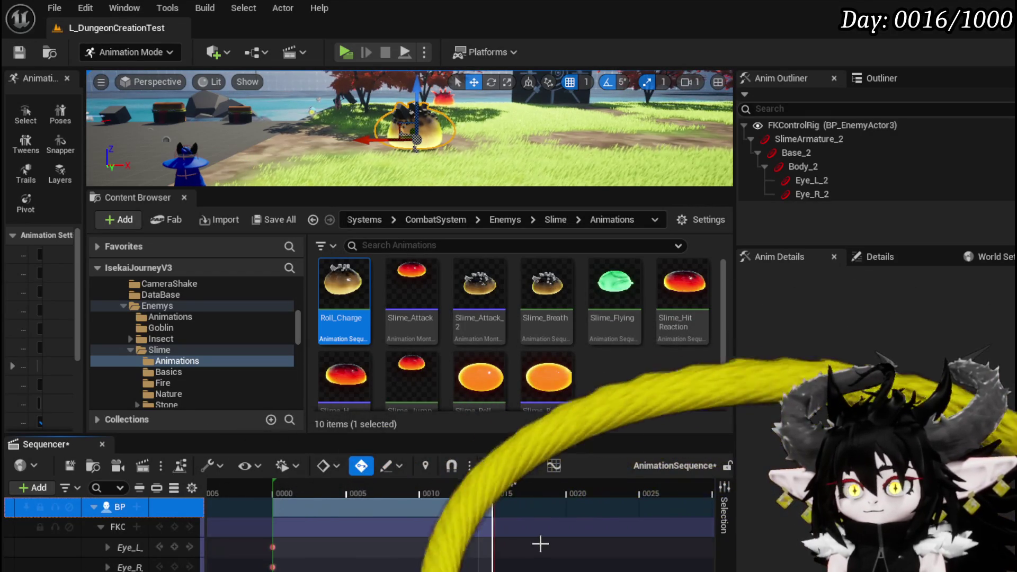
left_click_drag(487, 490, 360, 492)
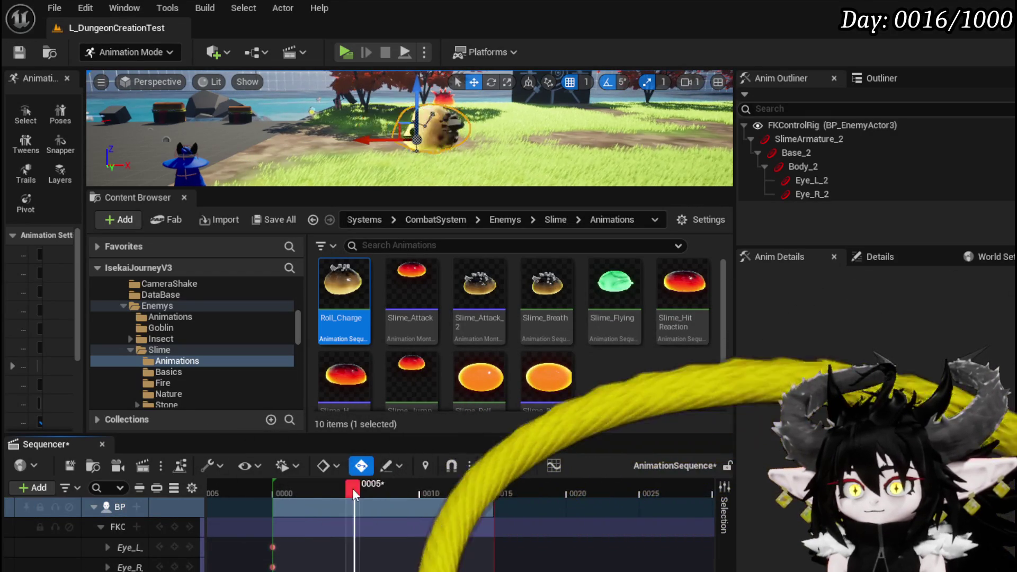
left_click_drag(274, 487, 497, 499)
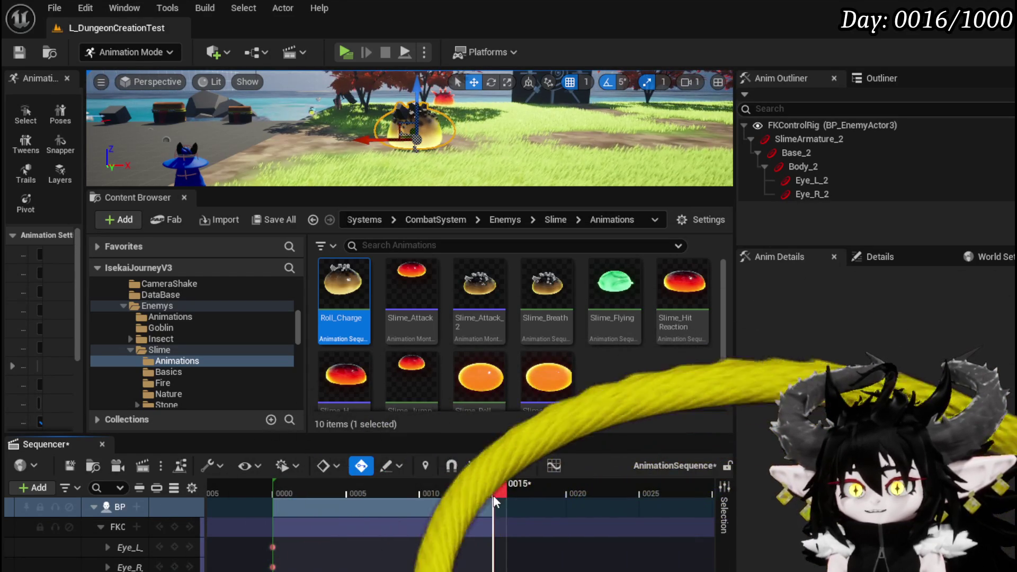
left_click(19, 52)
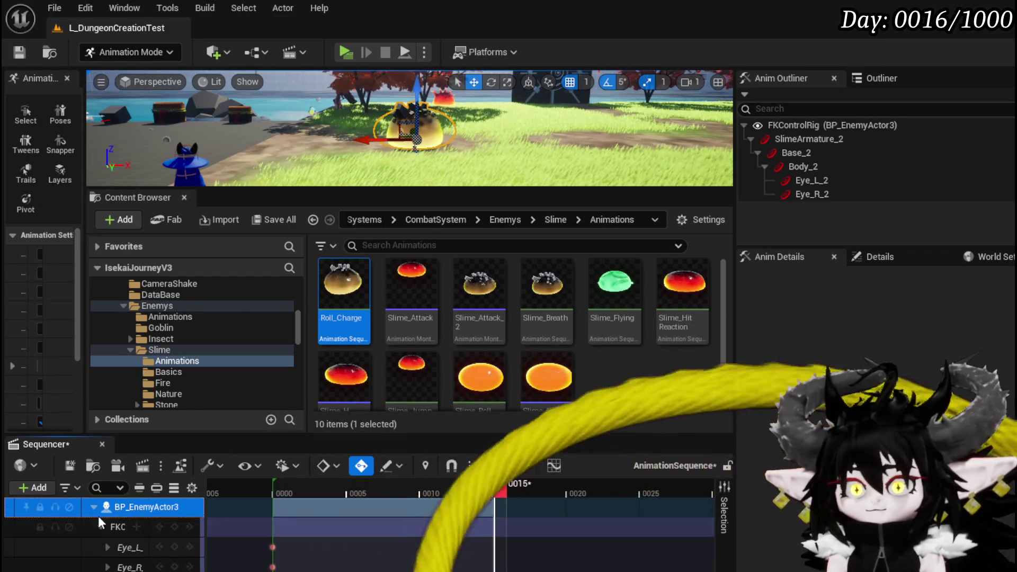
right_click(120, 505)
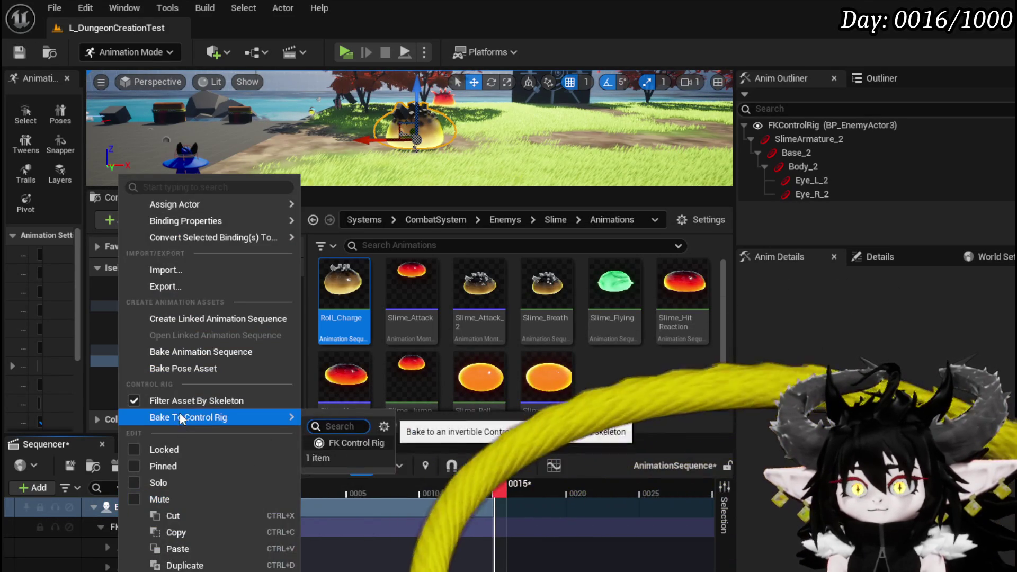
Bake the shortened slime track into a new Roll_Dash sequence in Slime Animations
left_click(196, 359)
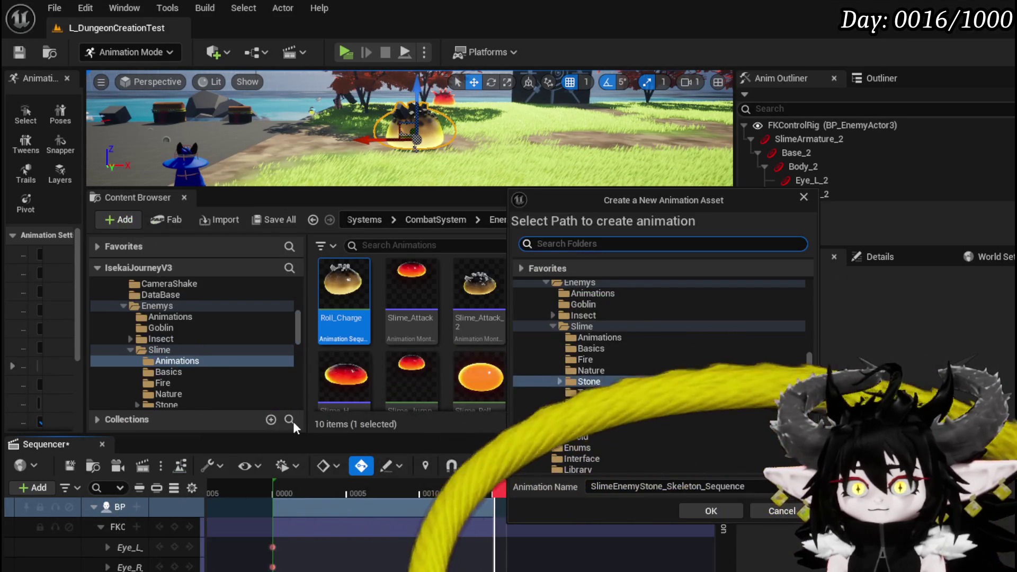
left_click(596, 339)
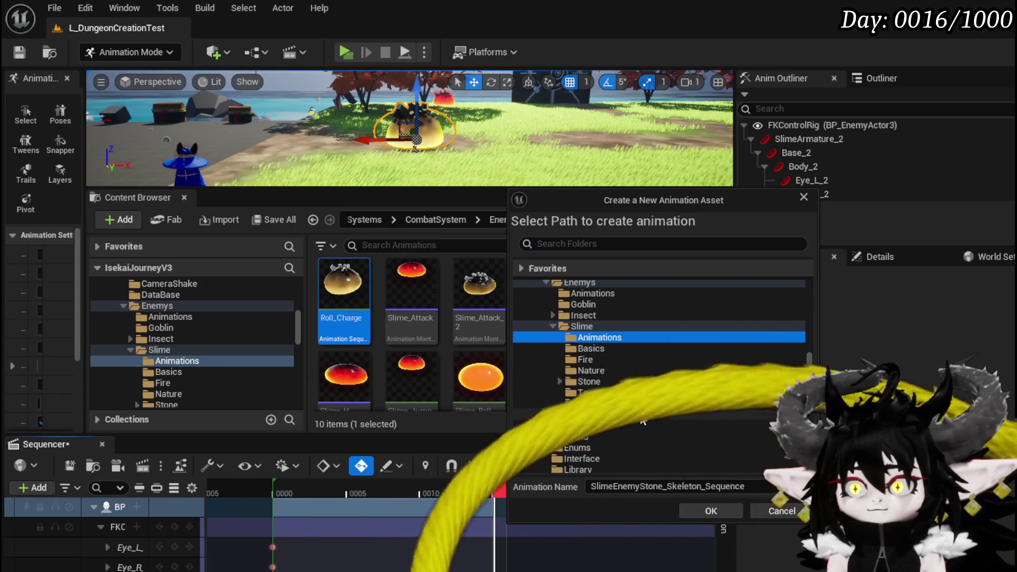
left_click(615, 487)
type("Roll_Dash")
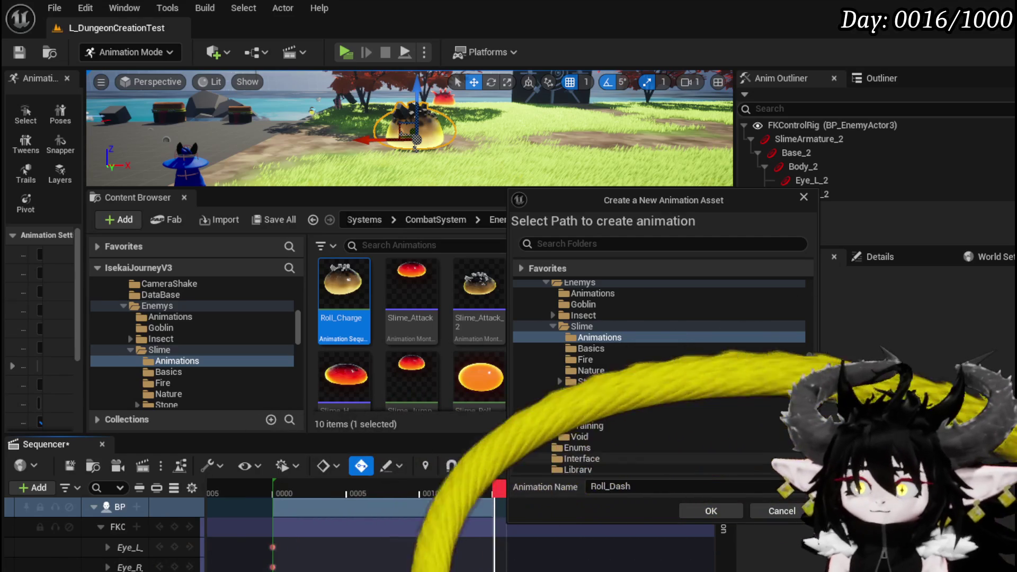
left_click(724, 508)
left_click(667, 510)
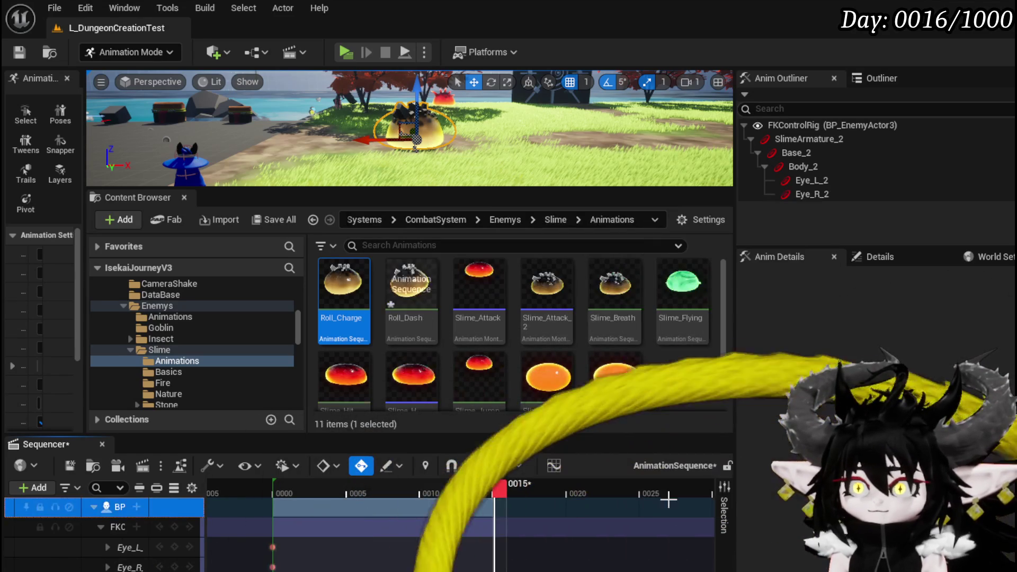
Save Roll_Dash and the level sequence, then open Roll_Dash for preview
key("ctrl+shift+s")
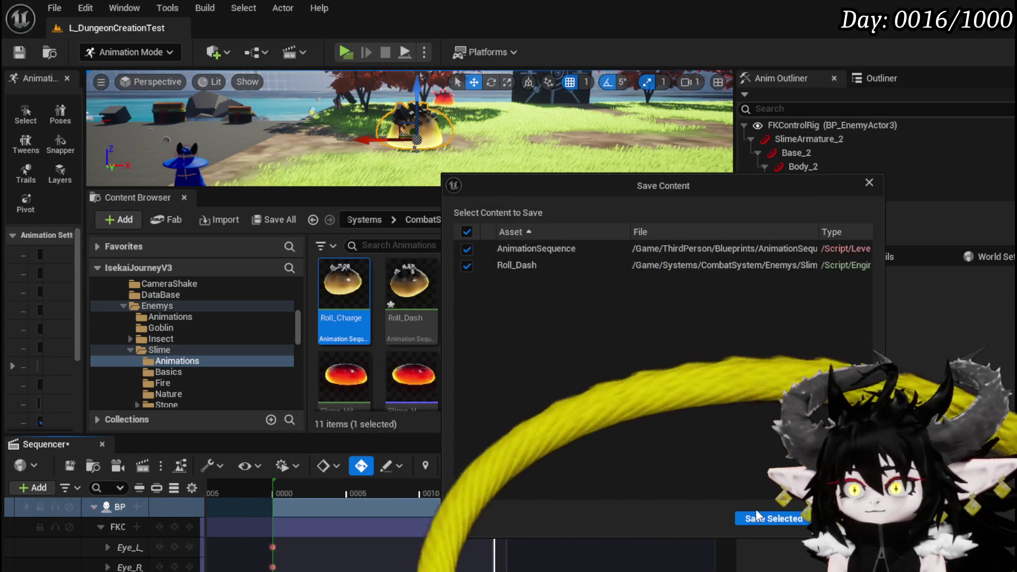
left_click(763, 518)
double_click(445, 286)
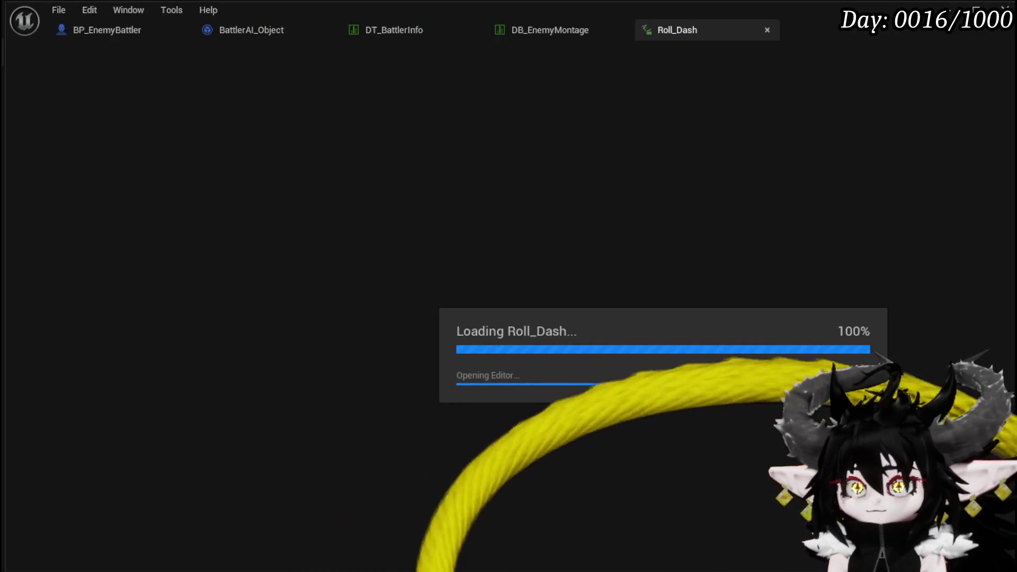
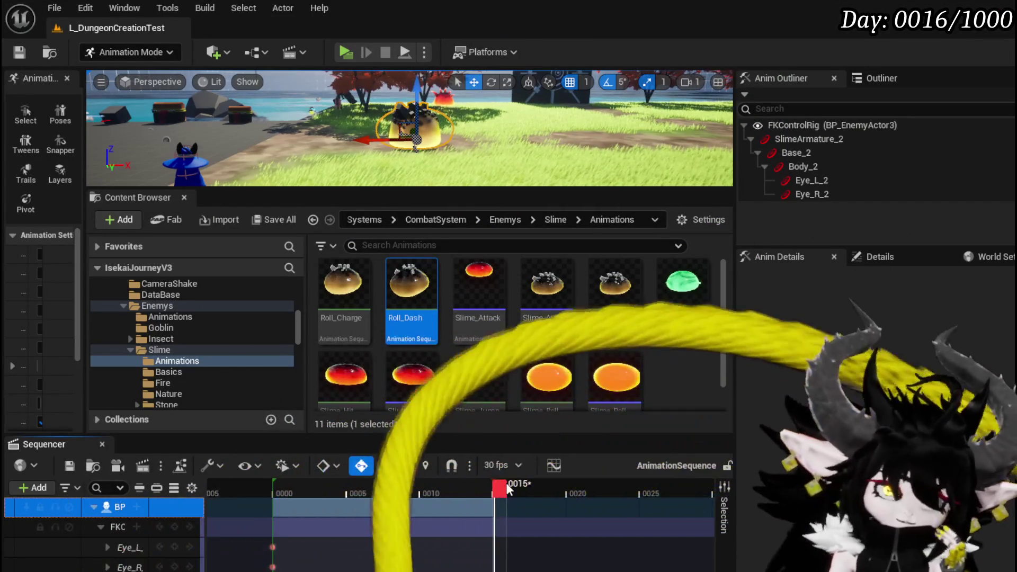
Scrub the roll toward frame 7, undo the stray level change, and select the Base_2 control
left_click_drag(501, 489, 380, 489)
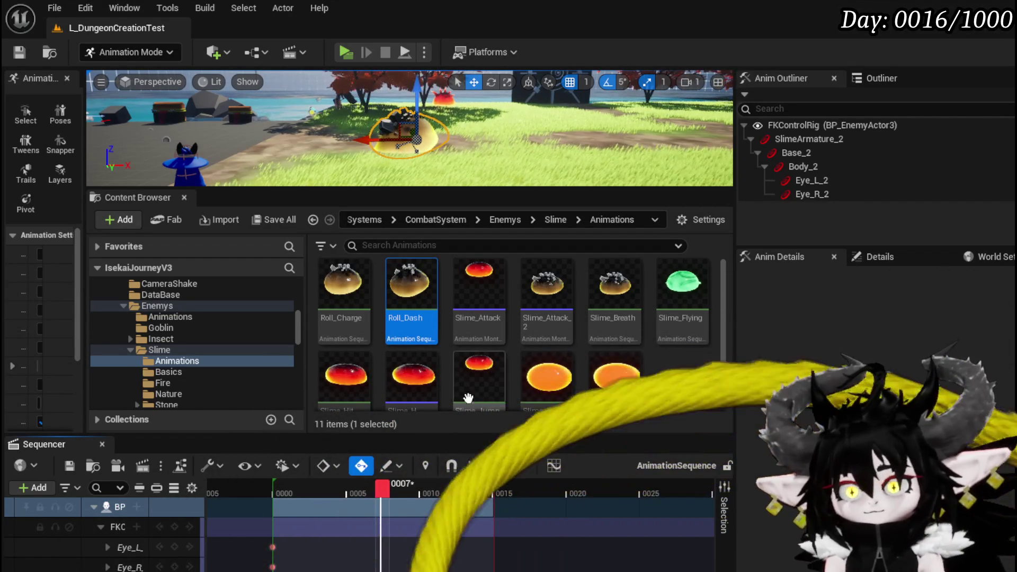
mouse_move(431, 177)
left_mouse_down()
mouse_move(395, 169)
mouse_move(427, 84)
left_mouse_up()
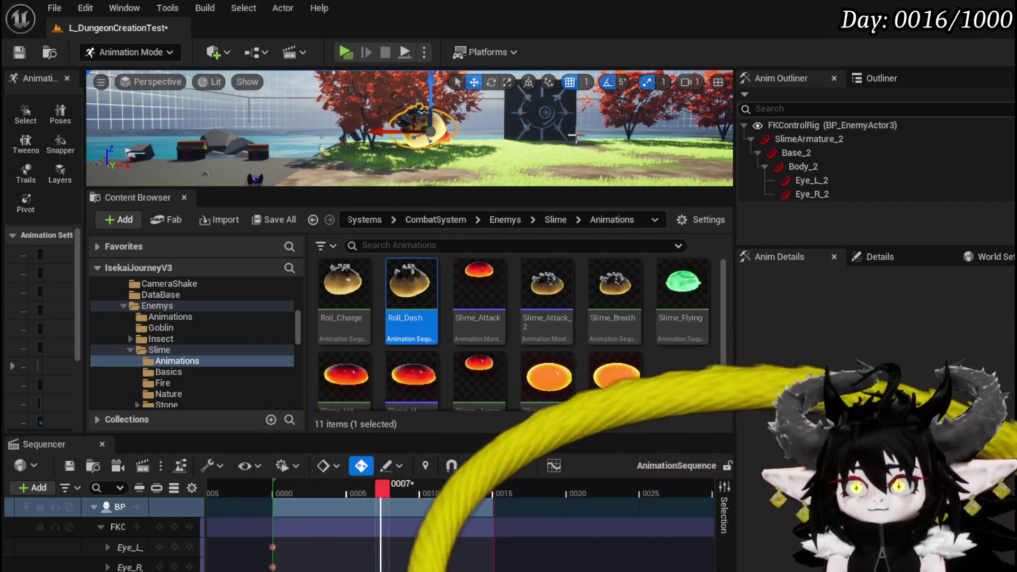
key("ctrl+z")
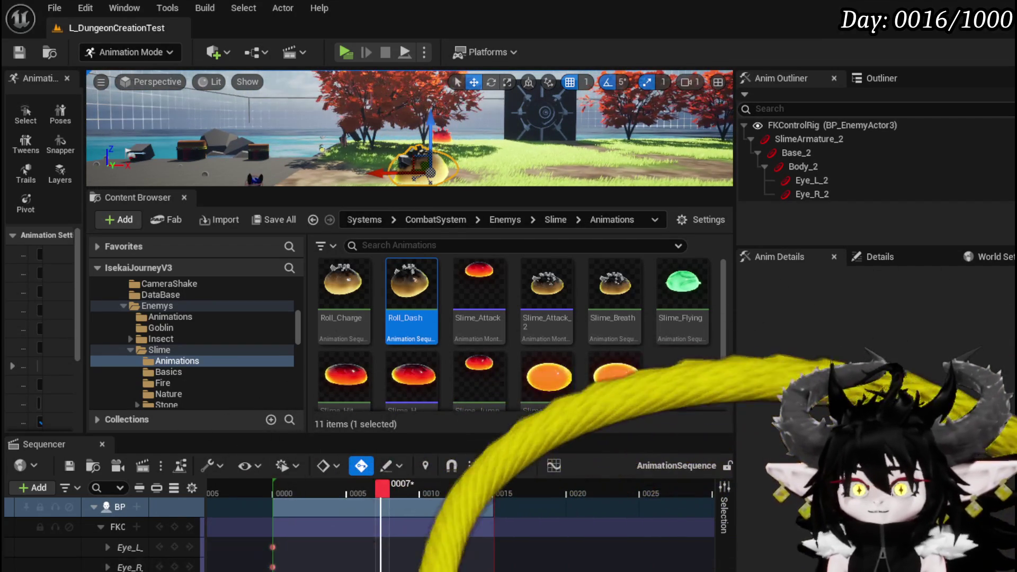
left_click(120, 507)
left_click(419, 172)
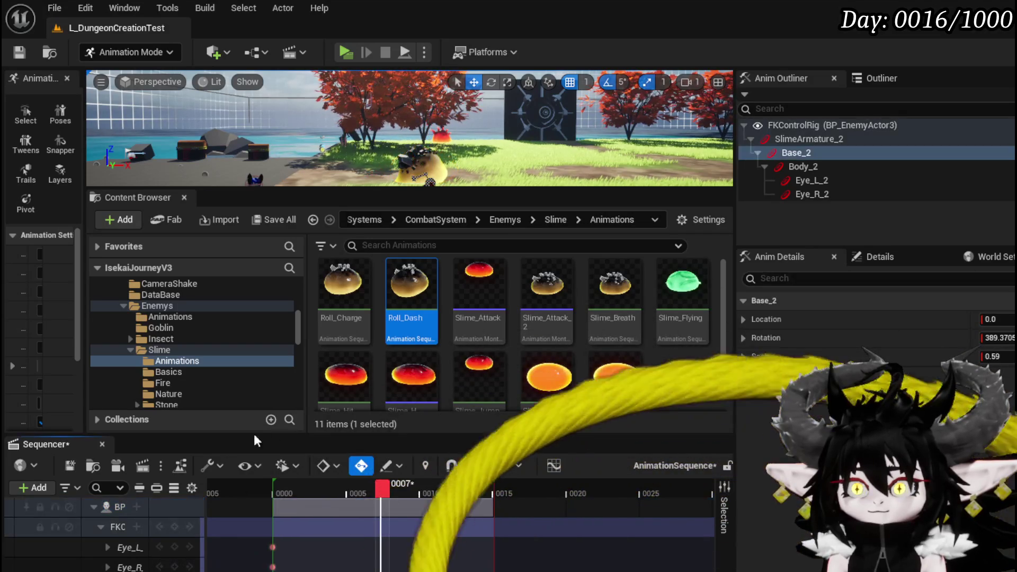
Rotate the slime's Base_2 control mid-roll and scrub frames 2 to 6 to check it
key("f")
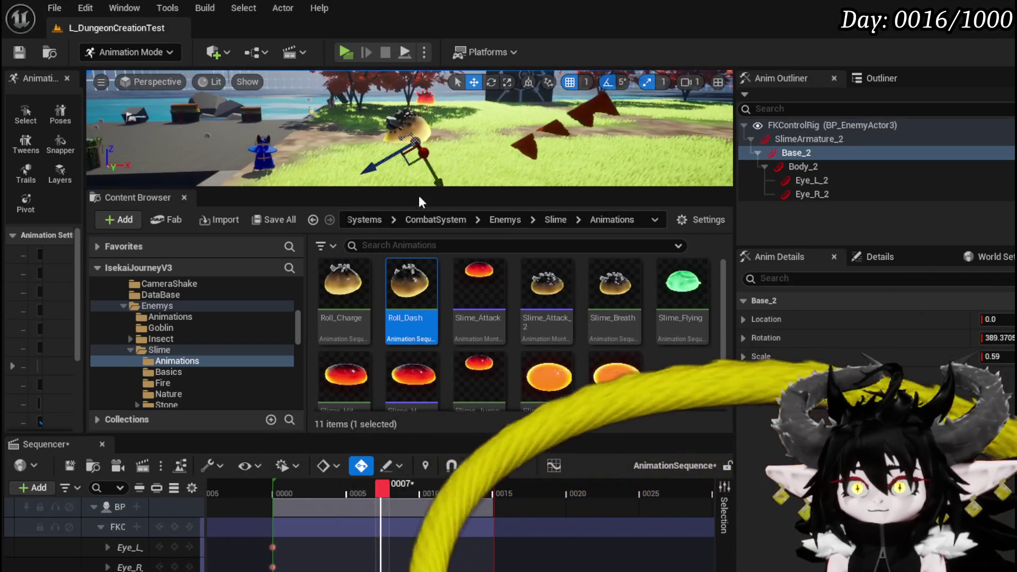
left_click_drag(440, 183, 396, 117)
mouse_move(381, 485)
left_mouse_down()
mouse_move(310, 485)
mouse_move(454, 489)
left_mouse_up()
left_click_drag(365, 485, 382, 486)
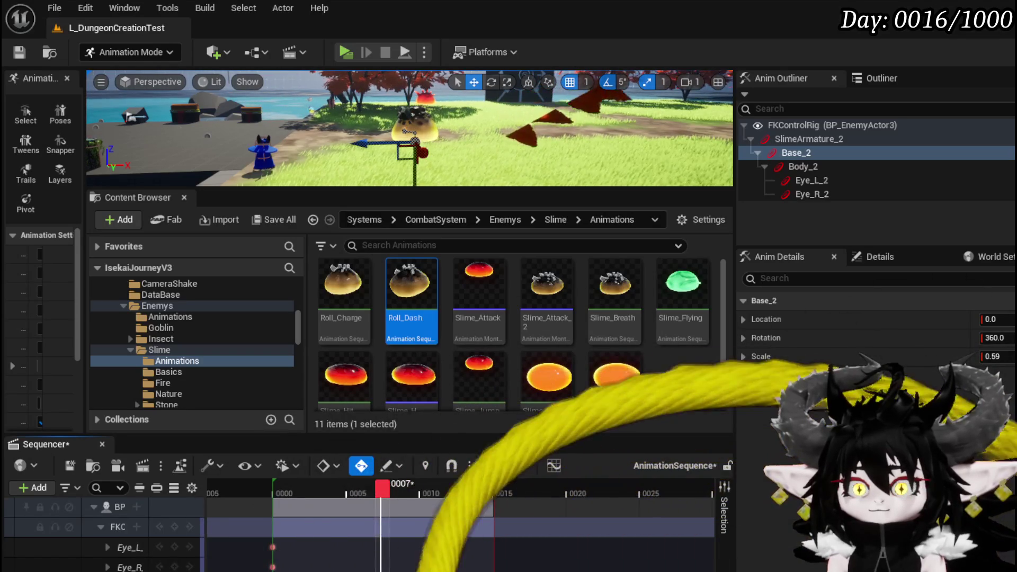
Inspect Base_2's channel rows, deselect the control, and enlarge the level viewport
scroll(106, 530, "down", 3)
scroll(226, 545, "down", 2)
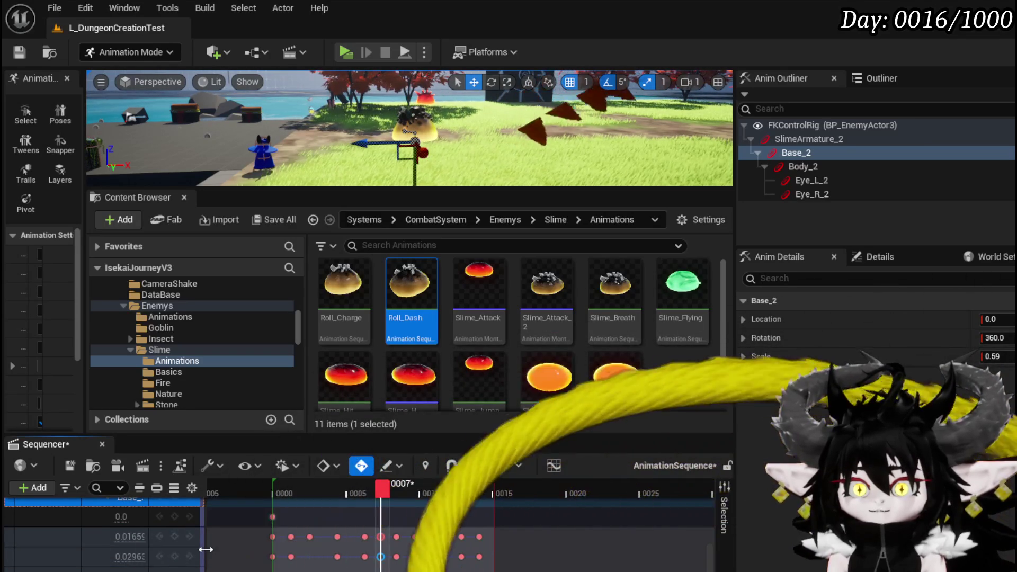
left_click_drag(205, 550, 241, 549)
scroll(133, 535, "down", 2)
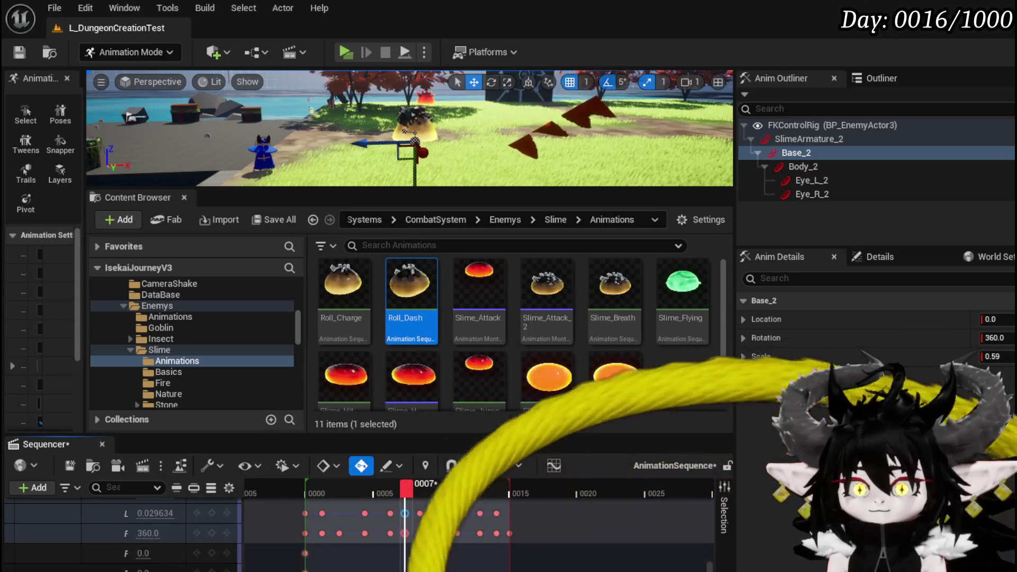
left_click(82, 566)
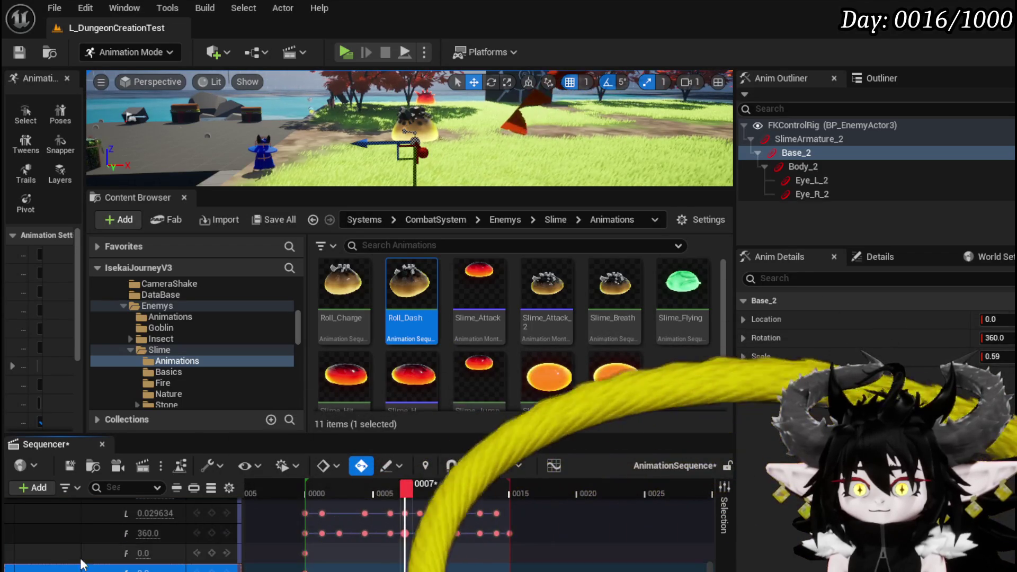
scroll(515, 161, "up", 3)
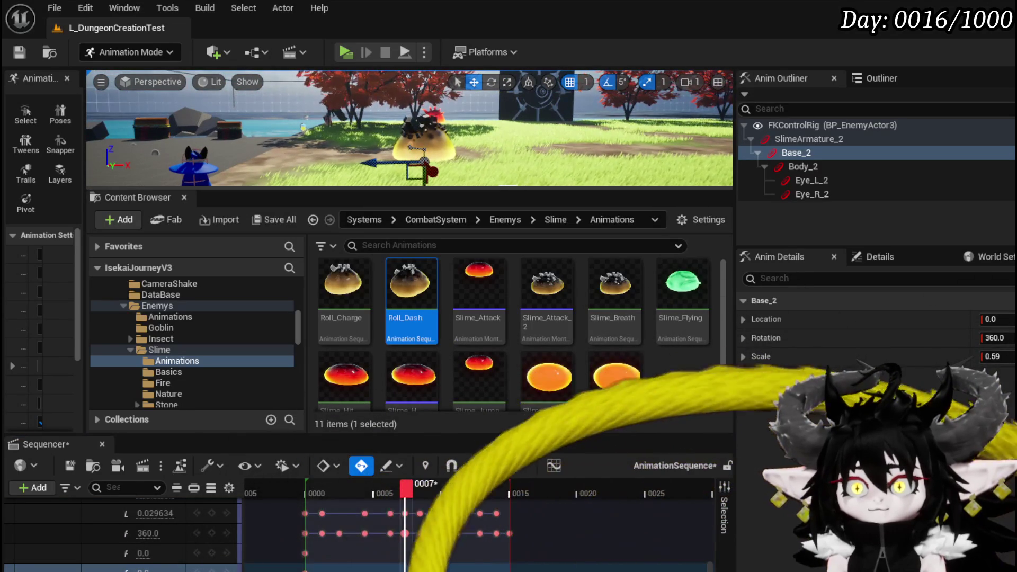
left_click(515, 180)
left_click_drag(514, 189, 487, 346)
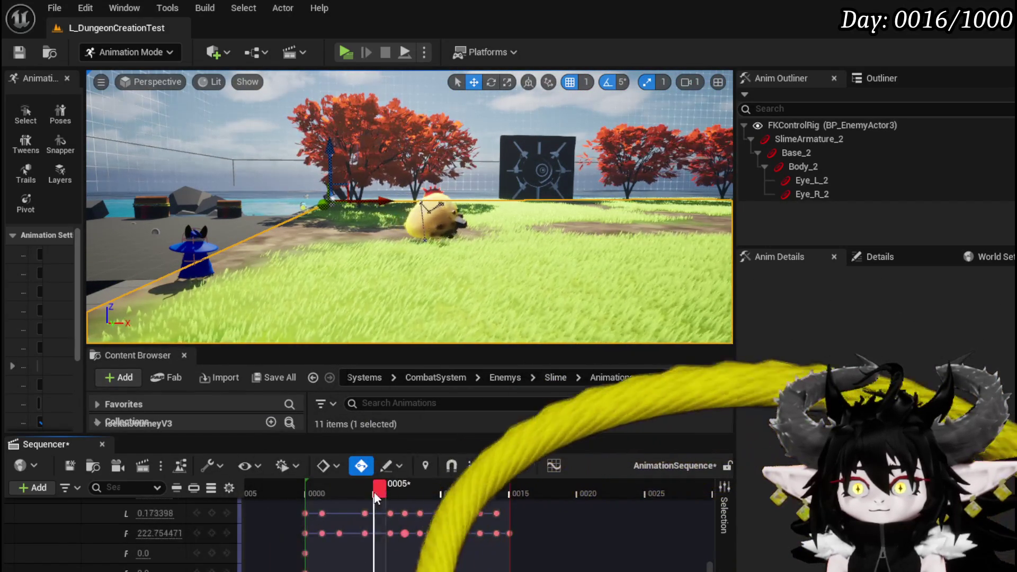
Check the raised pose at frames 7 and 4, then widen the track list to read Base_2's channels
left_click(404, 495)
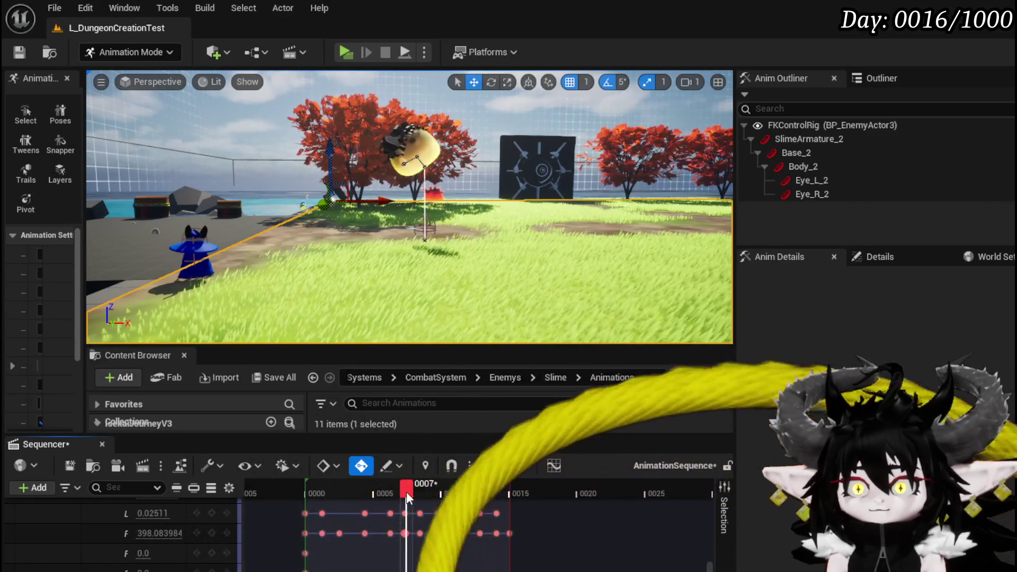
scroll(198, 550, "up", 3)
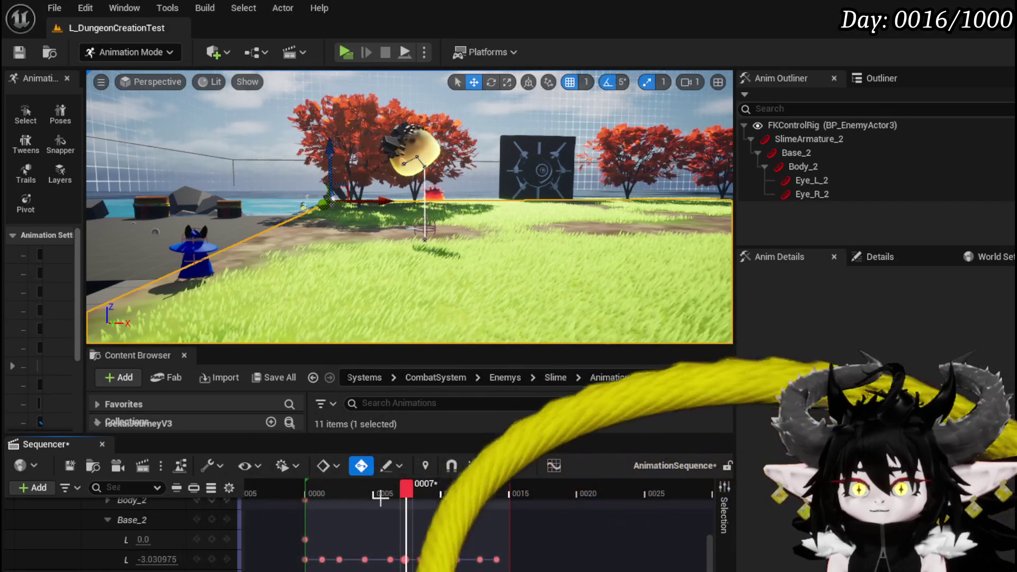
mouse_move(405, 490)
left_mouse_down()
mouse_move(299, 501)
mouse_move(405, 498)
left_mouse_up()
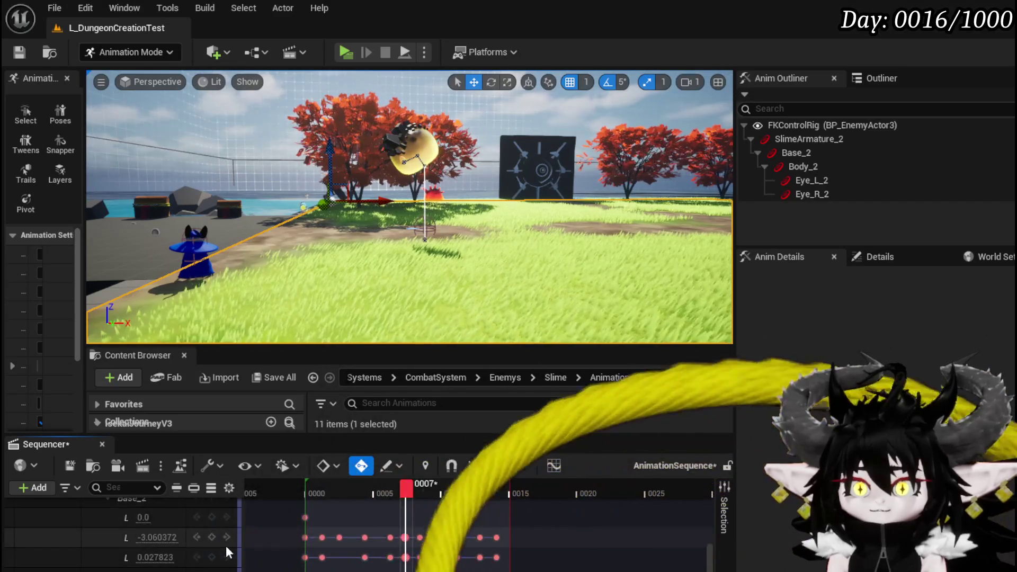
scroll(228, 550, "down", 3)
scroll(227, 548, "up", 3)
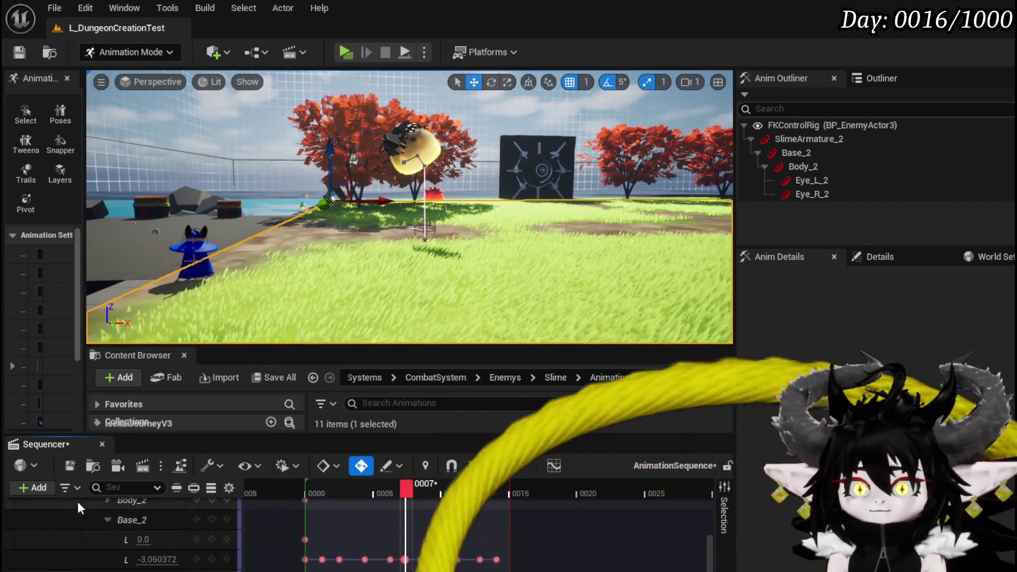
left_click_drag(244, 519, 298, 522)
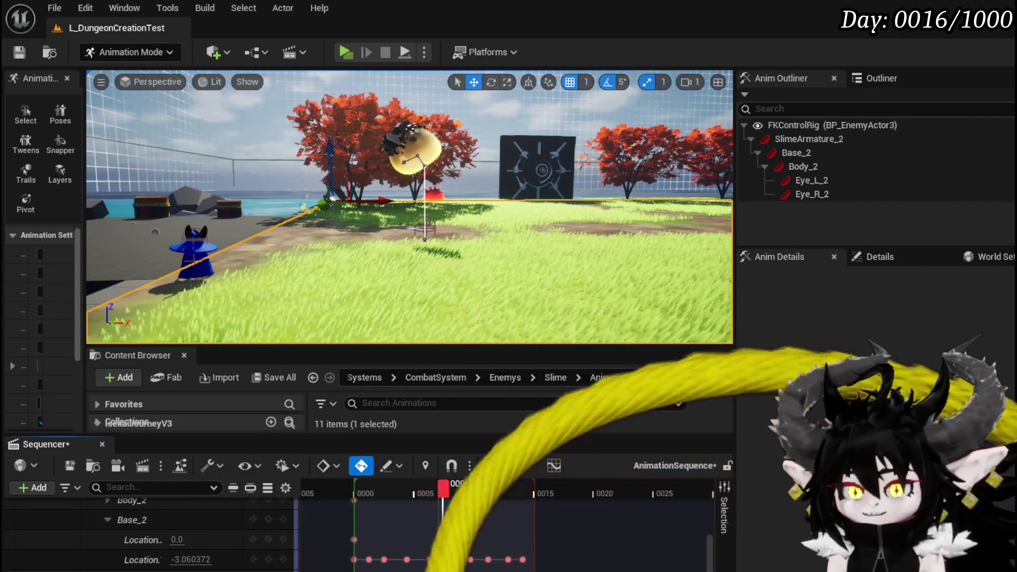
Set Base_2's second Location value to 0 at frame 7
left_click(132, 520)
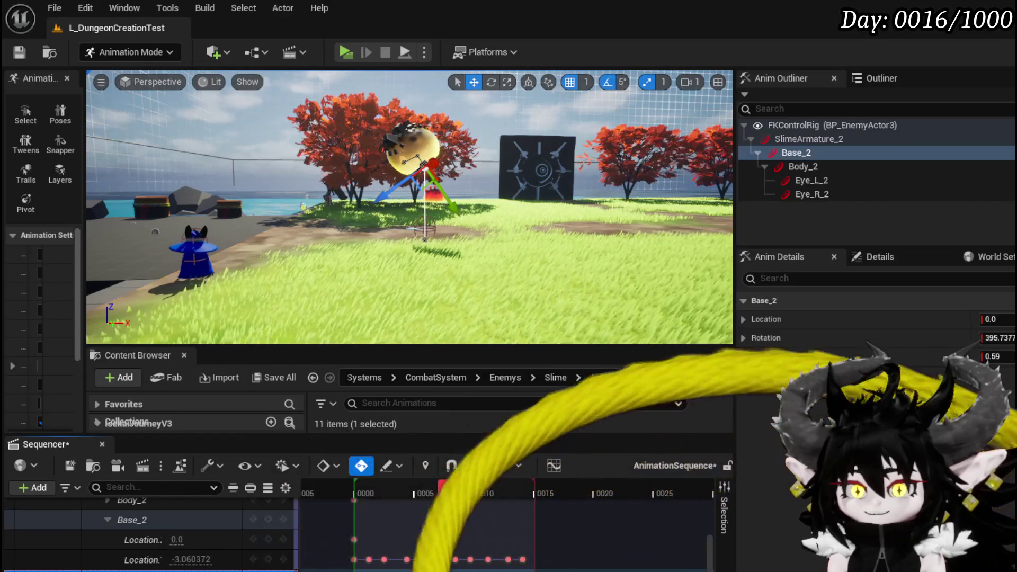
left_click(448, 490)
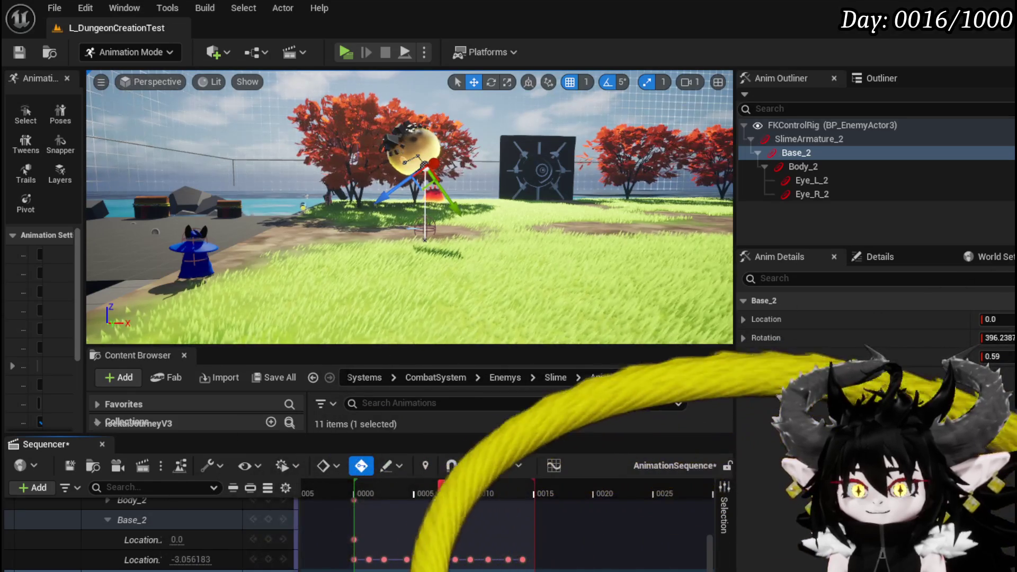
left_click(199, 560)
type("0")
key("Return")
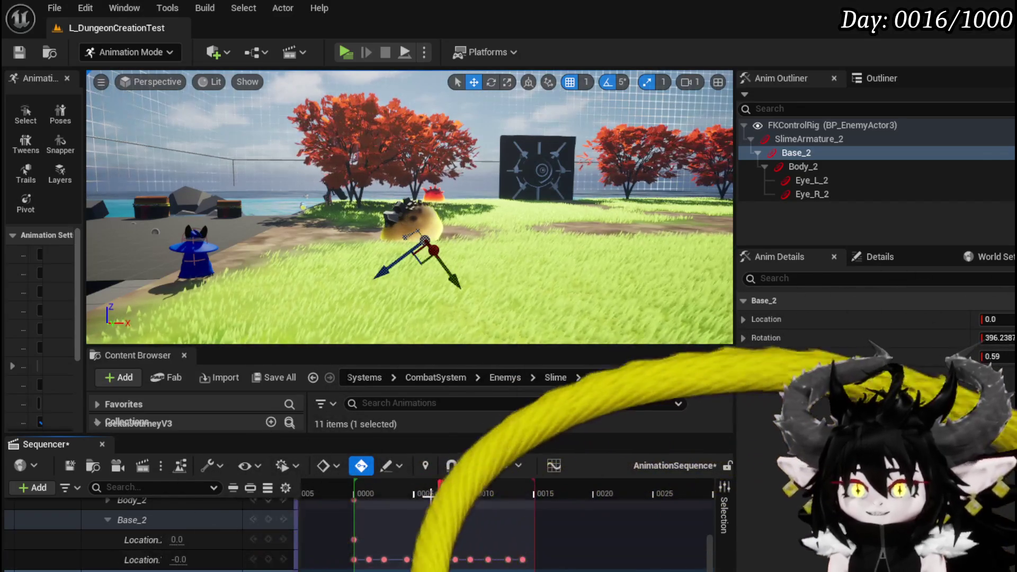
At frame 1, set Base_2's second Location value to -2.0 and box-select the in-between keys
mouse_move(443, 493)
left_mouse_down()
mouse_move(358, 493)
mouse_move(491, 496)
mouse_move(358, 495)
mouse_move(368, 495)
left_mouse_up()
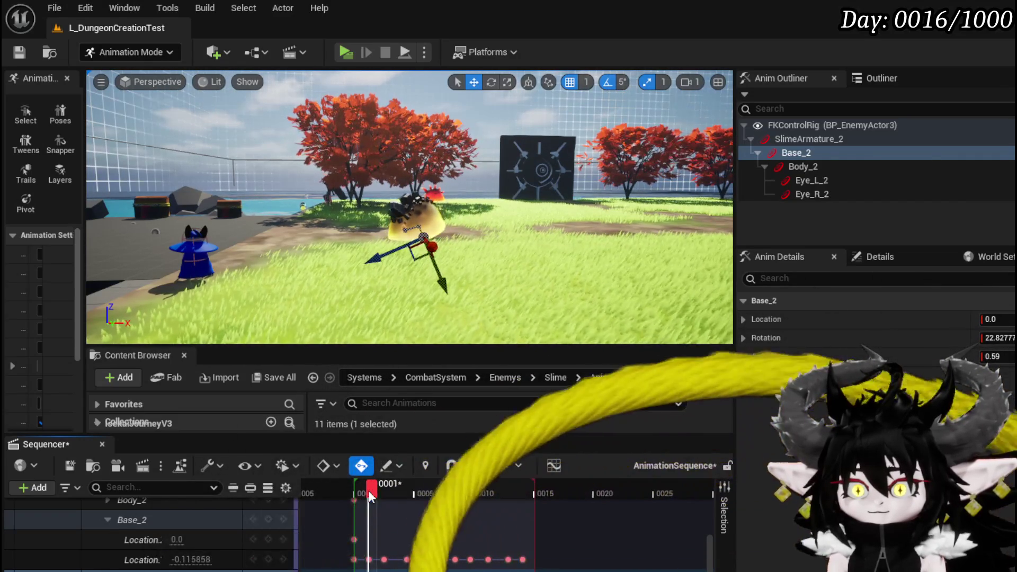
left_click(186, 557)
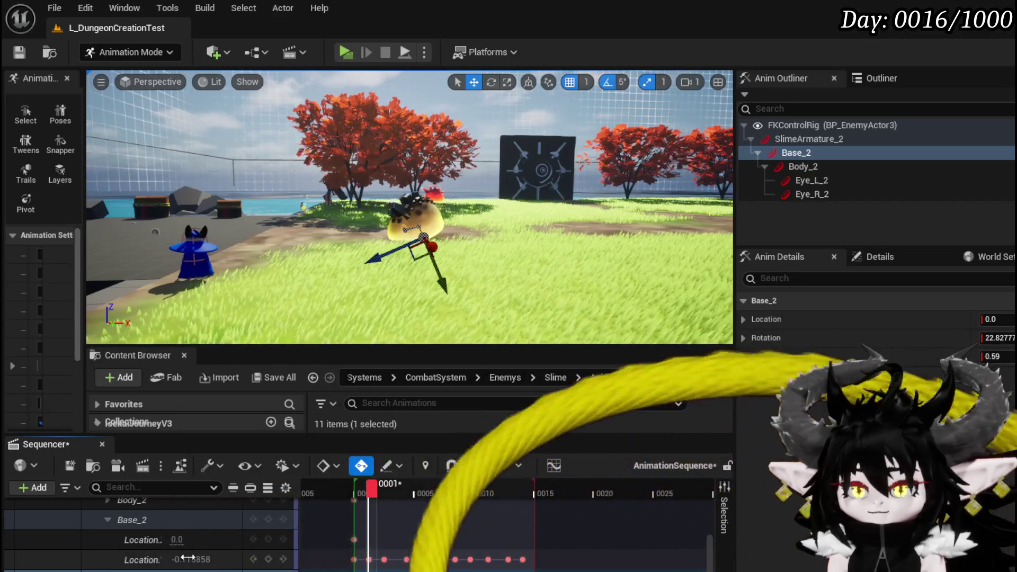
type("-2.0")
key("Return")
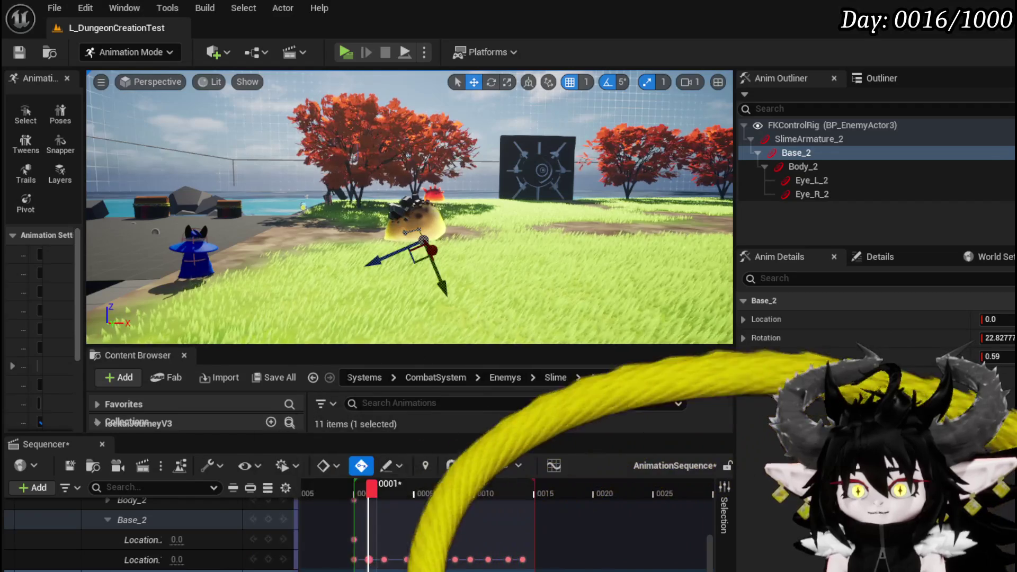
left_click_drag(363, 542, 422, 570)
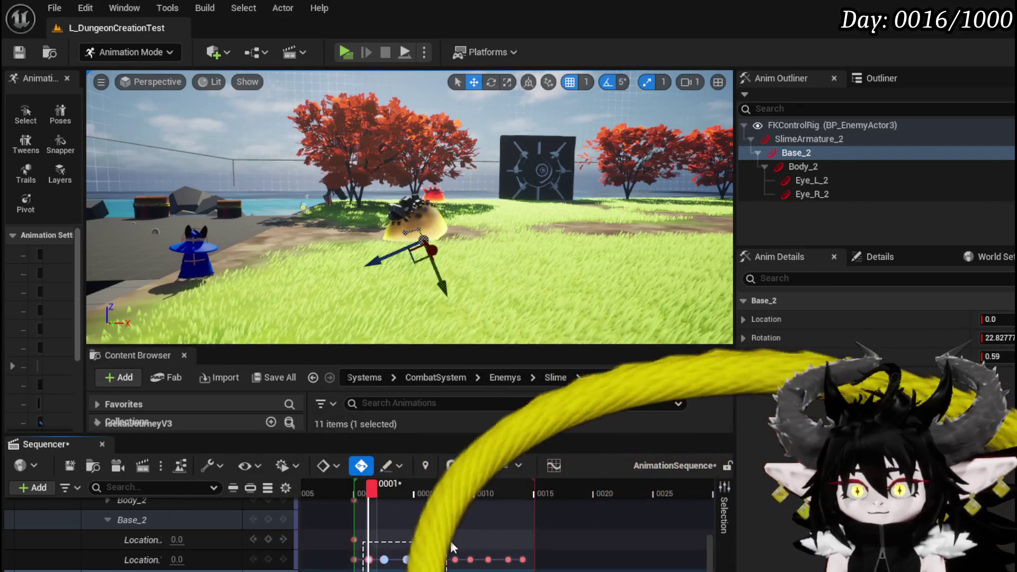
Delete the intermediate Base_2 Location keys and scrub the roll from frame 3 to 12
left_click_drag(521, 560, 522, 535)
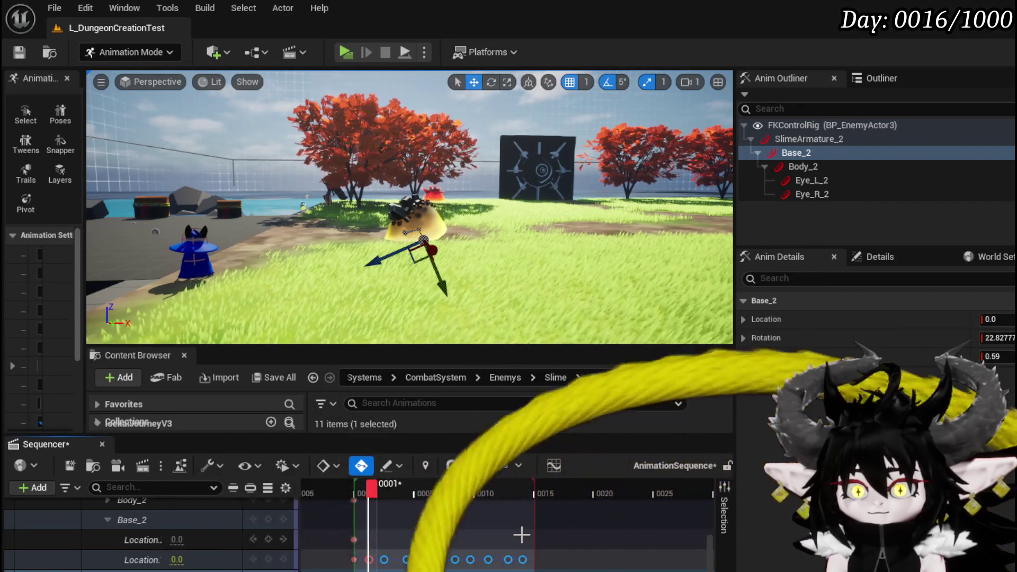
key("Delete")
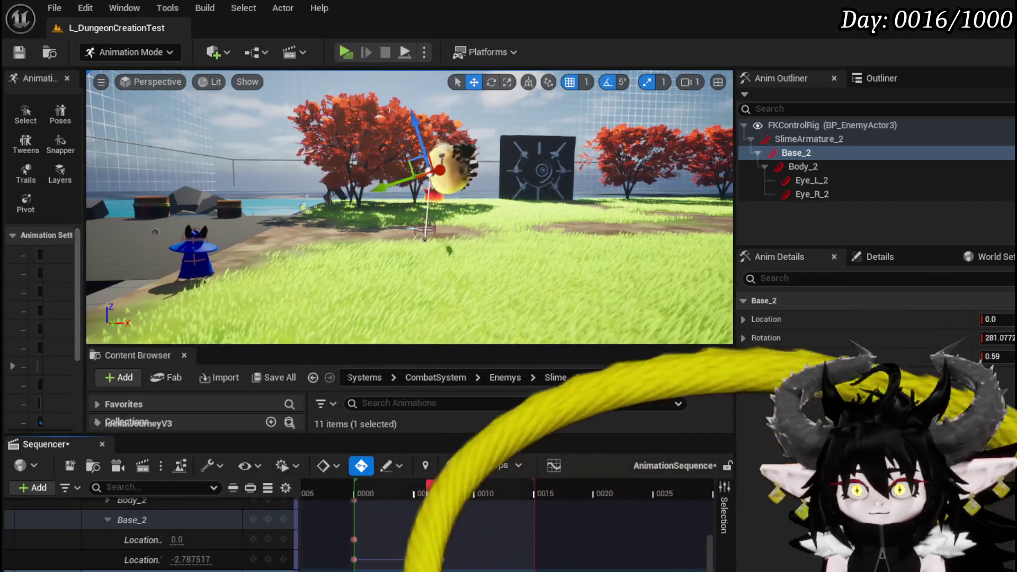
left_click_drag(366, 493, 395, 500)
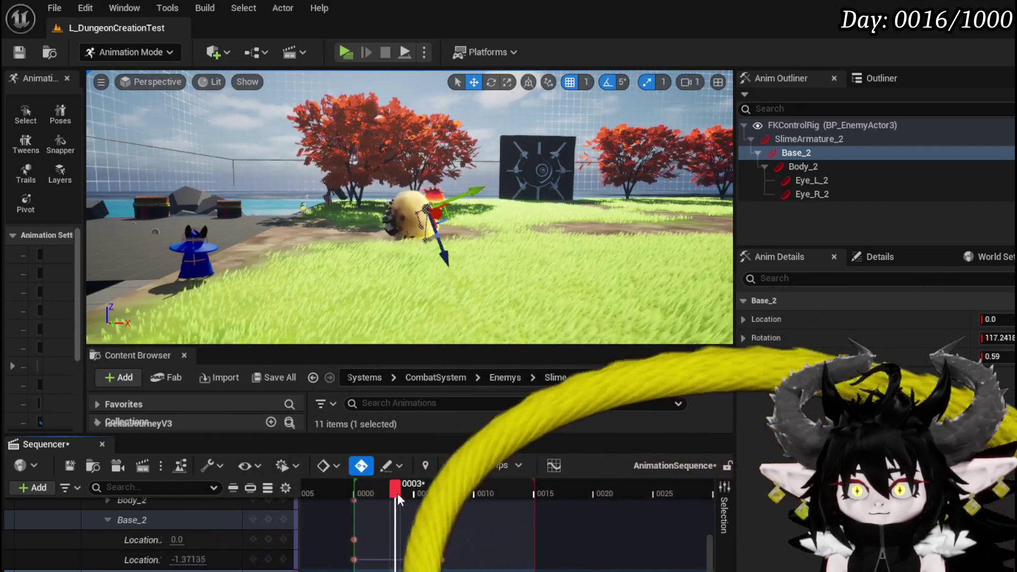
left_click_drag(480, 507, 536, 508)
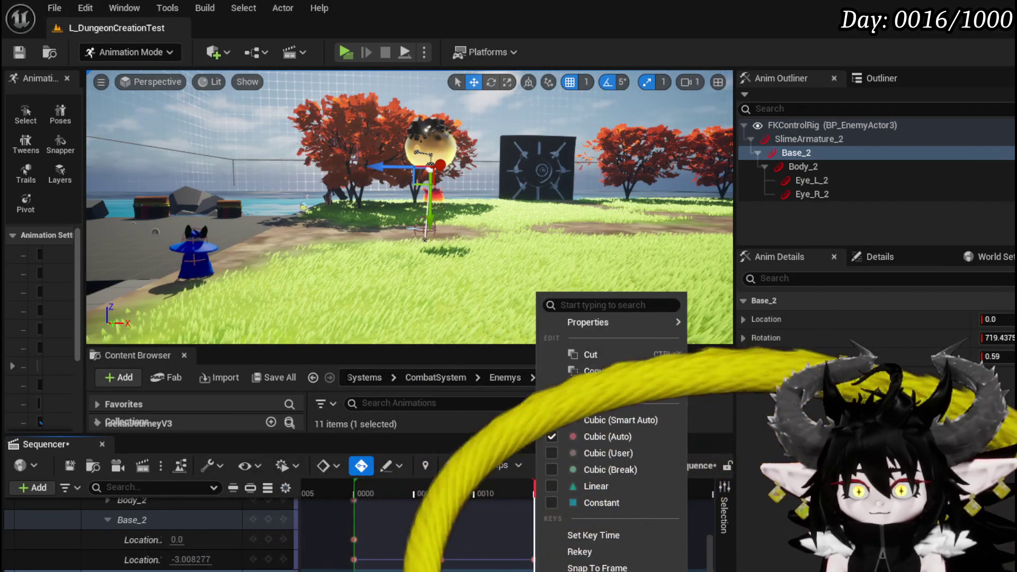
Scrub back to about frame 13 and save the animation sequence
key("Escape")
mouse_move(534, 508)
left_mouse_down()
mouse_move(491, 507)
mouse_move(539, 507)
left_mouse_up()
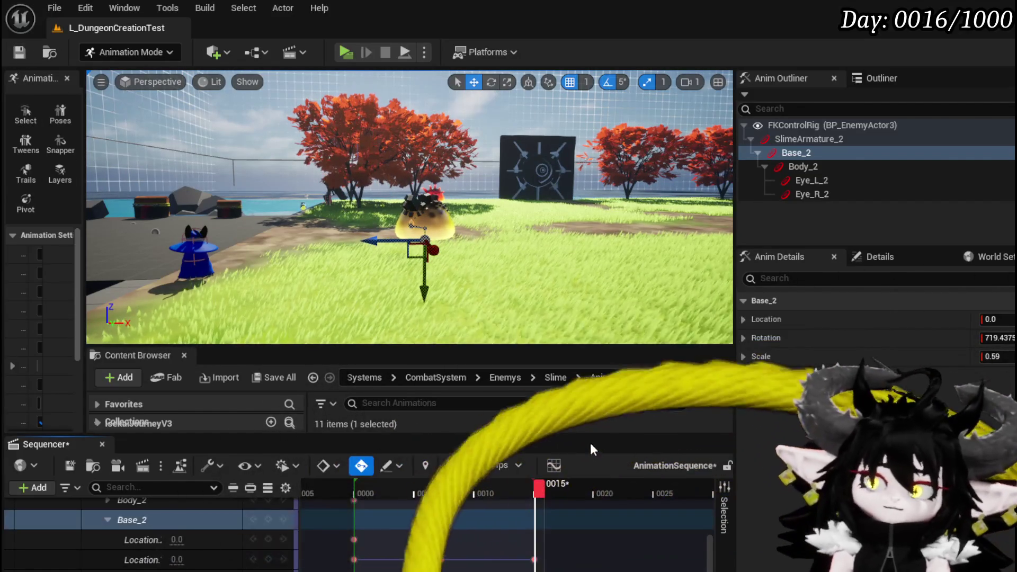
left_click(69, 466)
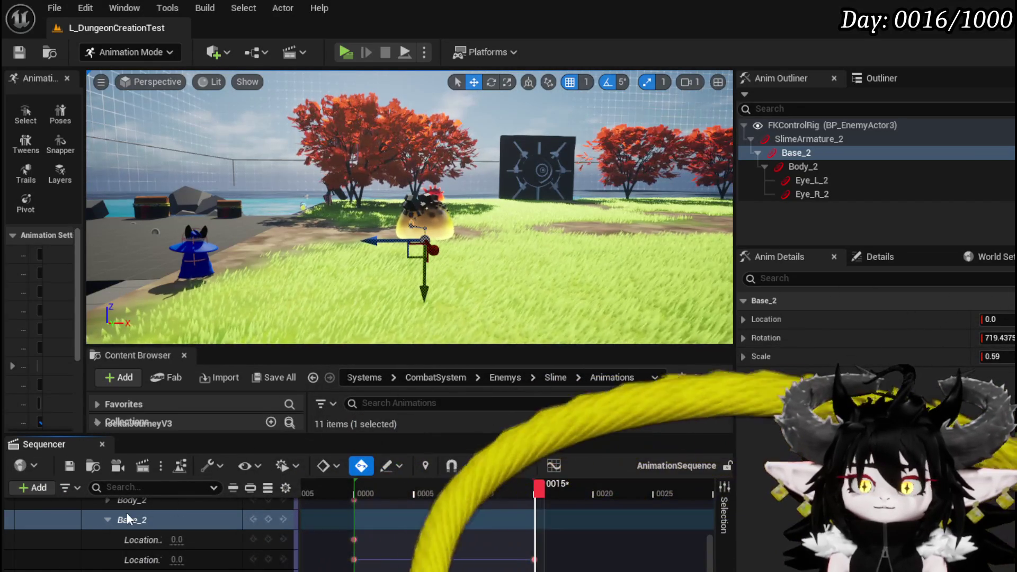
Bake the binding as Roll_Dash into Slime/Animations, replacing the existing asset, and review the motion
scroll(126, 513, "up", 5)
right_click(132, 506)
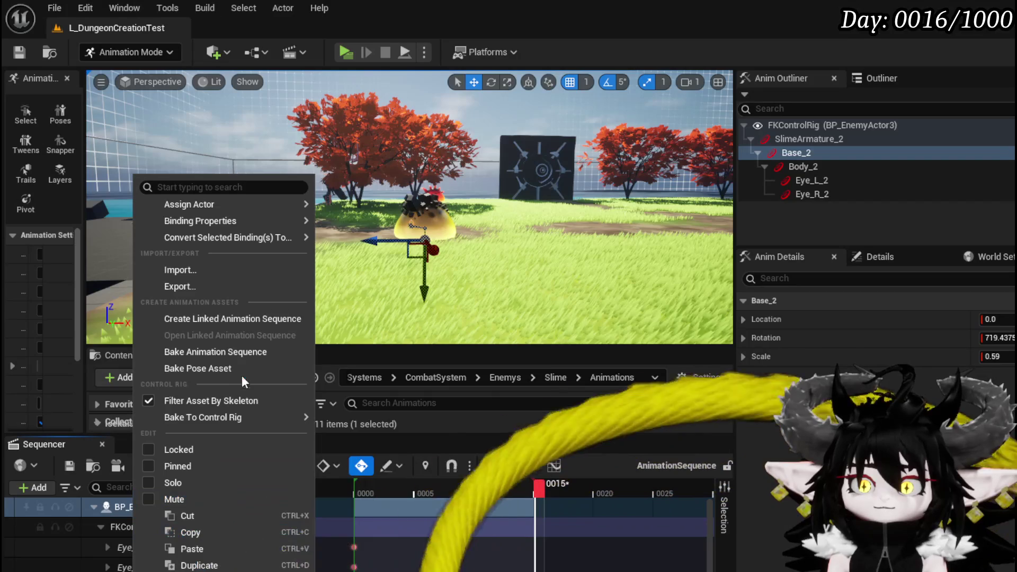
left_click(226, 371)
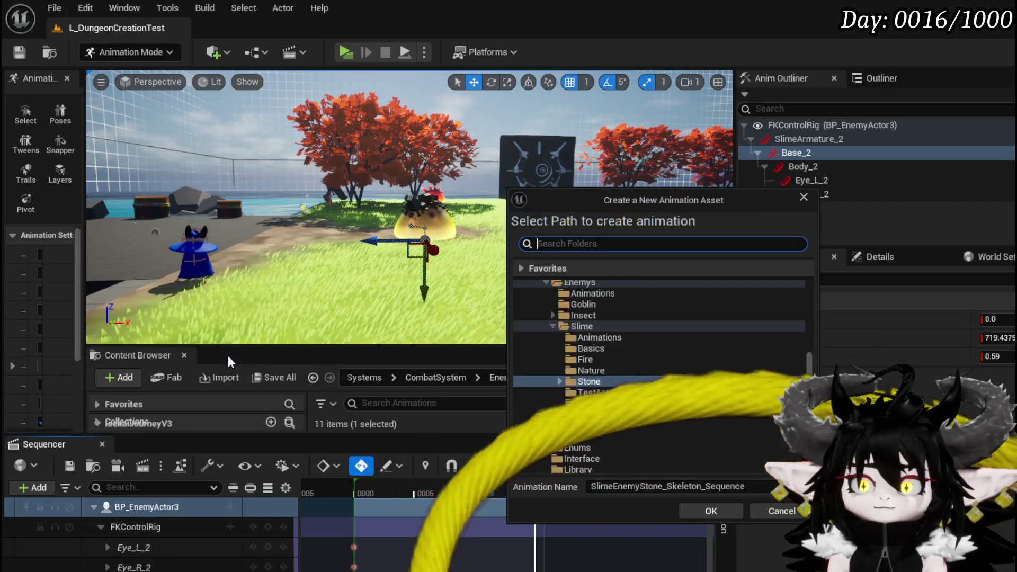
left_click(602, 337)
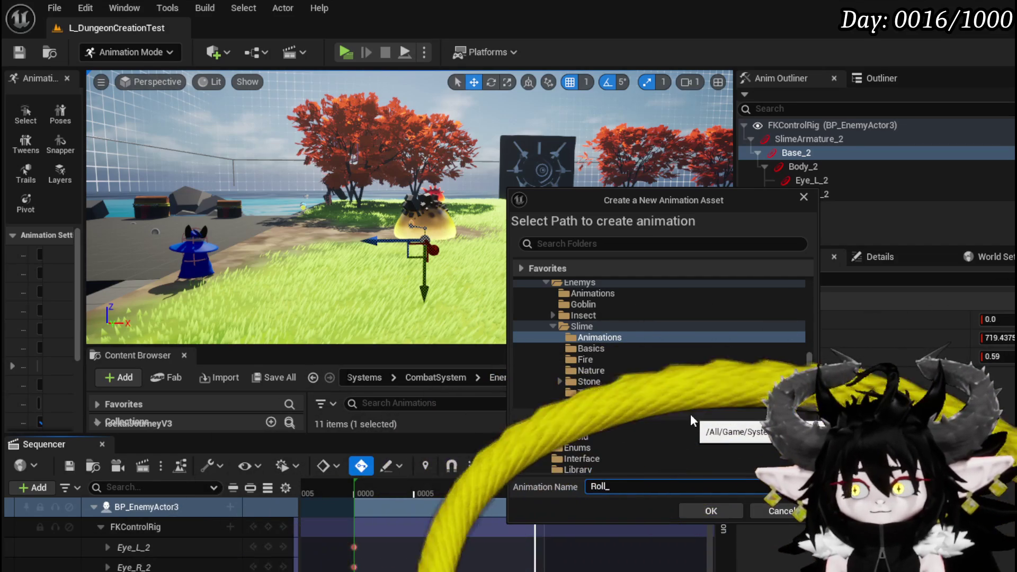
left_click(707, 512)
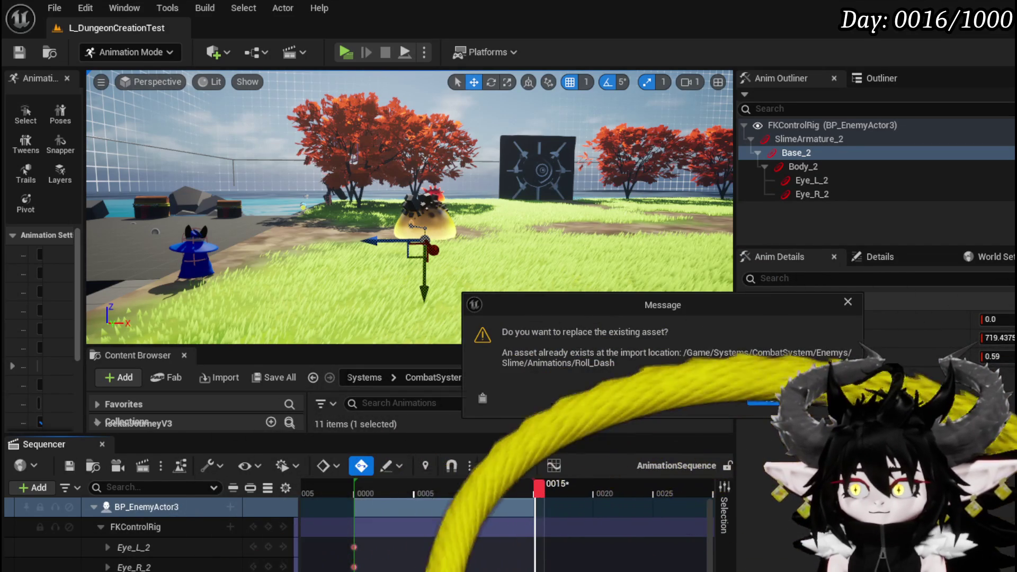
left_click(765, 398)
mouse_move(503, 490)
left_mouse_down()
mouse_move(380, 490)
mouse_move(538, 494)
mouse_move(373, 494)
mouse_move(533, 494)
left_mouse_up()
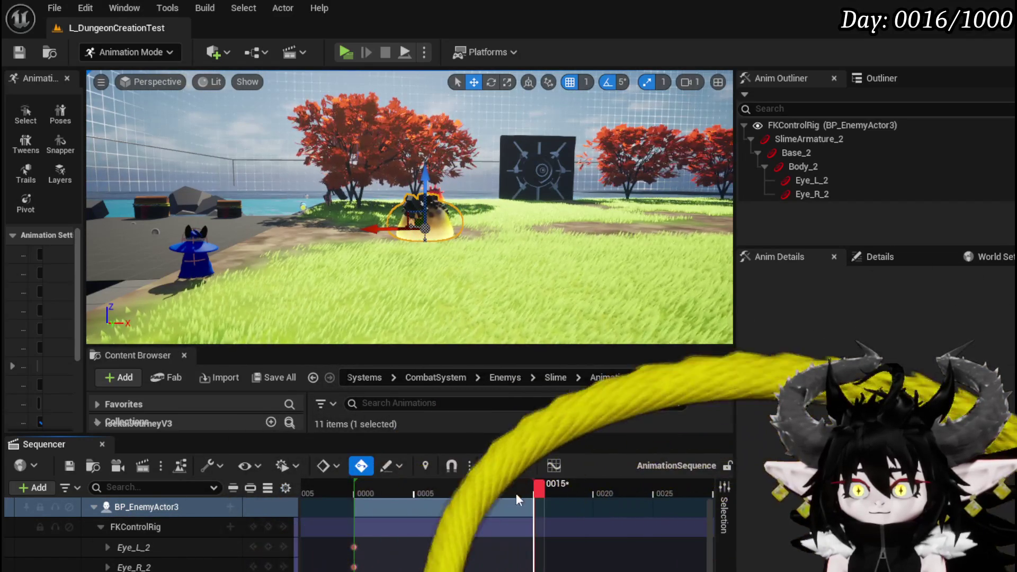
Bake the BP_EnemyActor3 binding into a new Roll_Move animation and save the level
right_click(154, 503)
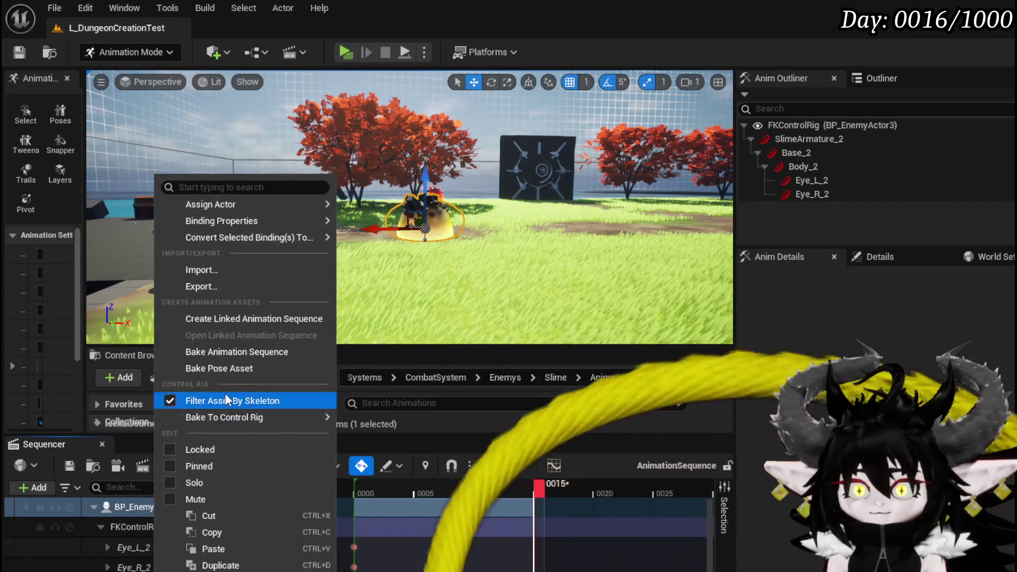
left_click(231, 352)
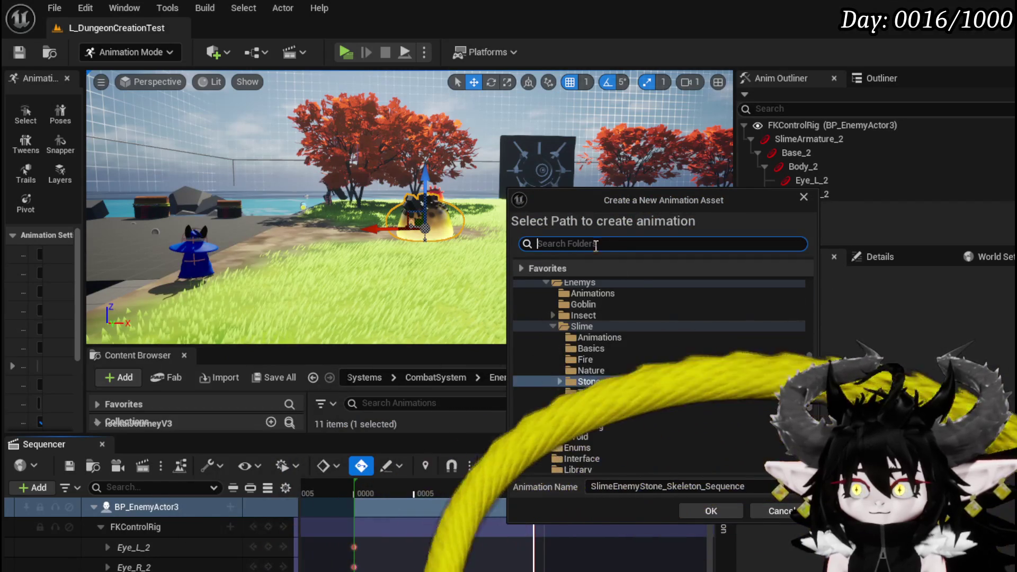
left_click(721, 486)
type("Idleons")
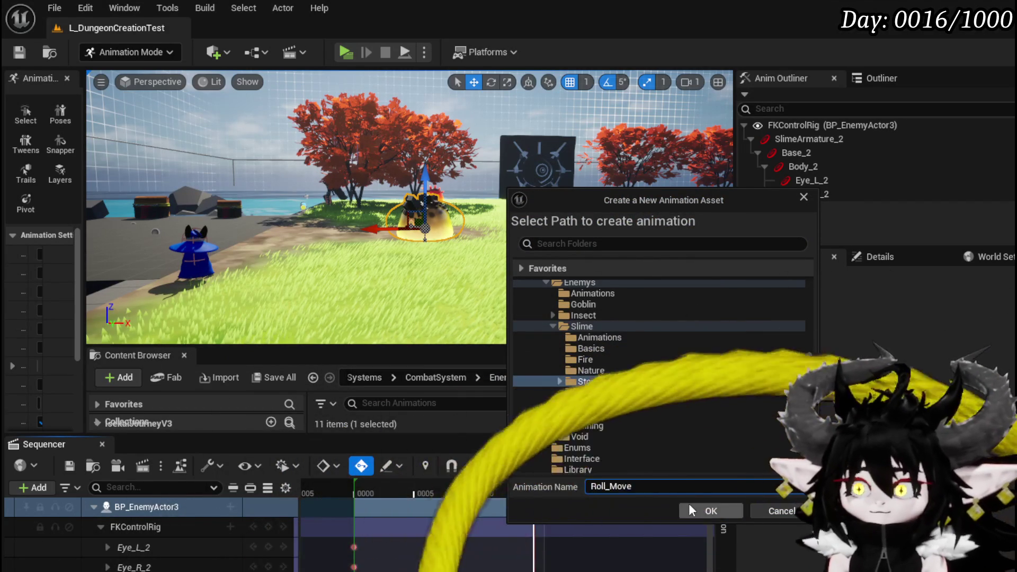
left_click(711, 510)
left_click(663, 508)
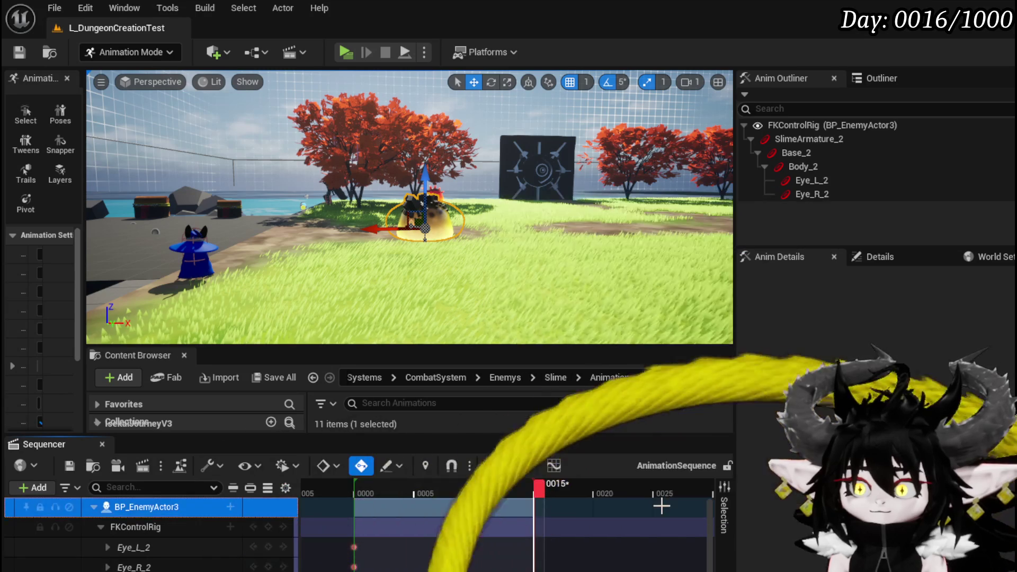
left_click(20, 53)
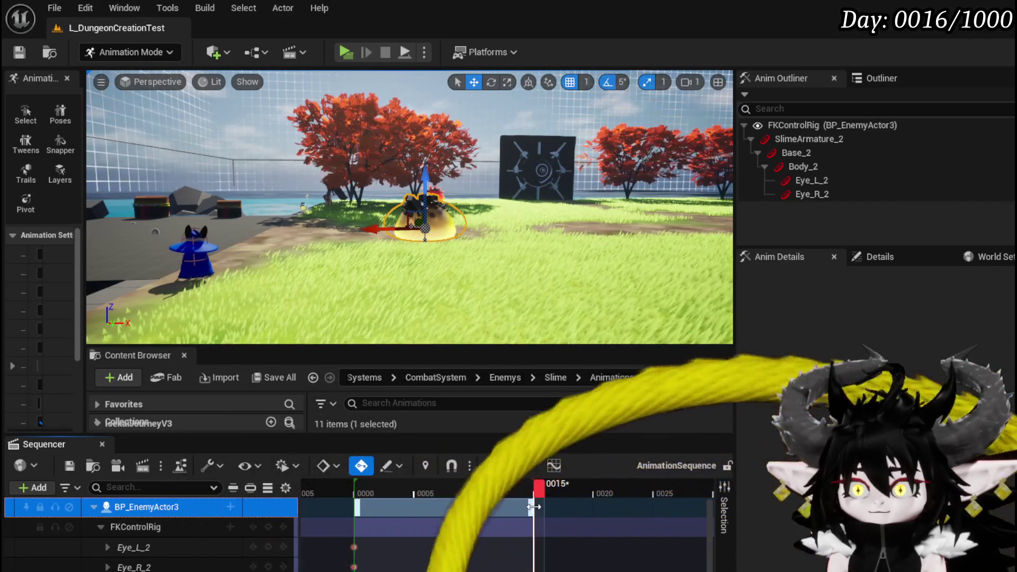
Extend the sequence section rightward and key Base_2's location back to 0.0
left_click_drag(670, 508, 696, 507)
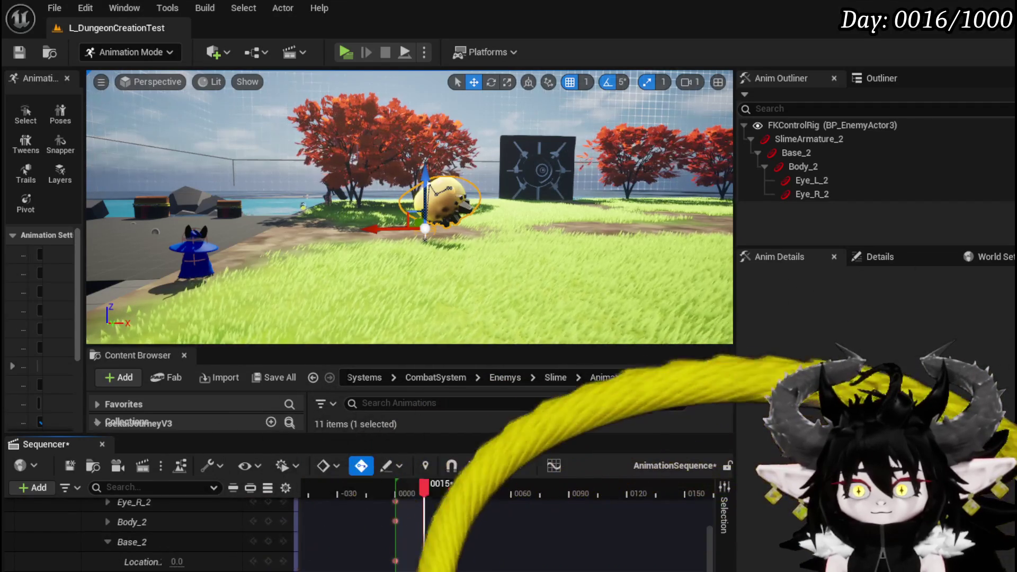
key("Return")
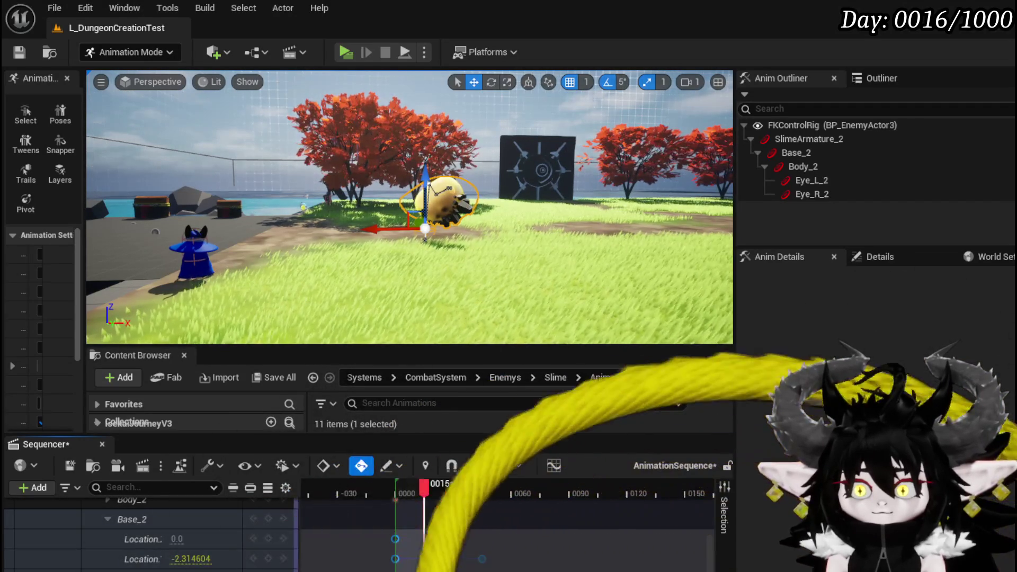
left_click_drag(186, 558, 276, 569)
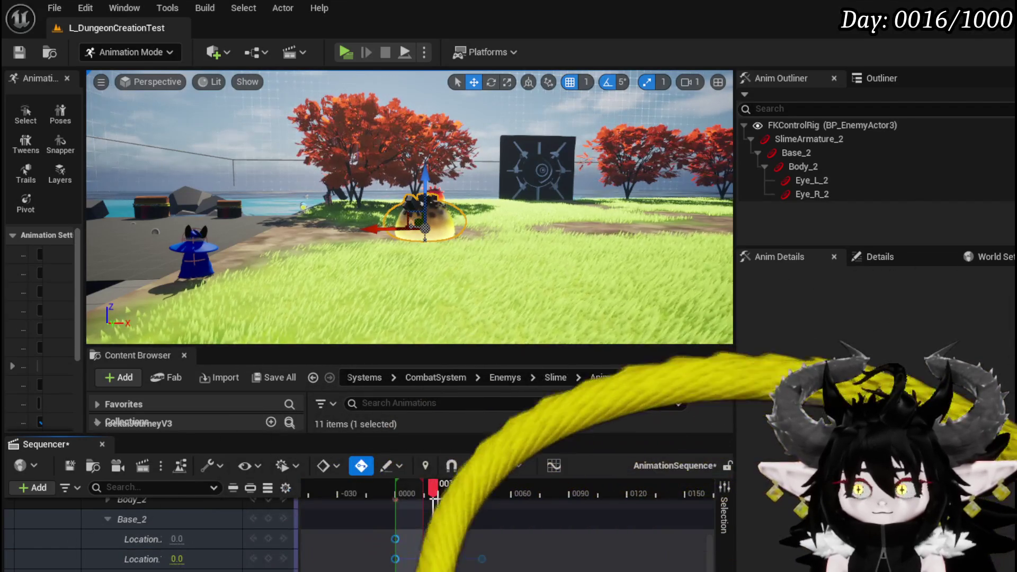
left_click(399, 490)
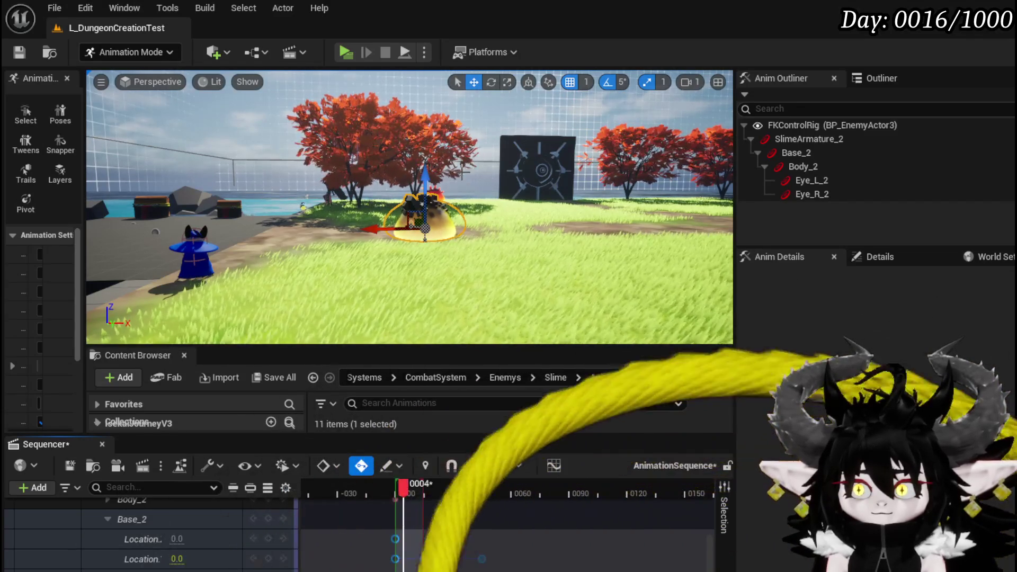
Frame the slime, select the BP_EnemyActor3 track, and check the pose at frames 0 to -4
key("f")
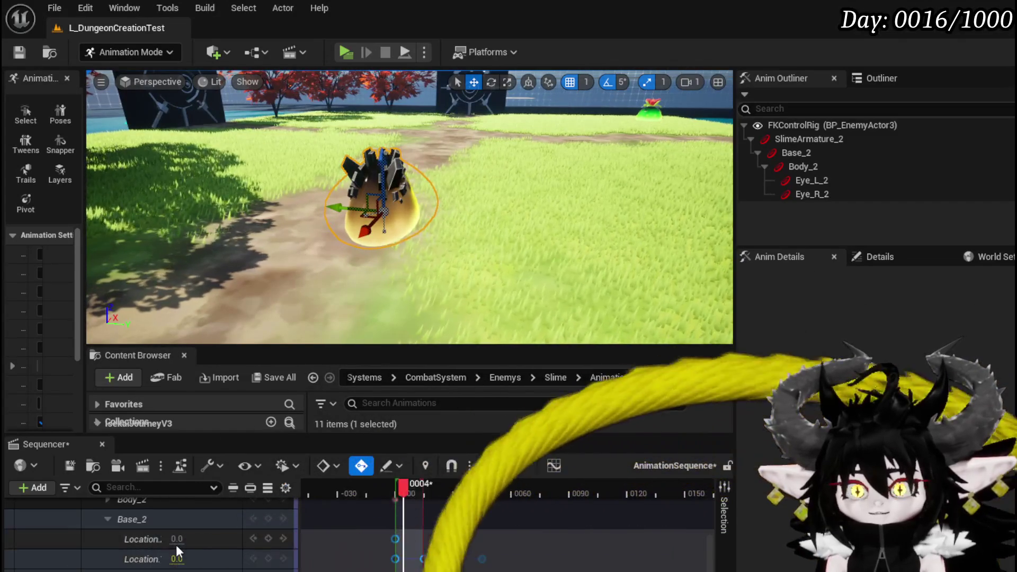
scroll(104, 519, "up", 5)
left_click(104, 509)
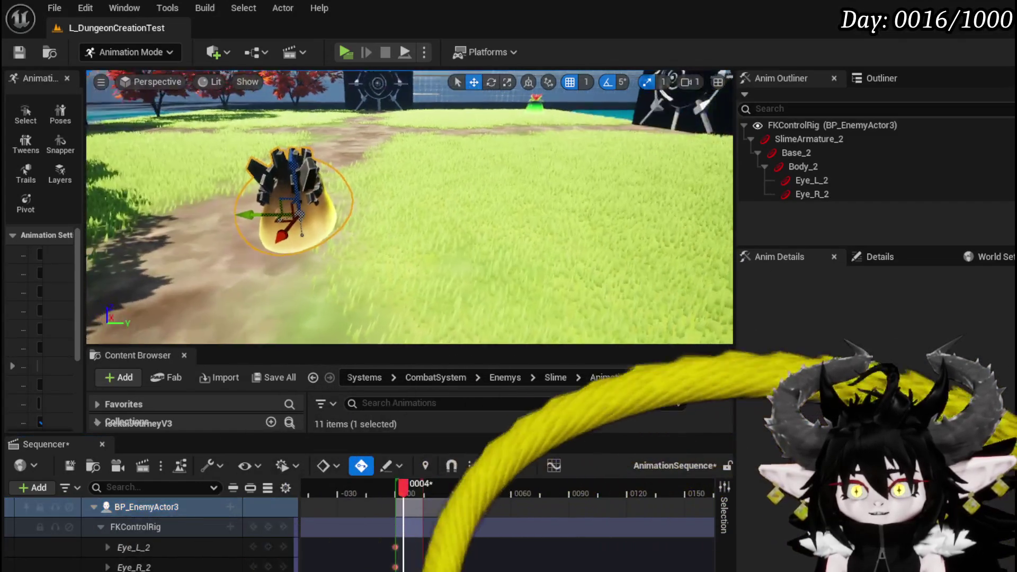
left_click_drag(408, 239, 408, 259)
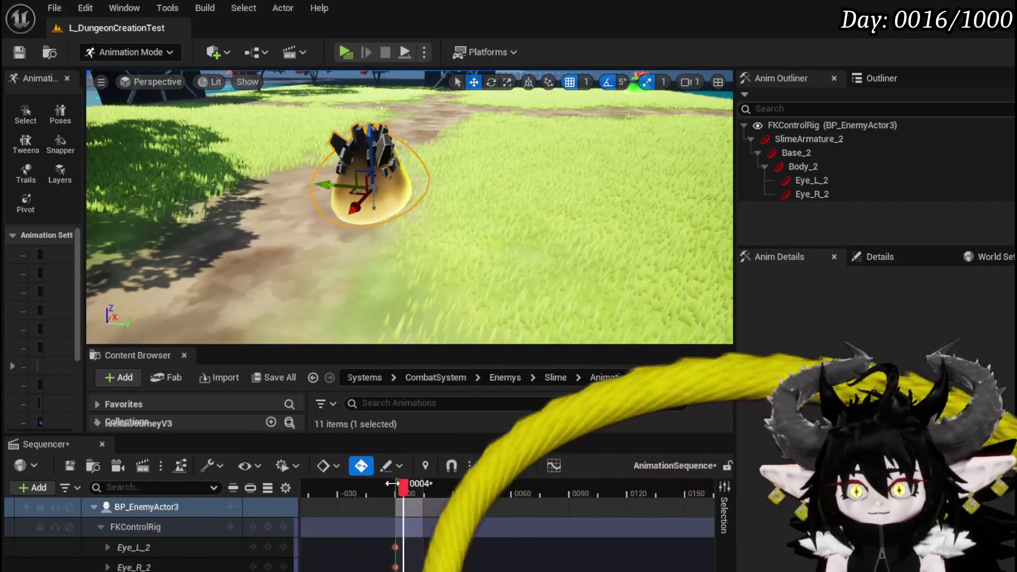
left_click_drag(393, 488, 395, 487)
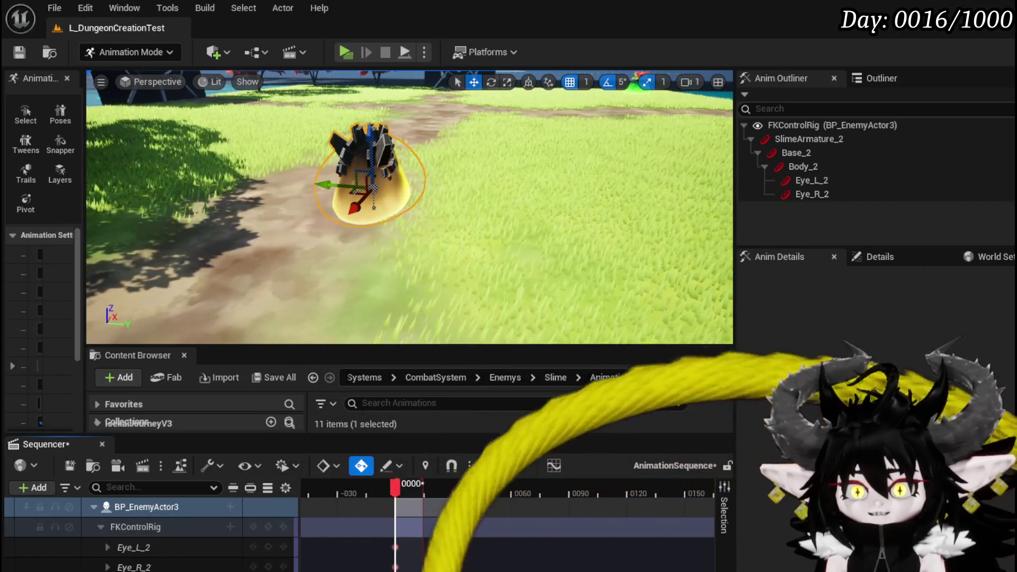
scroll(159, 529, "down", 5)
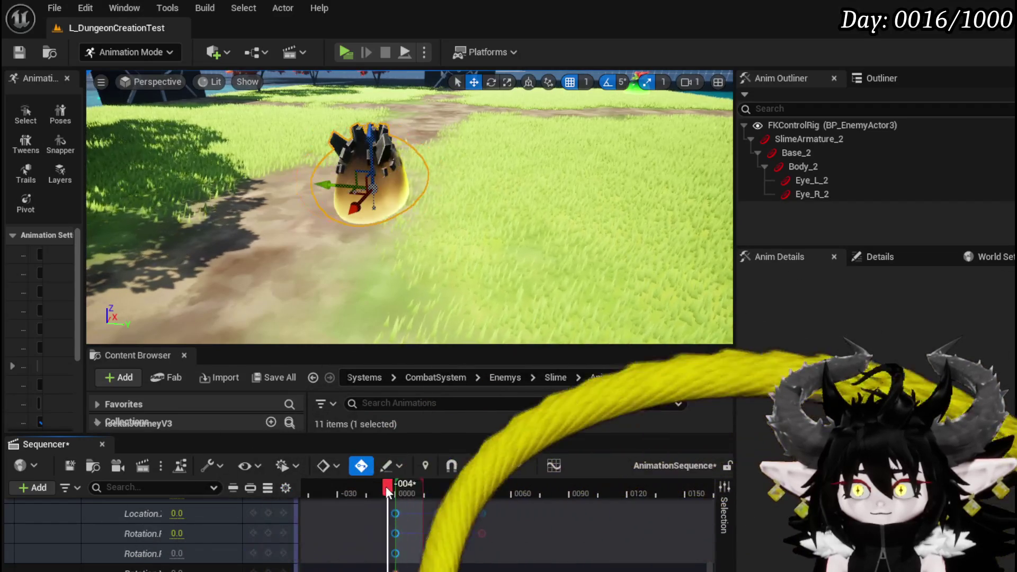
left_click_drag(402, 488, 392, 489)
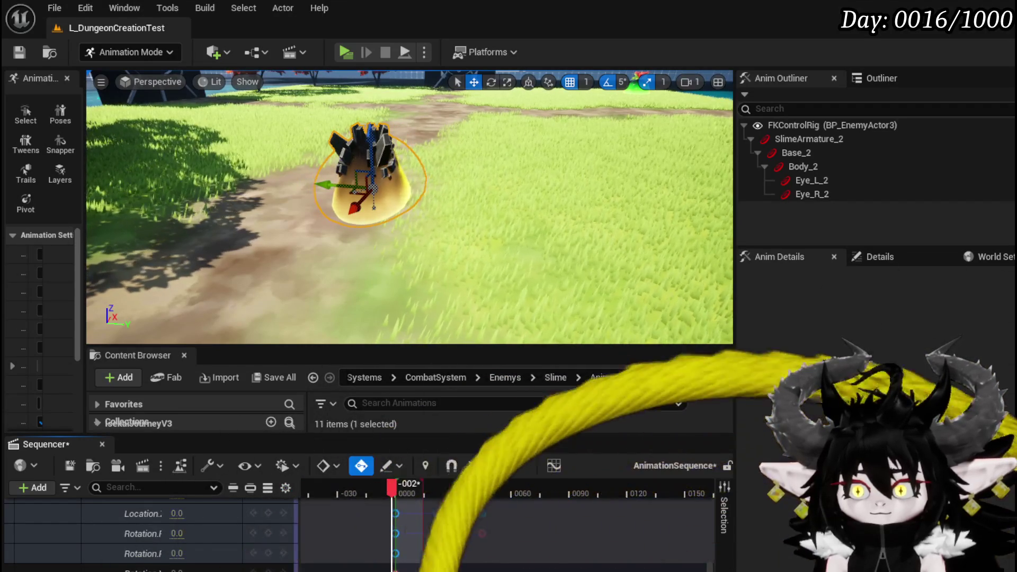
key("Left")
key("Left")
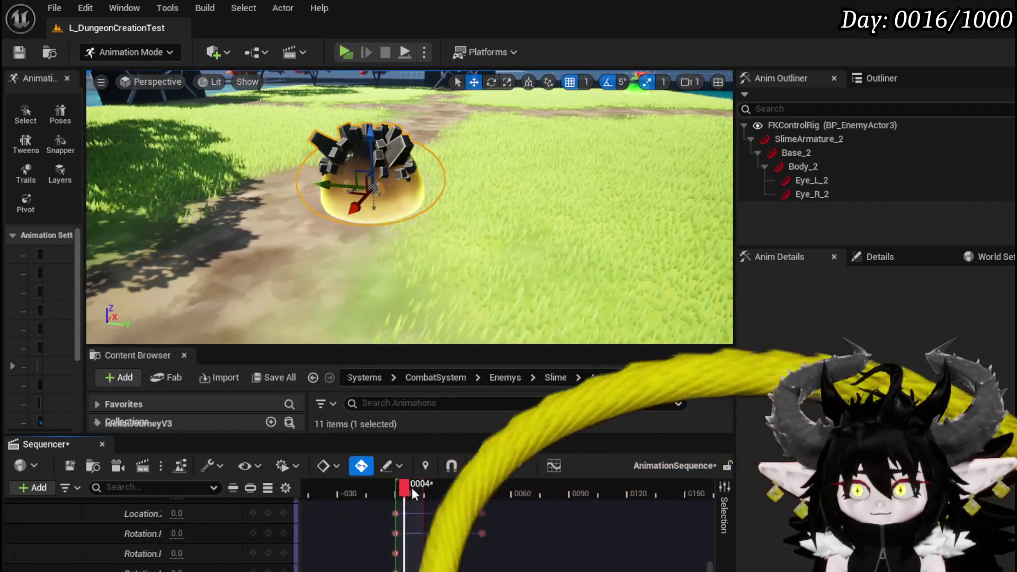
left_click_drag(407, 497, 398, 499)
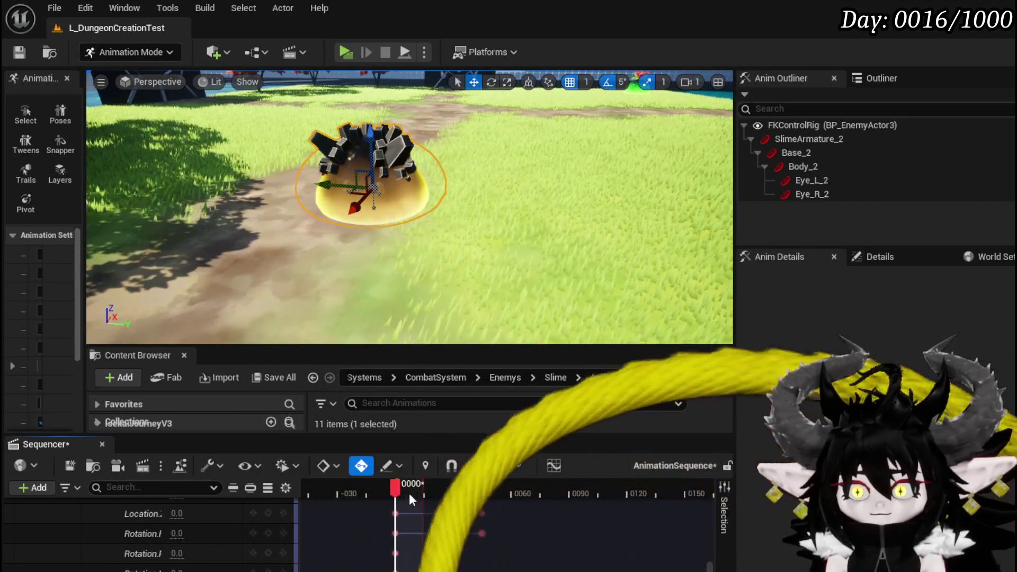
Scrub through frames 11 and 18 and the whole animation to check the squash pose
left_click_drag(412, 496, 418, 496)
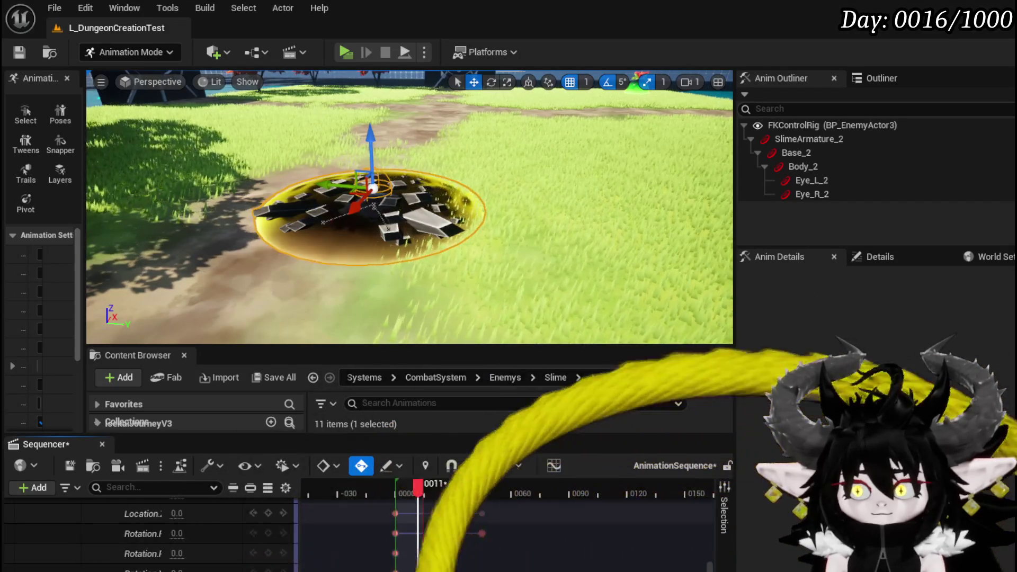
left_click_drag(421, 492, 635, 506)
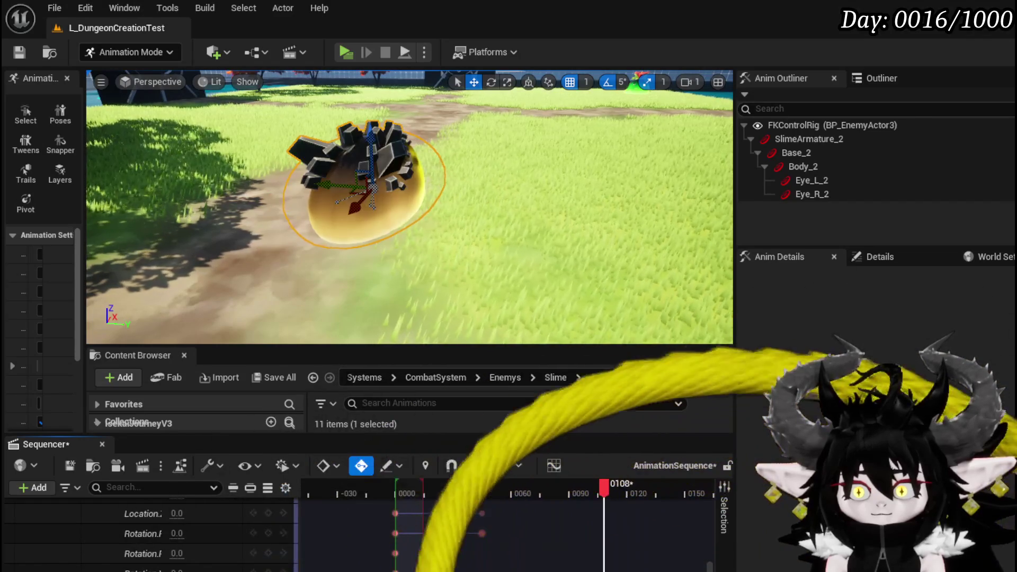
mouse_move(604, 496)
left_mouse_down()
mouse_move(369, 504)
mouse_move(446, 511)
left_mouse_up()
mouse_move(477, 238)
left_mouse_down()
mouse_move(463, 207)
mouse_move(449, 249)
left_mouse_up()
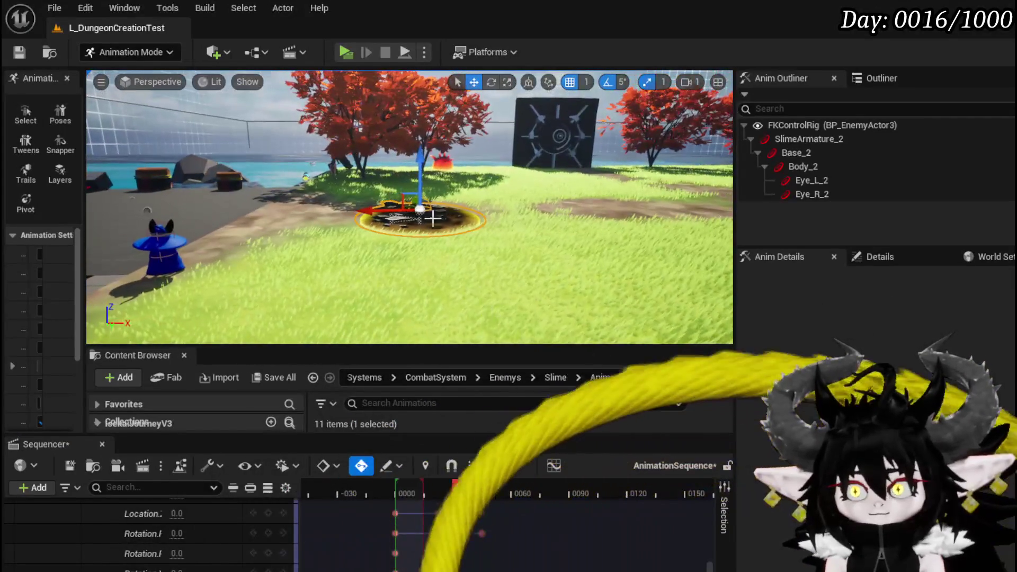
mouse_move(457, 485)
left_mouse_down()
mouse_move(561, 486)
mouse_move(351, 485)
mouse_move(424, 485)
left_mouse_up()
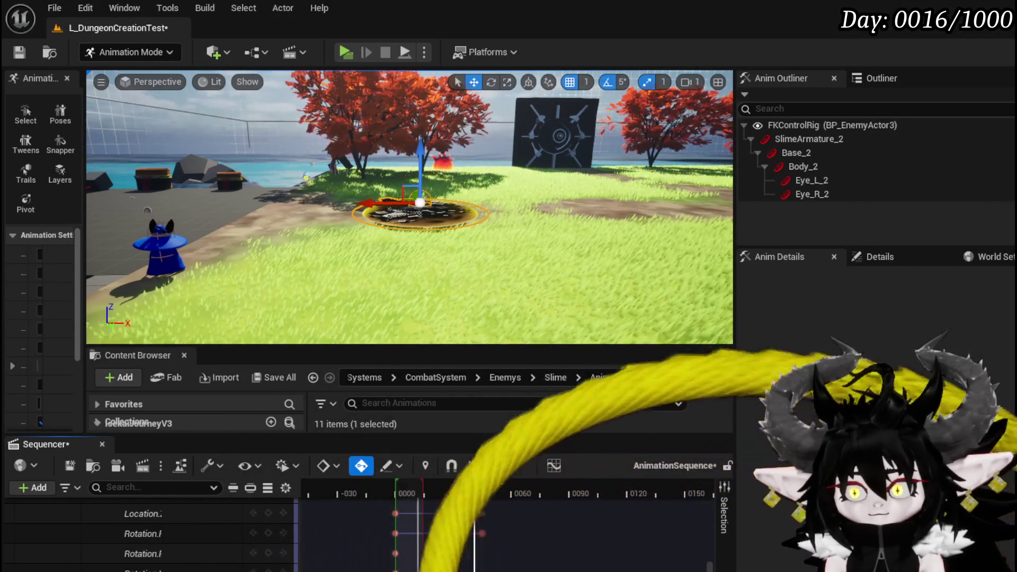
left_click(393, 493)
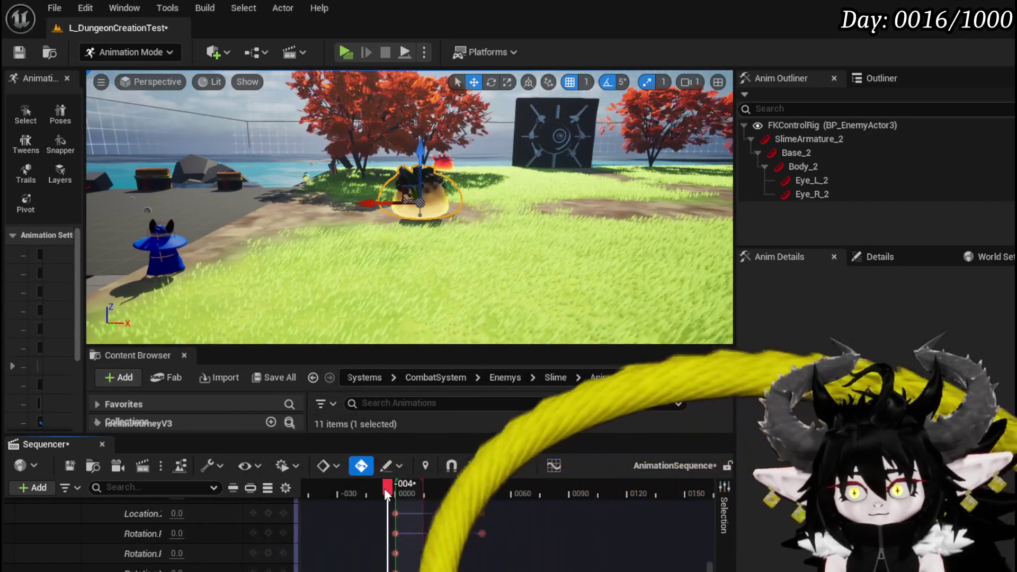
mouse_move(404, 498)
left_mouse_down()
mouse_move(630, 513)
mouse_move(422, 507)
mouse_move(395, 490)
left_mouse_up()
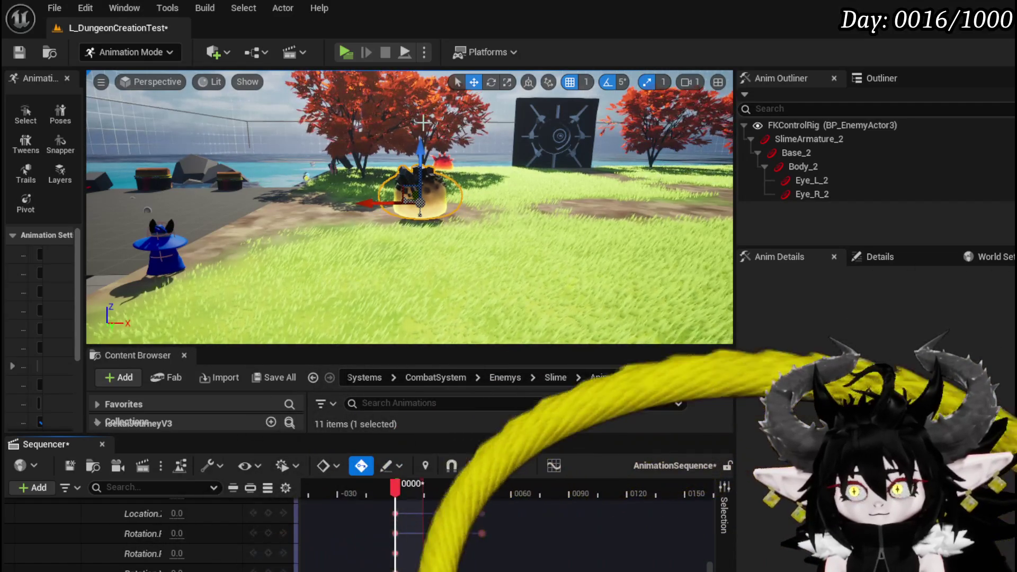
left_click_drag(423, 152, 422, 126)
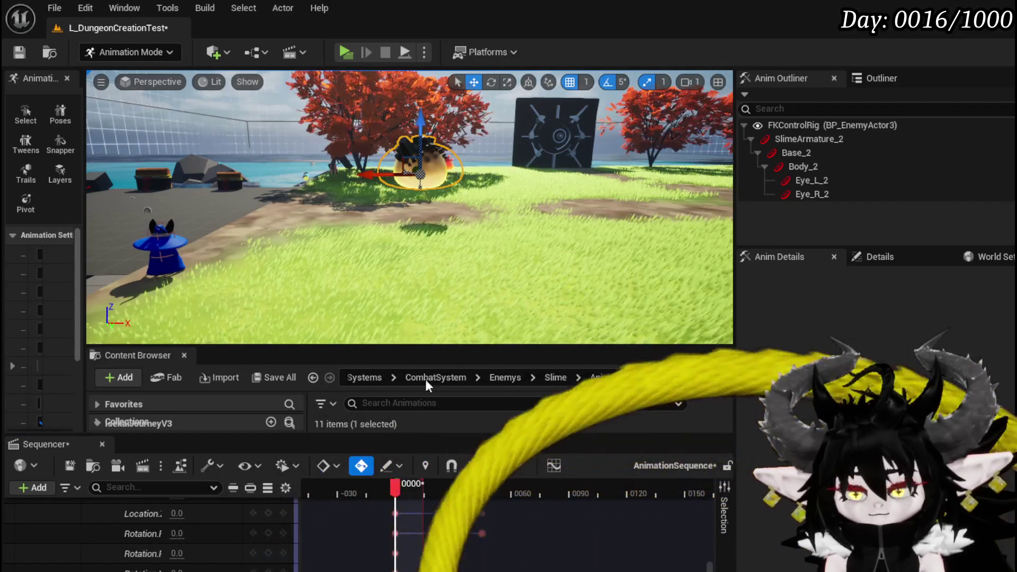
left_click(396, 487)
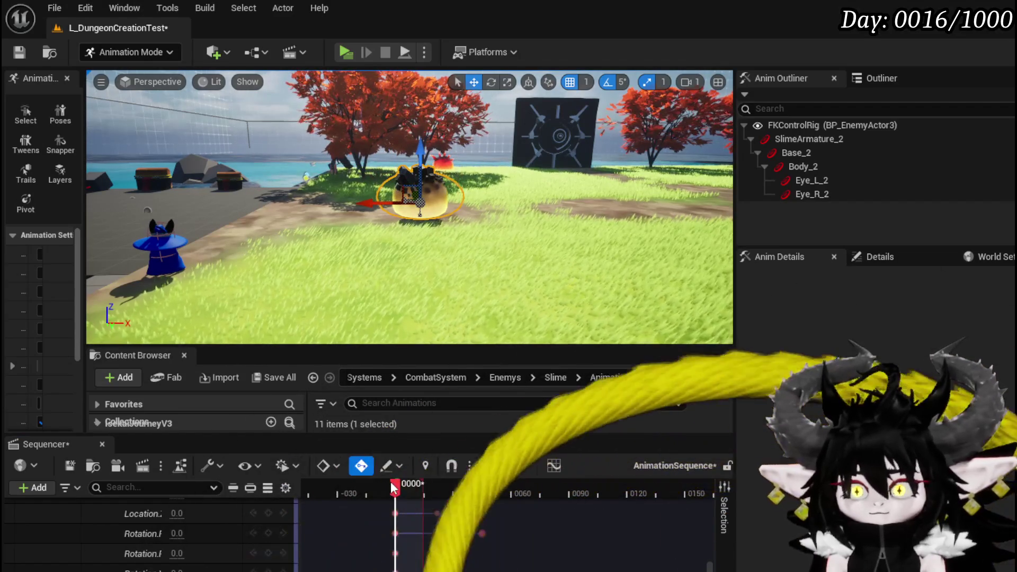
left_click_drag(396, 487, 409, 487)
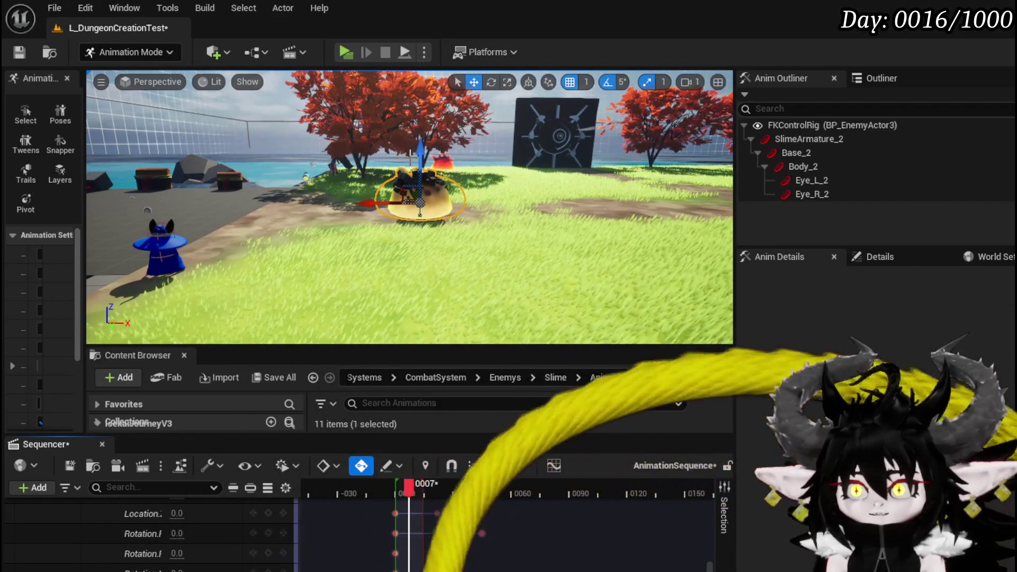
left_click_drag(423, 158, 423, 138)
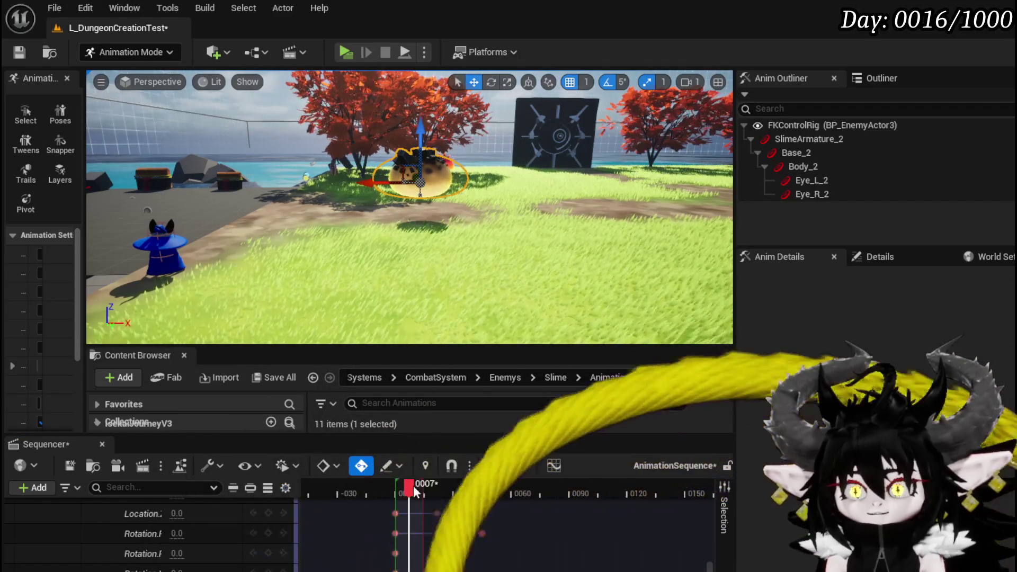
left_click_drag(400, 490, 399, 496)
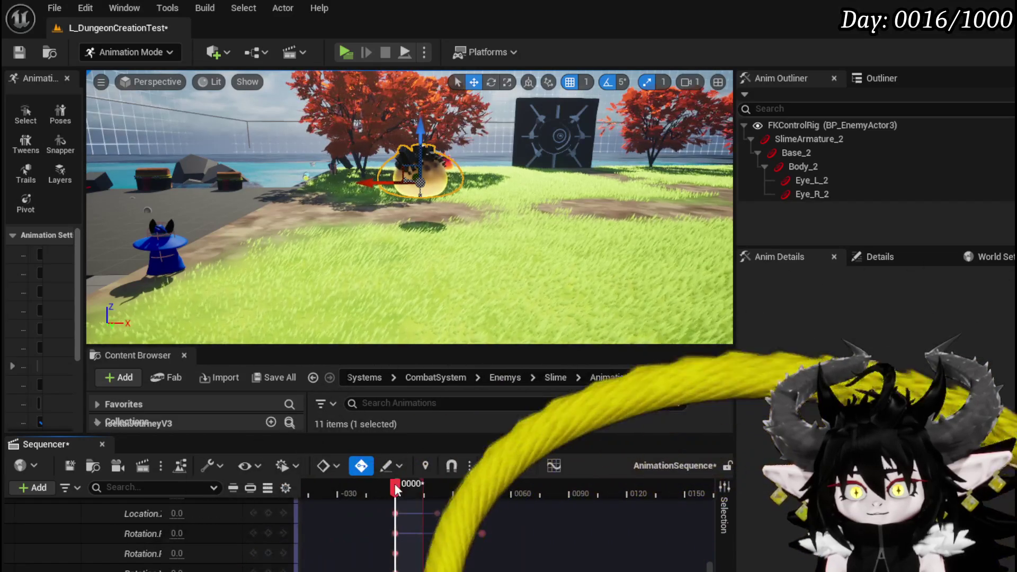
left_click_drag(396, 486, 424, 484)
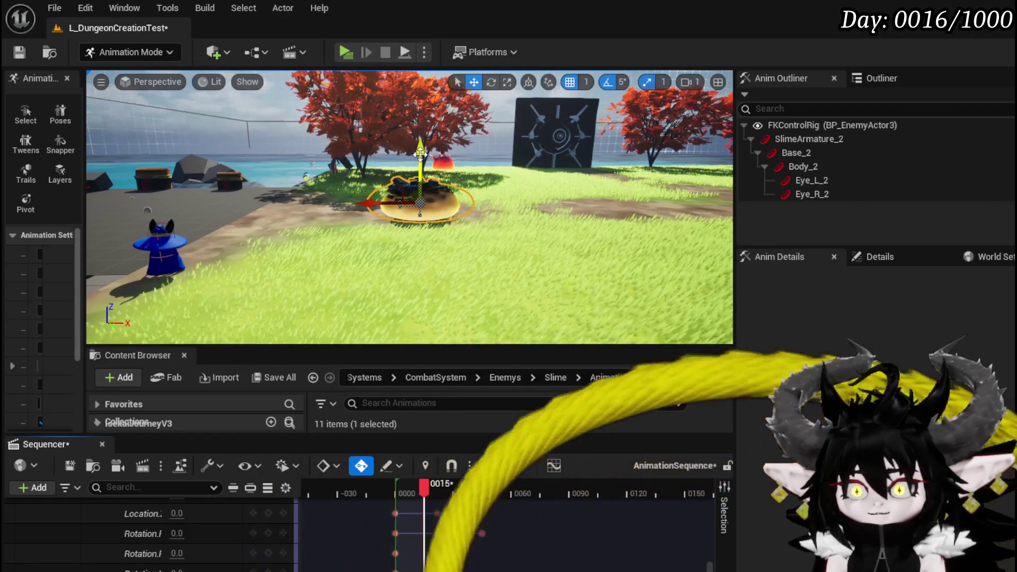
left_click_drag(424, 485, 400, 491)
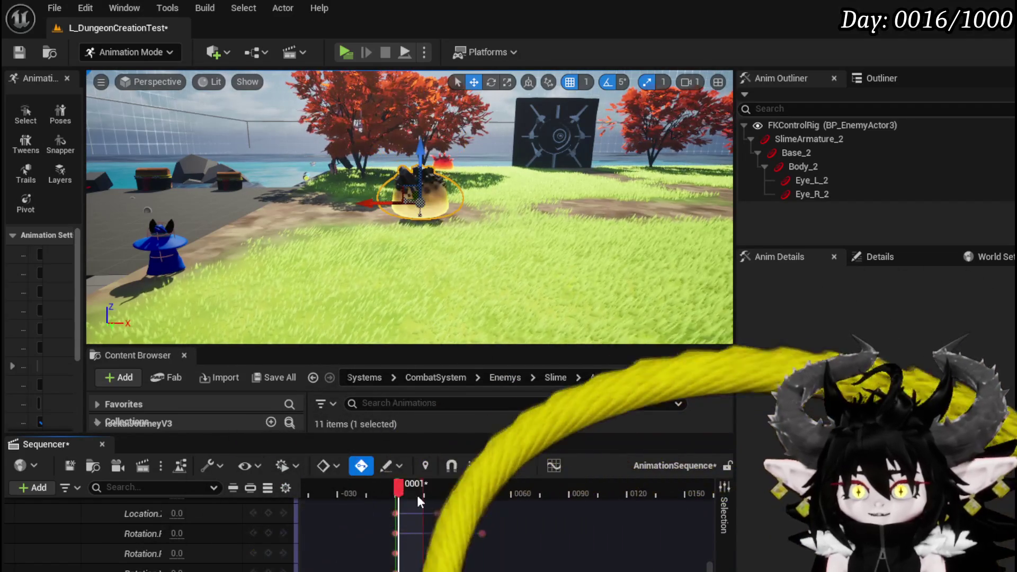
scroll(189, 544, "up", 1)
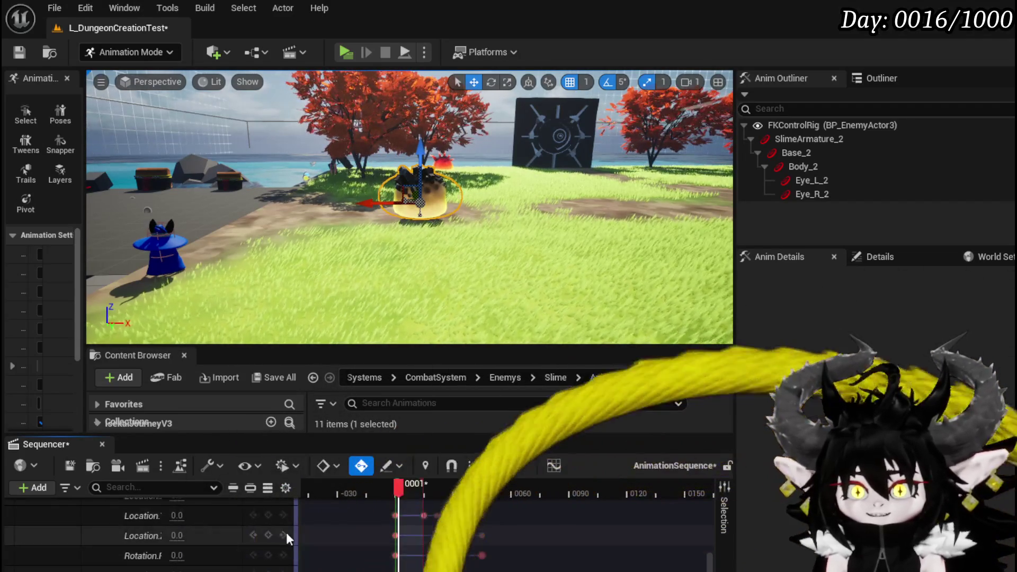
mouse_move(398, 494)
left_mouse_down()
mouse_move(424, 498)
mouse_move(411, 495)
left_mouse_up()
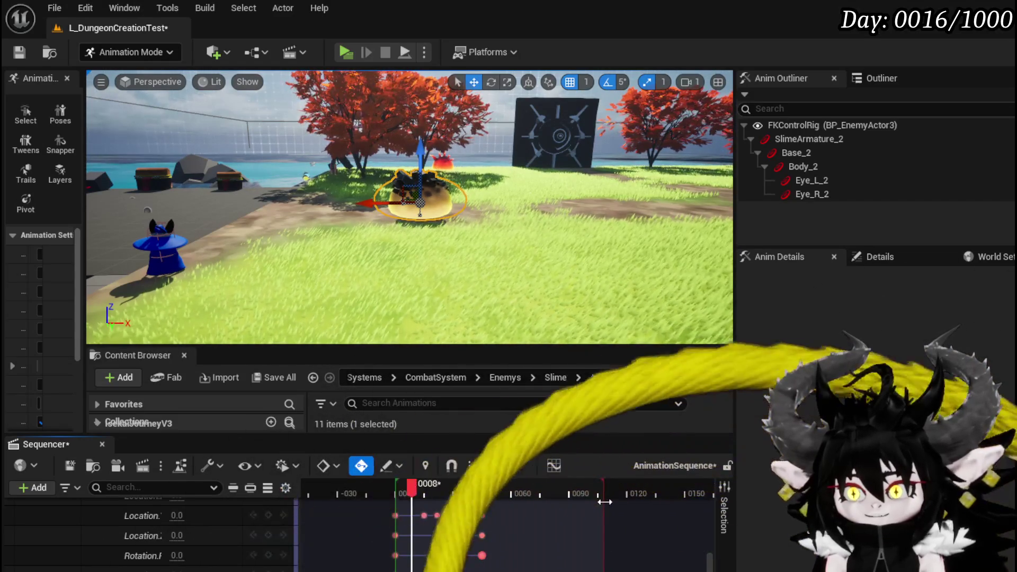
left_click(413, 485)
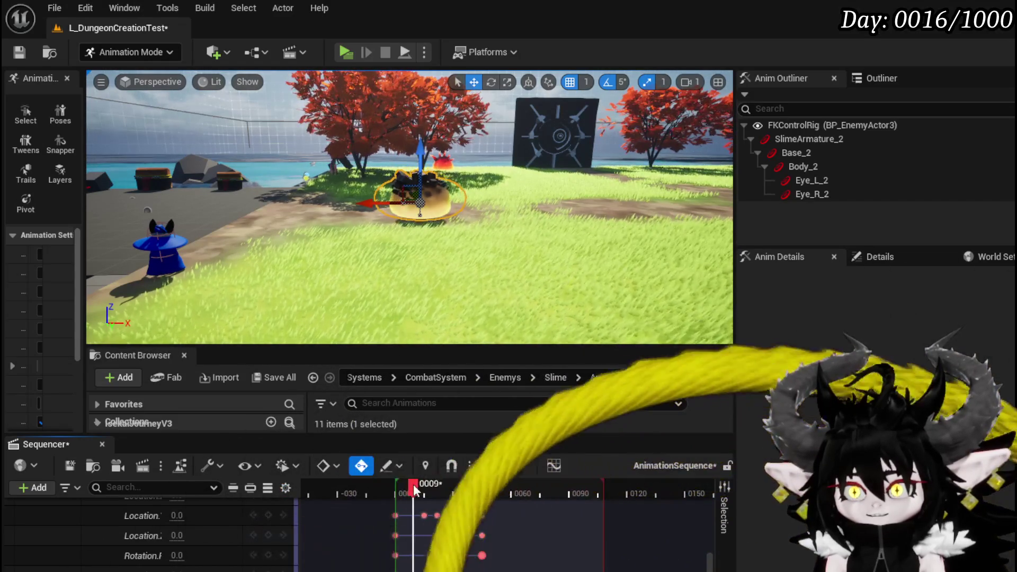
mouse_move(414, 484)
left_mouse_down()
mouse_move(429, 485)
mouse_move(398, 486)
mouse_move(434, 487)
mouse_move(400, 492)
mouse_move(406, 484)
left_mouse_up()
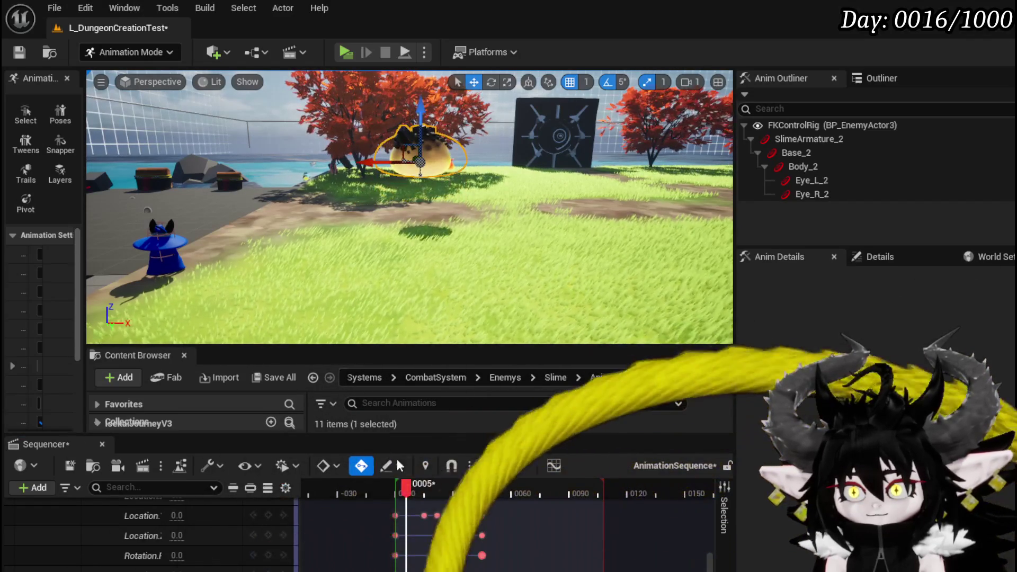
left_click_drag(405, 490, 396, 484)
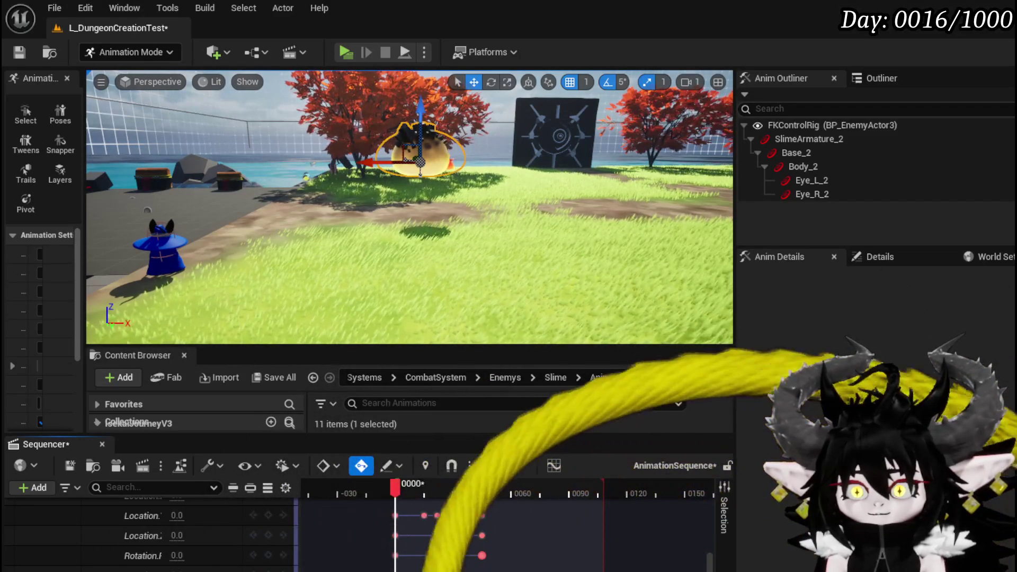
scroll(149, 530, "up", 1)
scroll(148, 530, "down", 2)
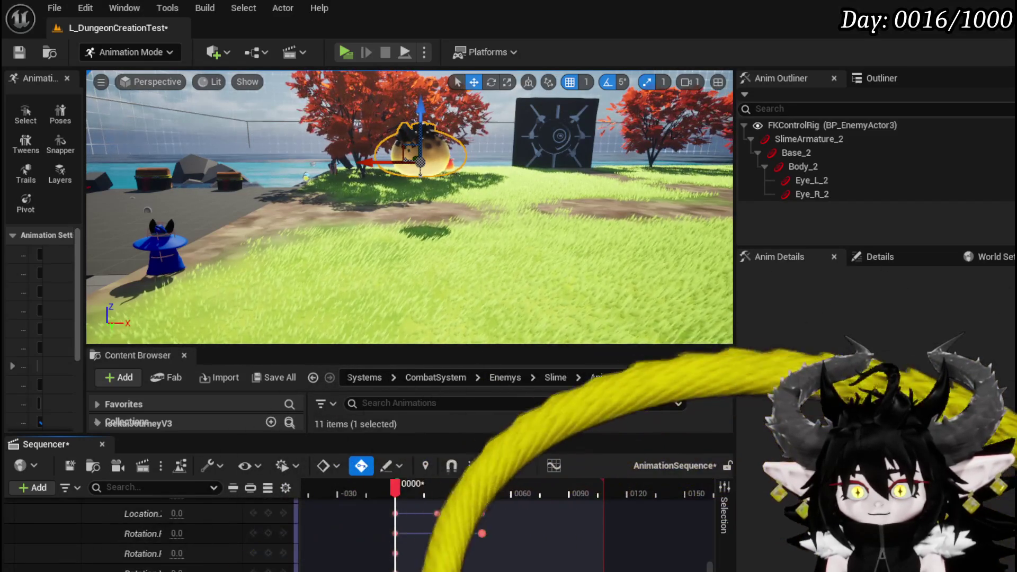
left_click(366, 511)
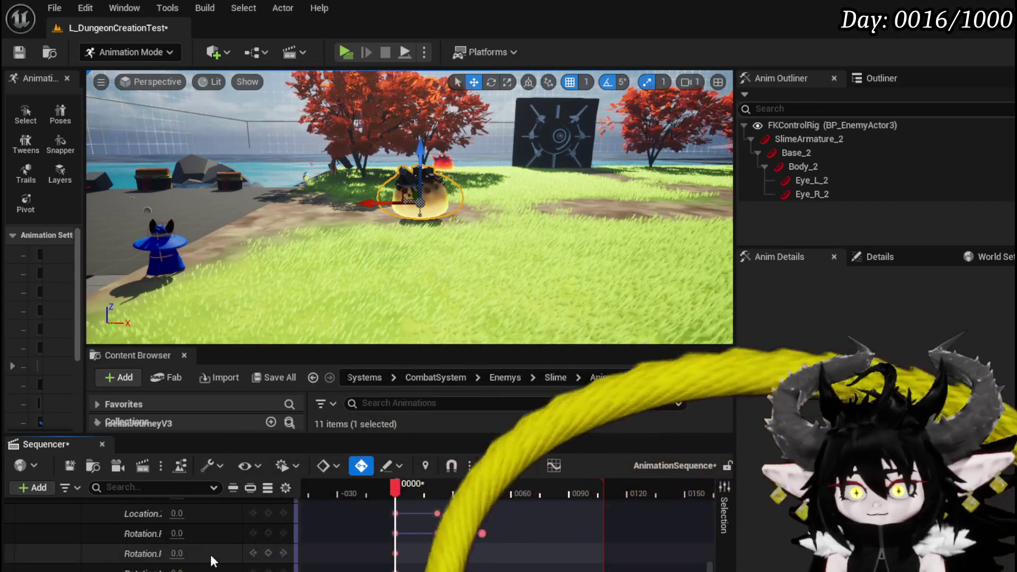
scroll(210, 556, "up", 2)
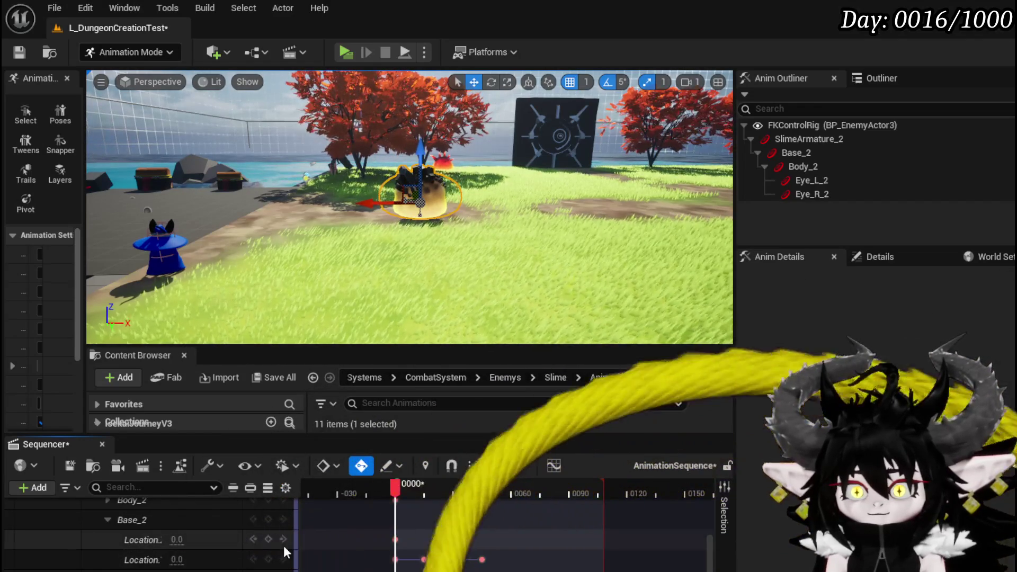
left_click_drag(418, 495, 397, 499)
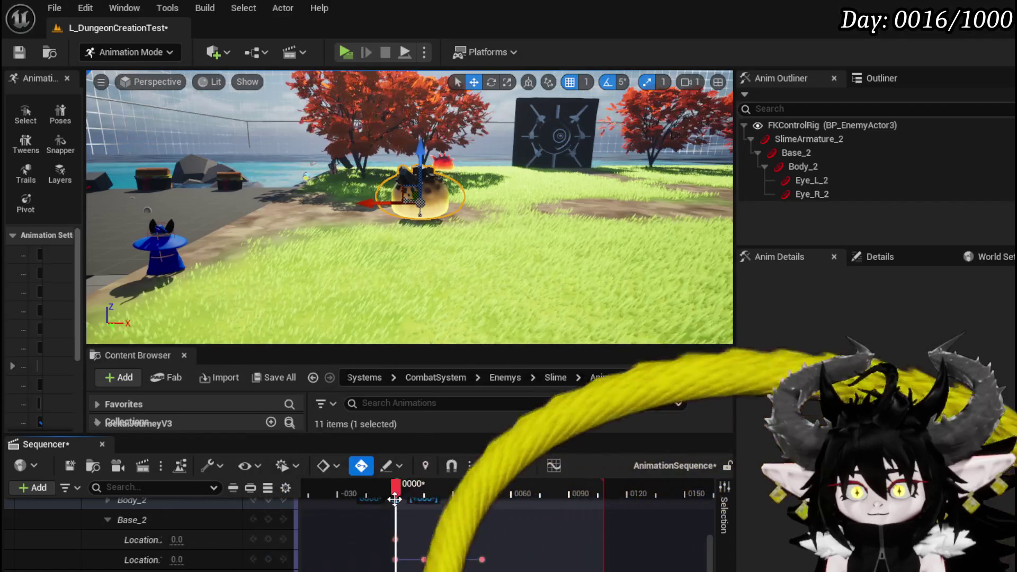
left_click_drag(401, 499, 410, 501)
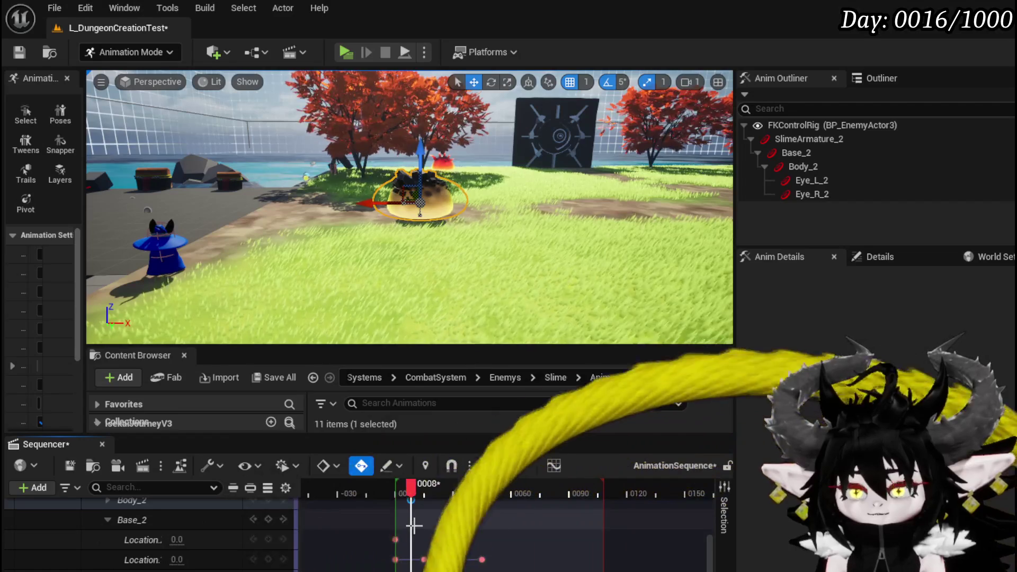
scroll(424, 546, "up", 2)
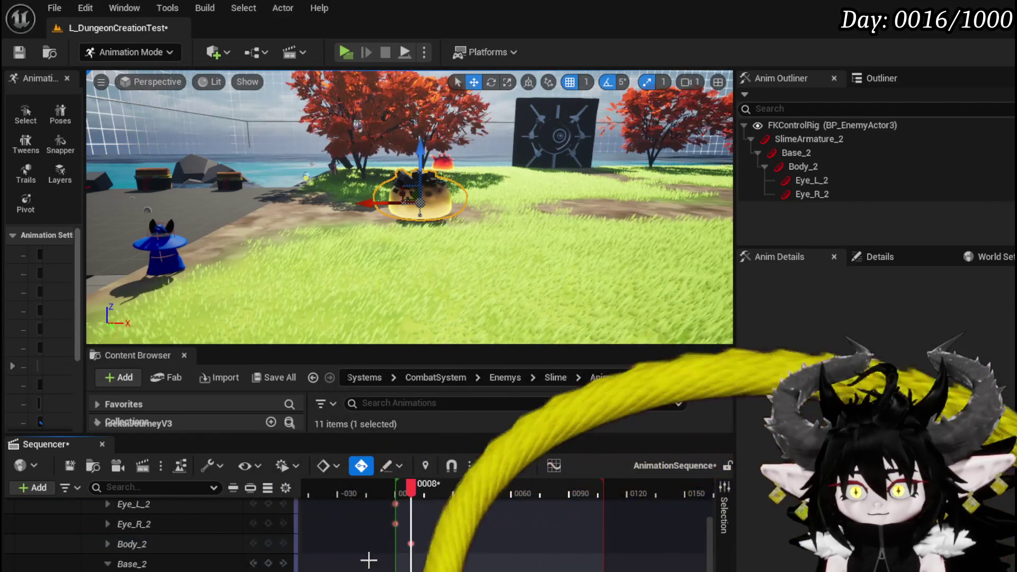
left_click(159, 564)
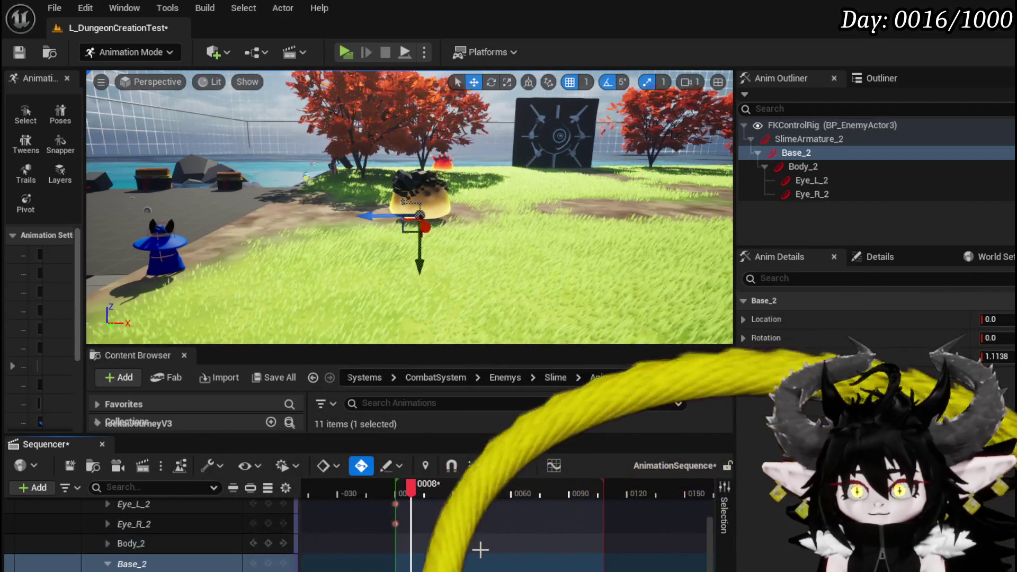
Raise the slime off the ground at frame 8, check frames 1 to 5, and lower it slightly
left_click_drag(395, 484, 412, 485)
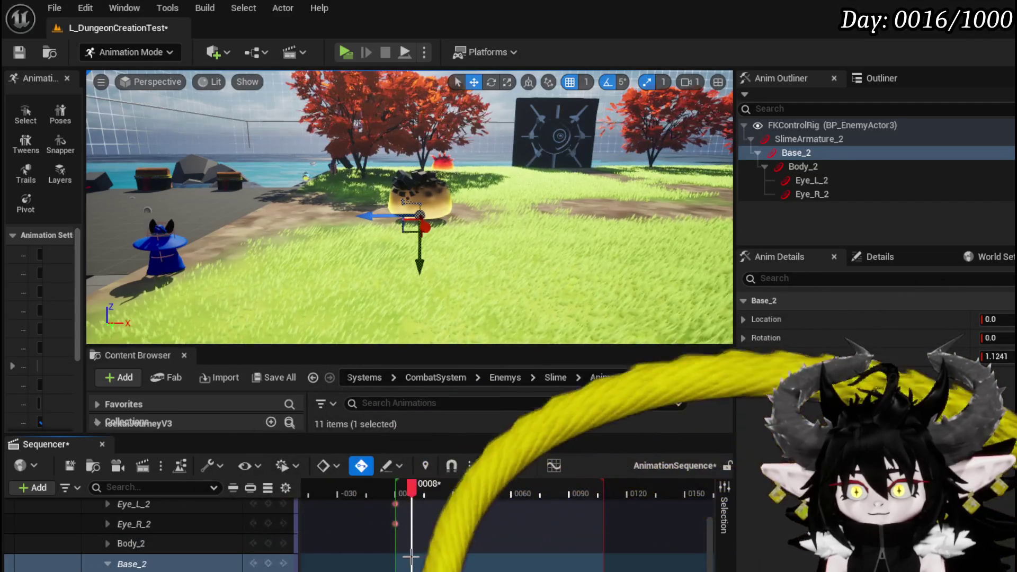
left_click_drag(431, 274, 421, 208)
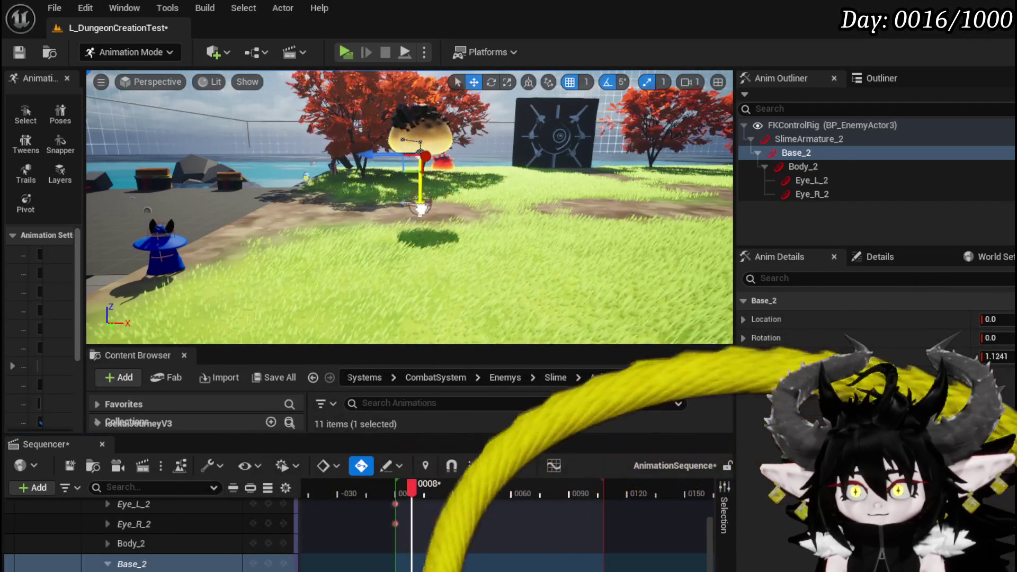
left_click_drag(387, 491, 456, 498)
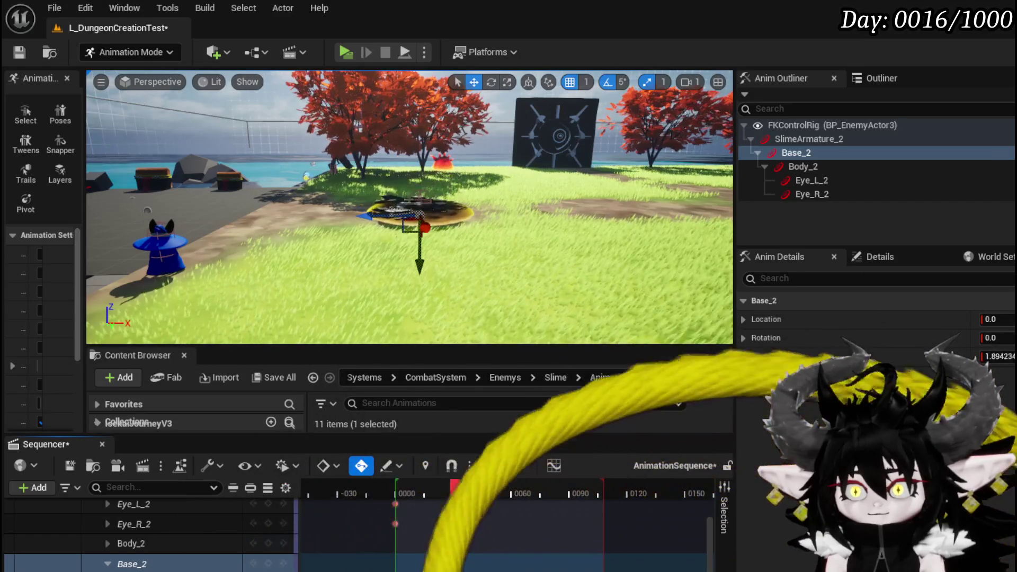
left_click_drag(393, 490, 401, 498)
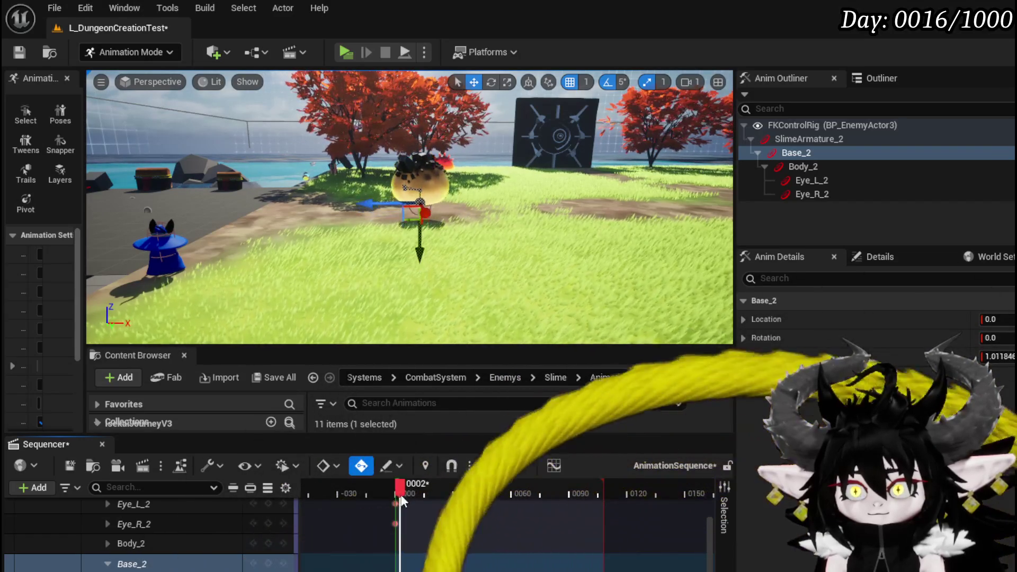
scroll(231, 560, "down", 4)
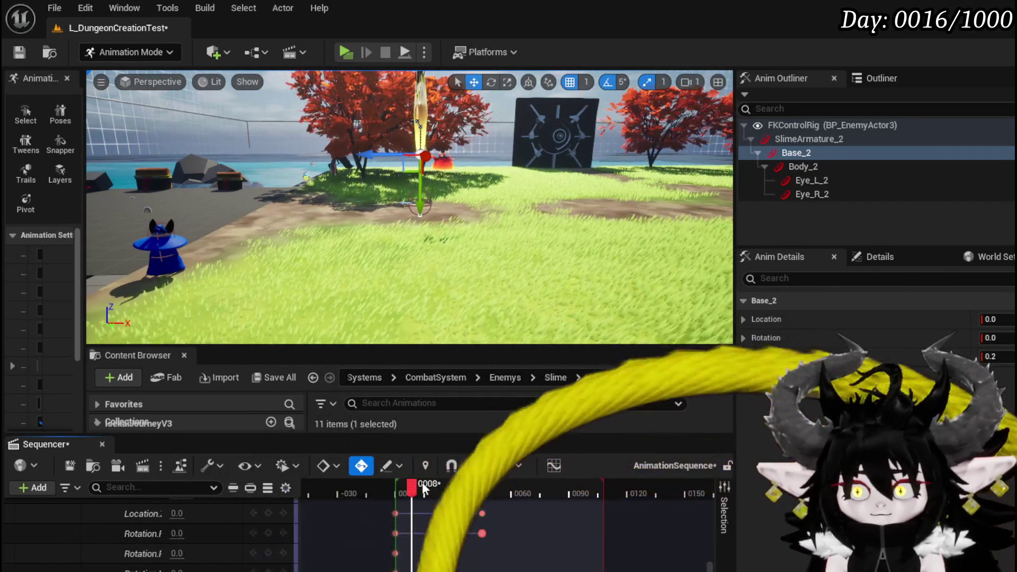
mouse_move(396, 491)
left_mouse_down()
mouse_move(476, 500)
mouse_move(377, 506)
mouse_move(440, 504)
left_mouse_up()
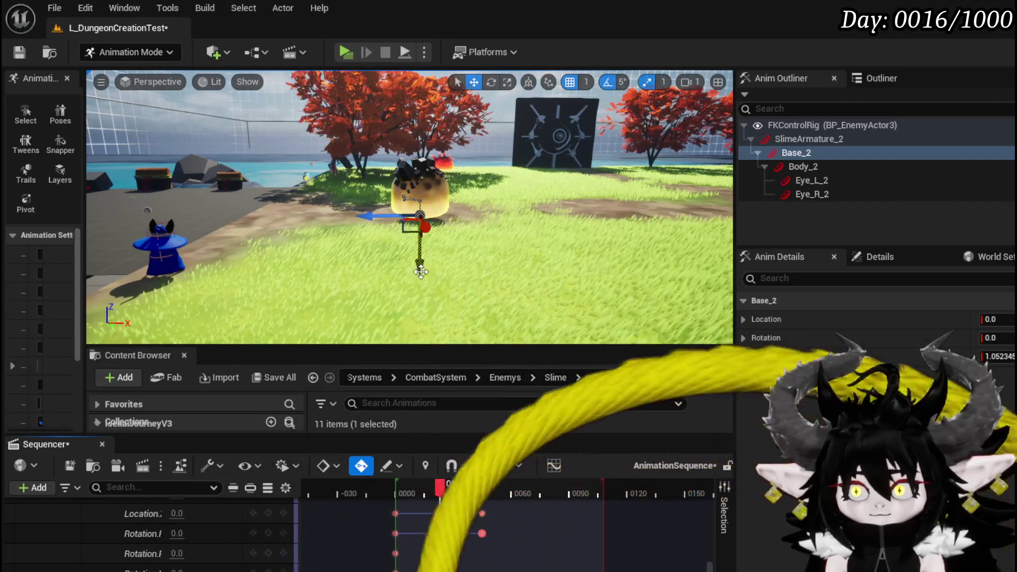
left_click_drag(420, 262, 419, 279)
Preview frames 24 through the end to compare the landing pose, then save the level and animation
left_click(444, 490)
mouse_move(443, 490)
left_mouse_down()
mouse_move(593, 490)
mouse_move(574, 490)
left_mouse_up()
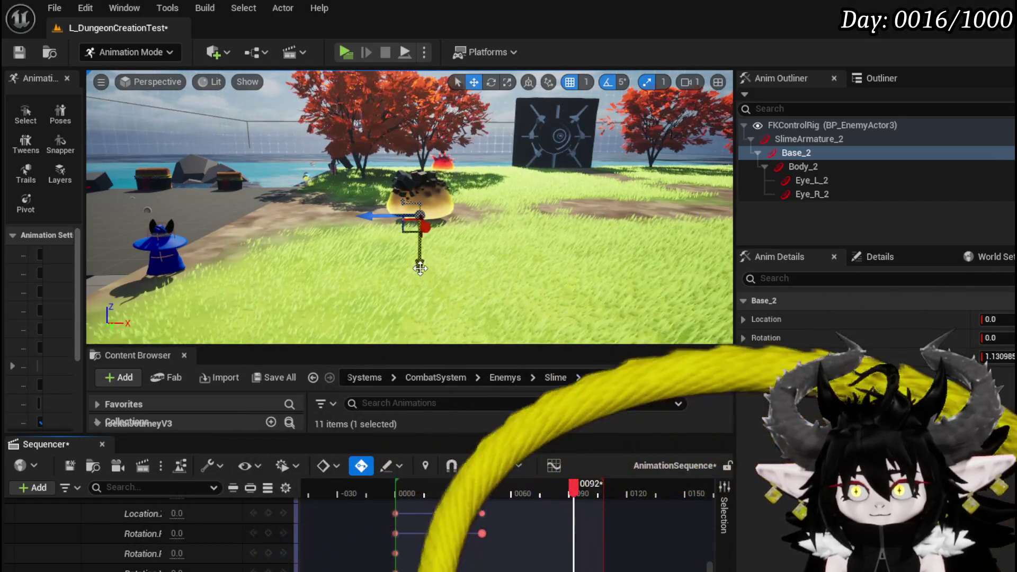
left_click(585, 492)
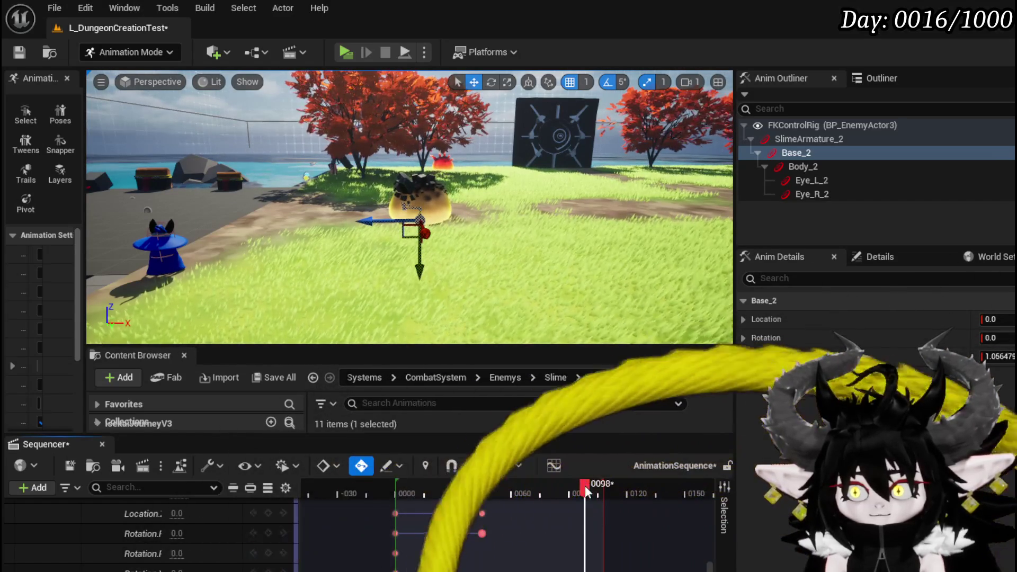
left_click(593, 491)
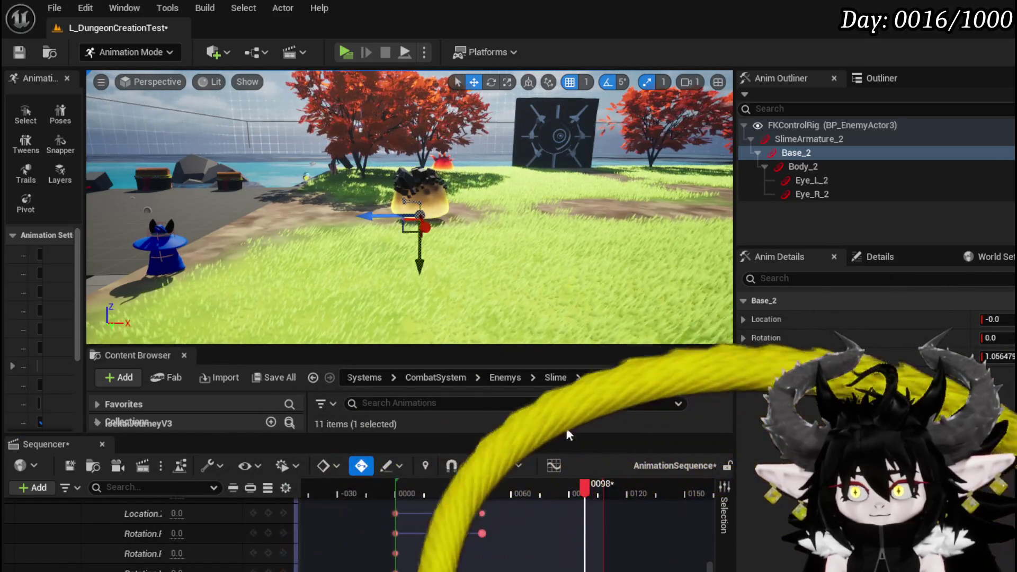
mouse_move(593, 492)
left_mouse_down()
mouse_move(415, 492)
mouse_move(628, 494)
mouse_move(596, 493)
mouse_move(605, 493)
left_mouse_up()
mouse_move(476, 238)
left_mouse_down()
mouse_move(582, 196)
mouse_move(541, 207)
left_mouse_up()
mouse_move(605, 492)
left_mouse_down()
mouse_move(382, 488)
mouse_move(595, 493)
mouse_move(513, 492)
mouse_move(590, 493)
mouse_move(607, 516)
left_mouse_up()
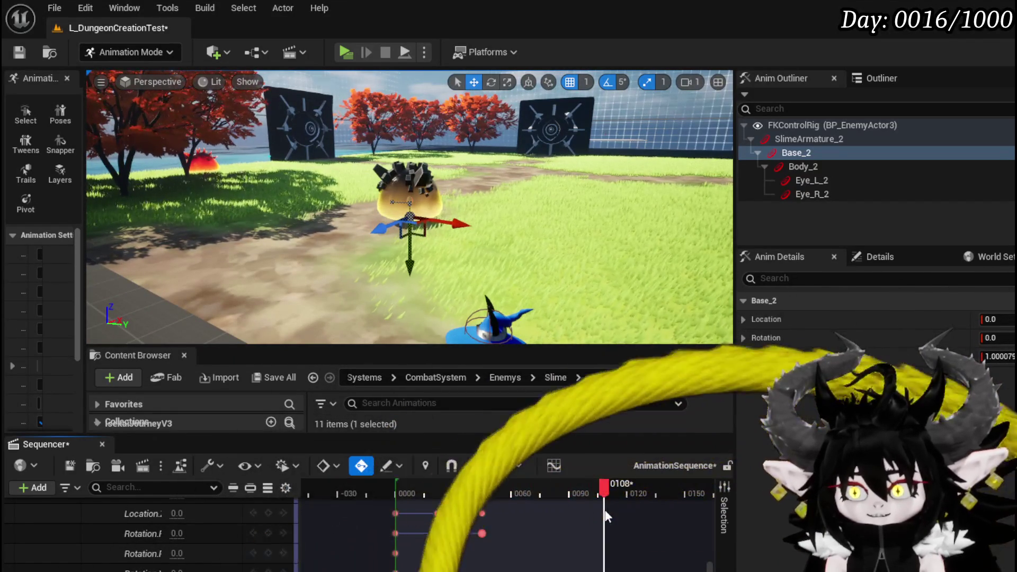
scroll(218, 529, "up", 2)
scroll(222, 527, "down", 1)
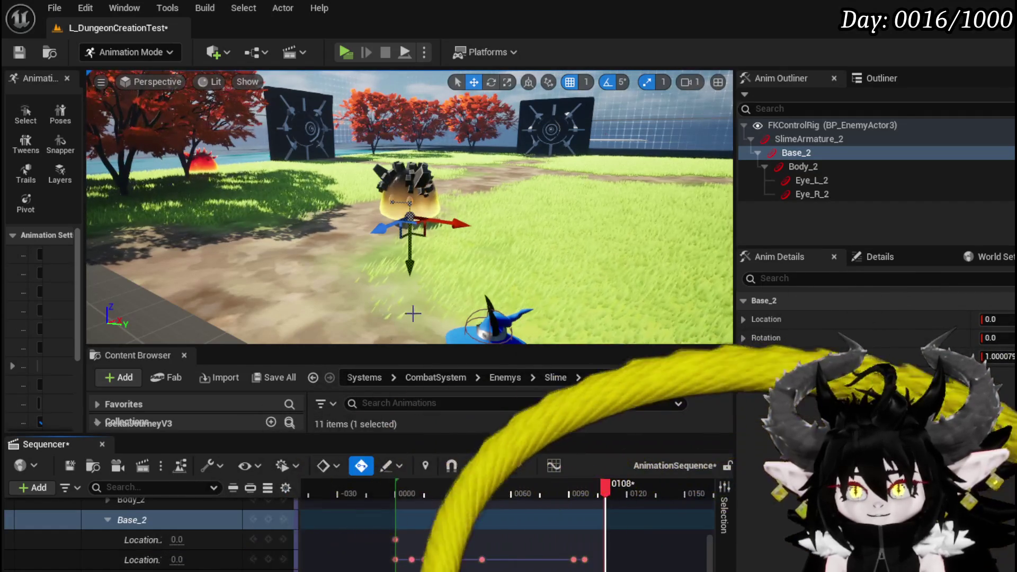
left_click(12, 52)
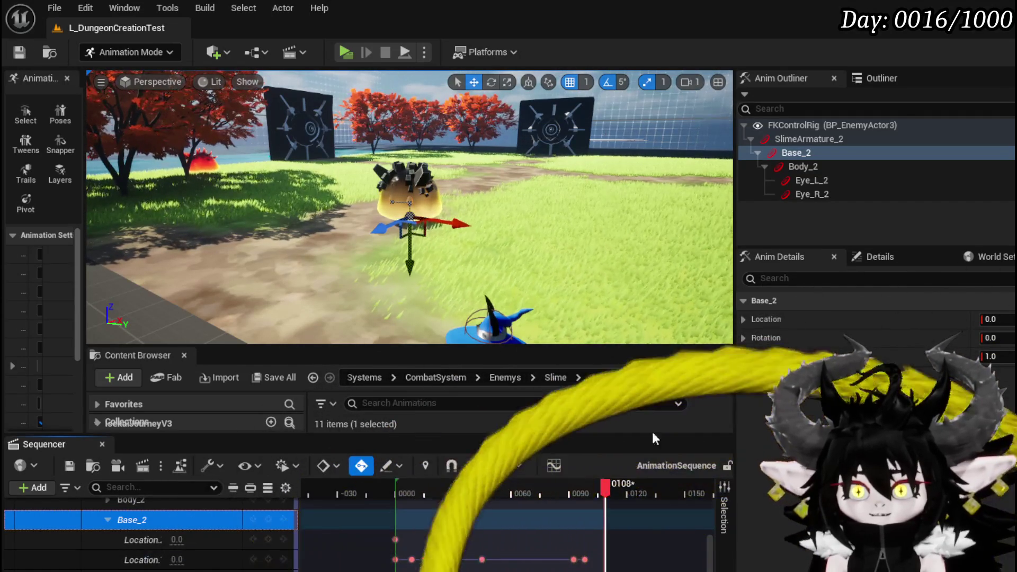
Bake the BP_EnemyActor3 track into a new animation named Roll_Hit
scroll(159, 524, "up", 5)
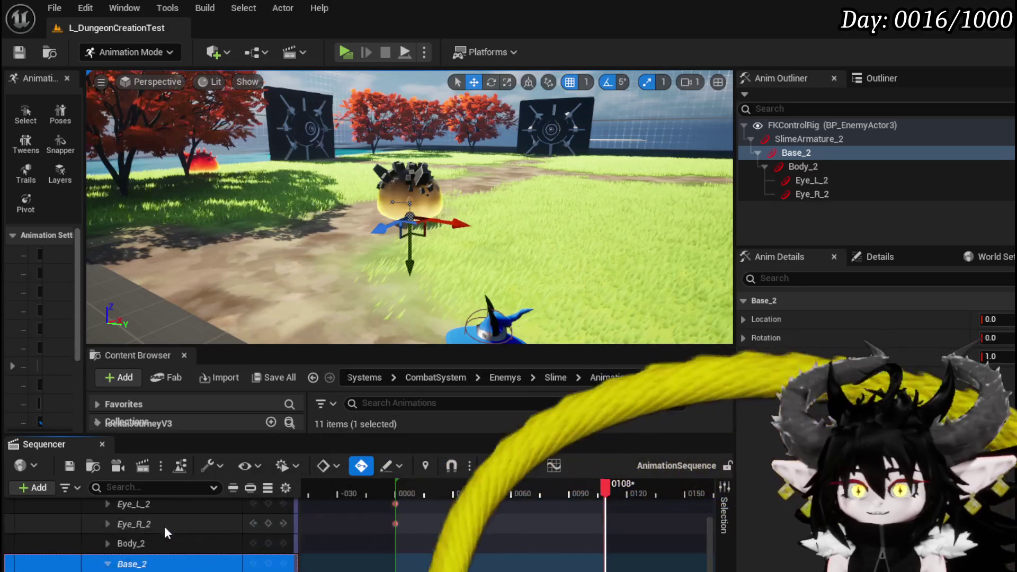
left_click(144, 507)
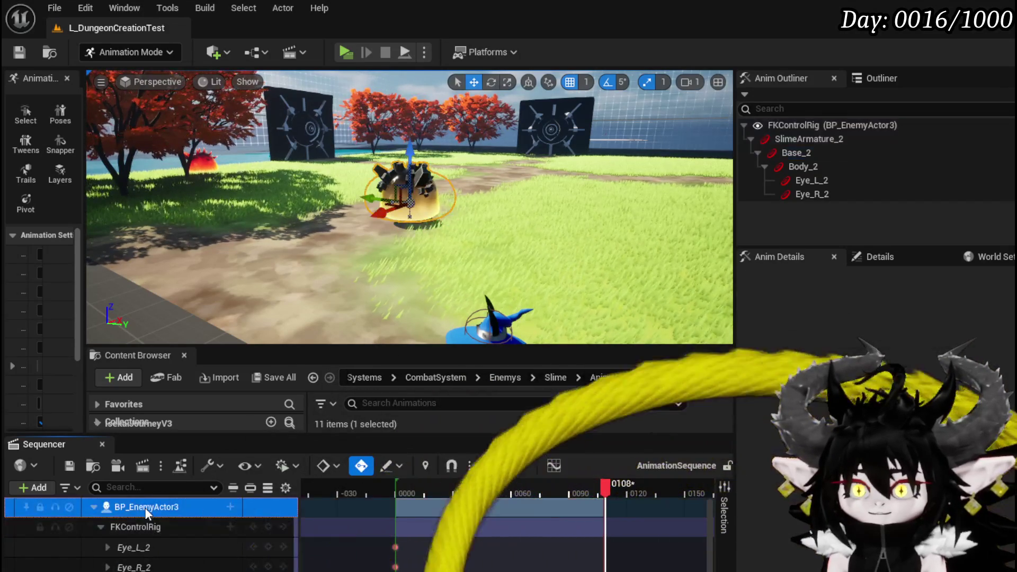
right_click(145, 508)
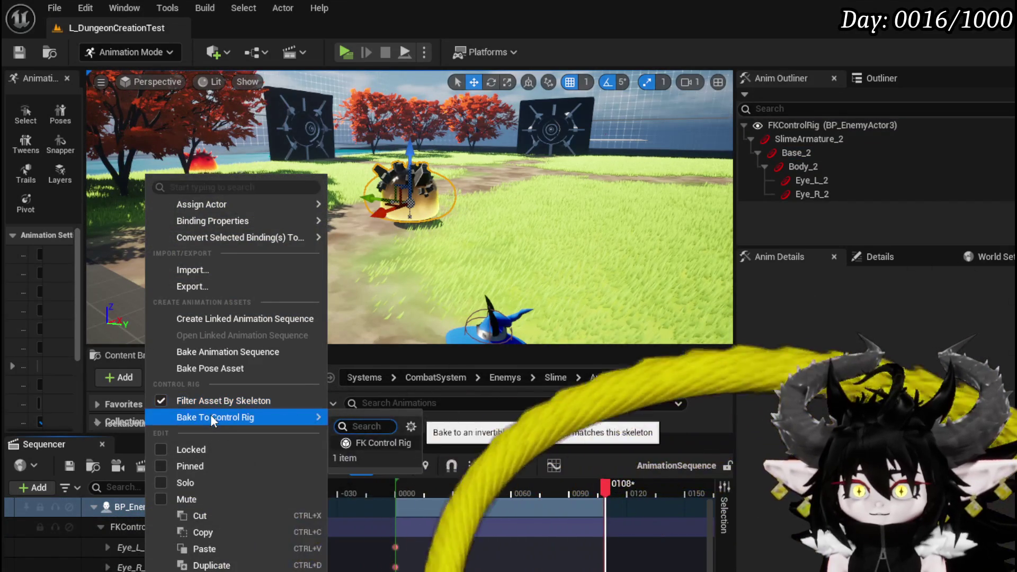
left_click(208, 352)
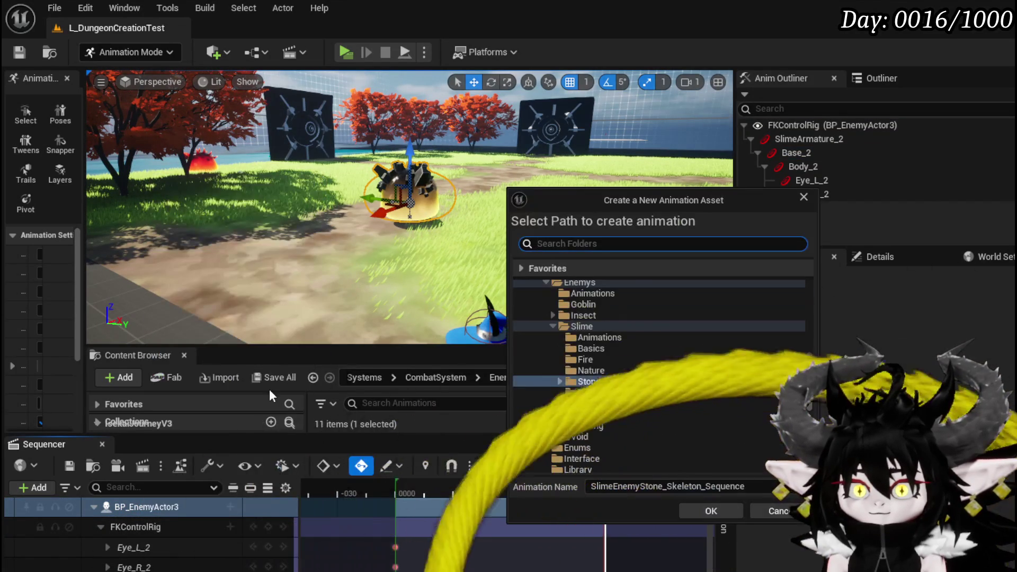
left_click_drag(751, 491, 596, 487)
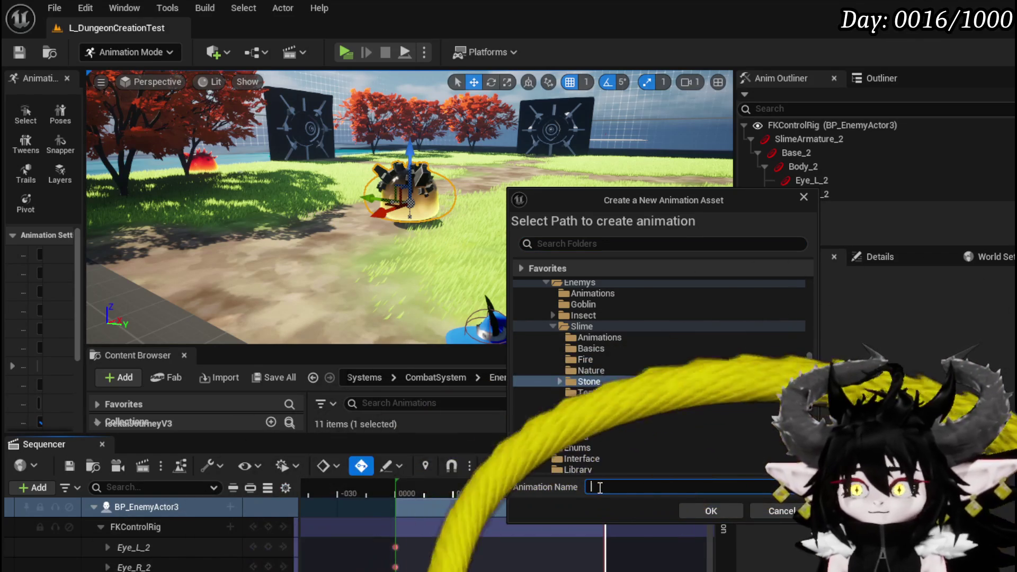
type("Roll_H")
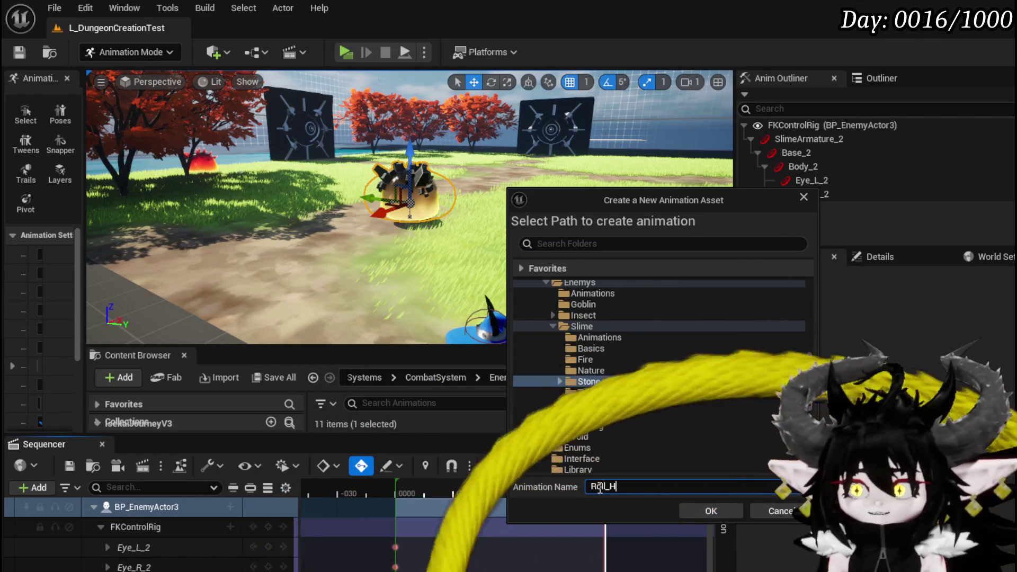
left_click(710, 510)
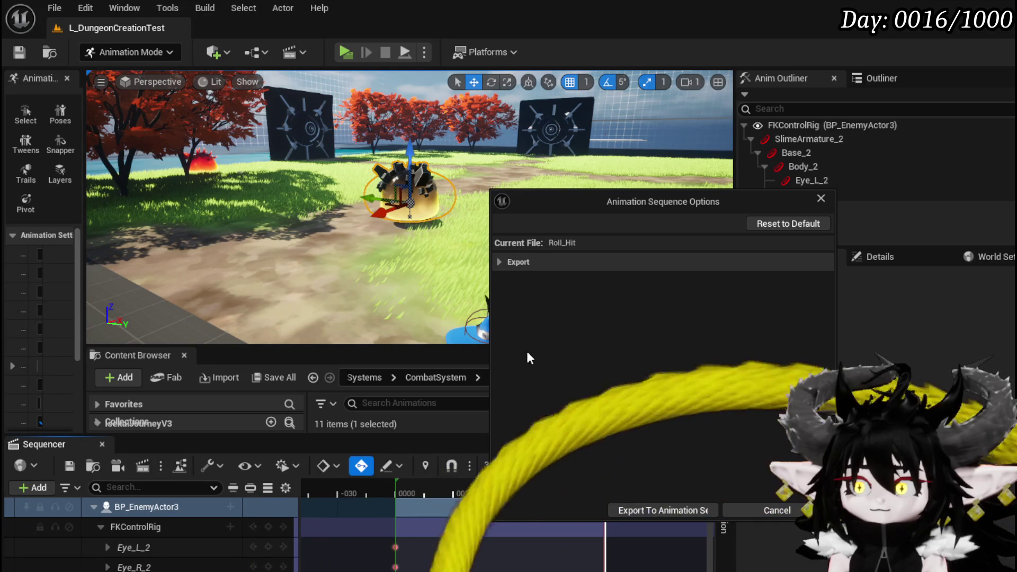
Export the baked Roll_Hit sequence and save the Roll_Hit and Roll_Move assets
left_click(498, 261)
left_click(498, 262)
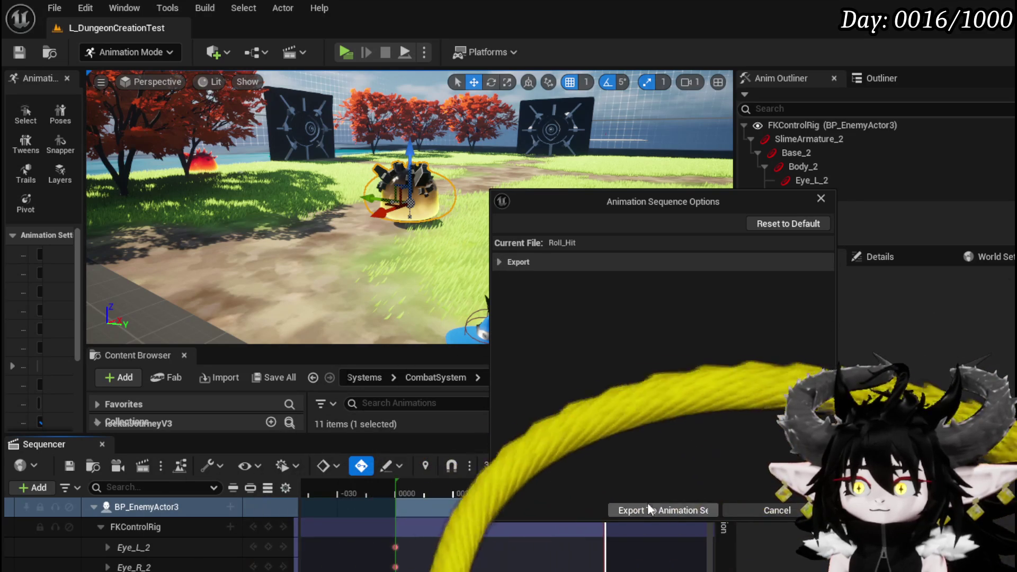
left_click(686, 510)
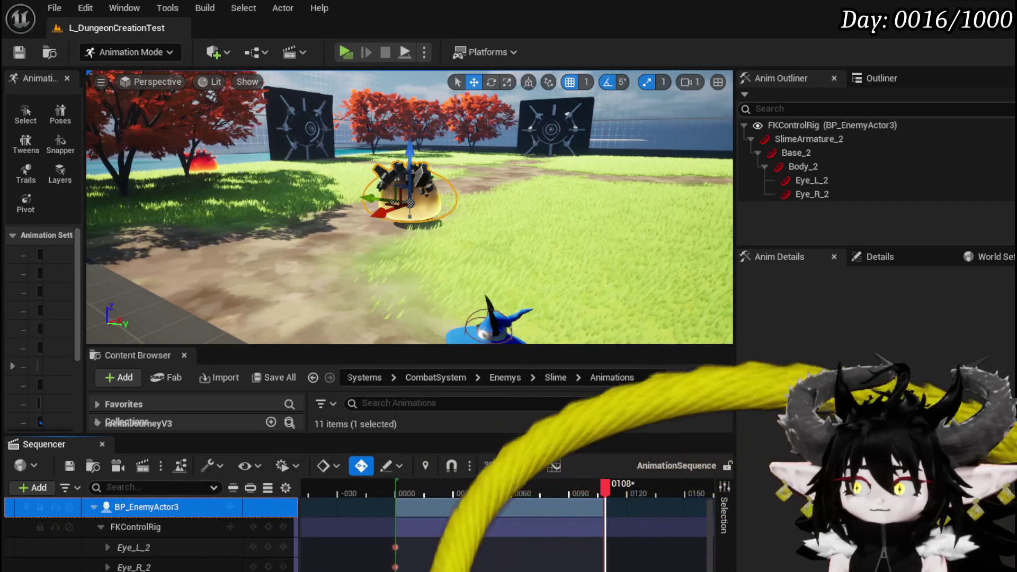
key("ctrl+shift+s")
key("Return")
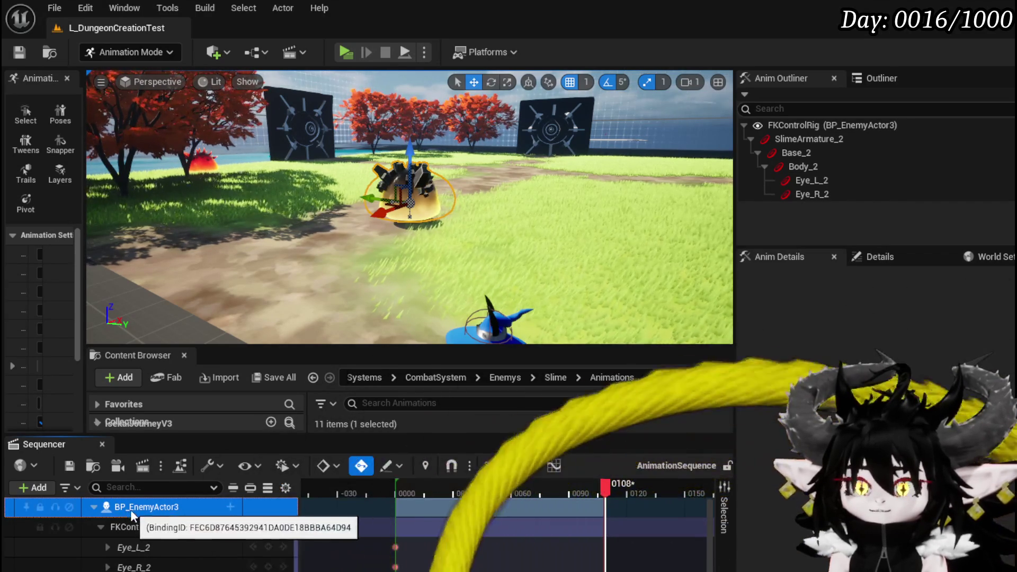
right_click(132, 506)
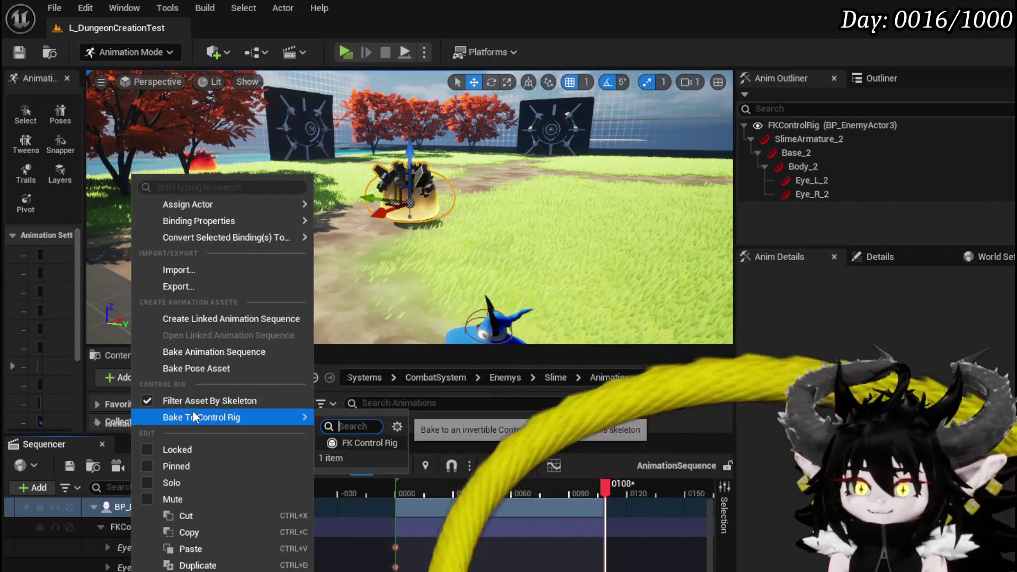
Bake the BP_EnemyActor3 track to an animation sequence named Roll_h, then enlarge the Content Browser
left_click(196, 369)
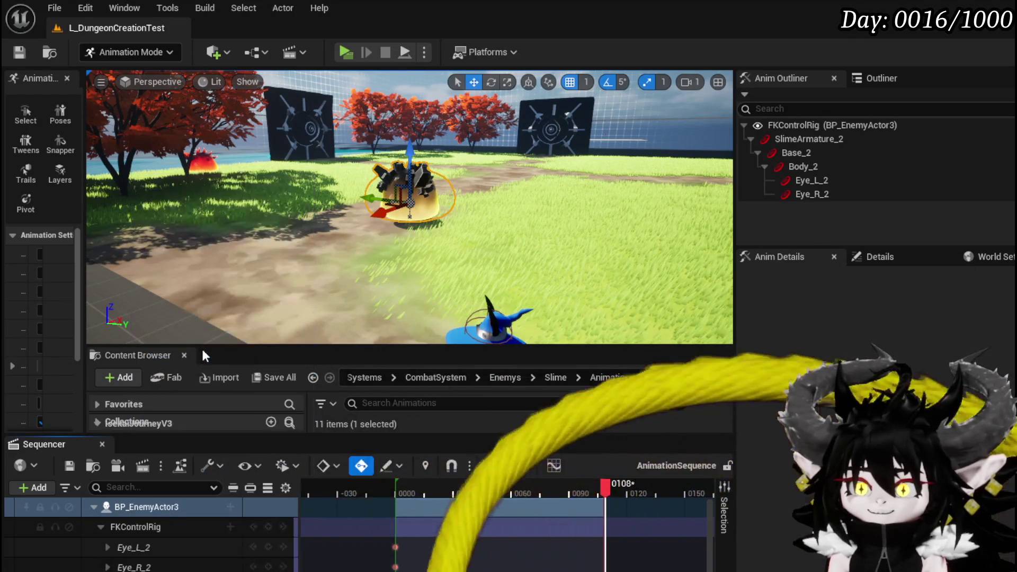
double_click(662, 486)
type("Roll_h")
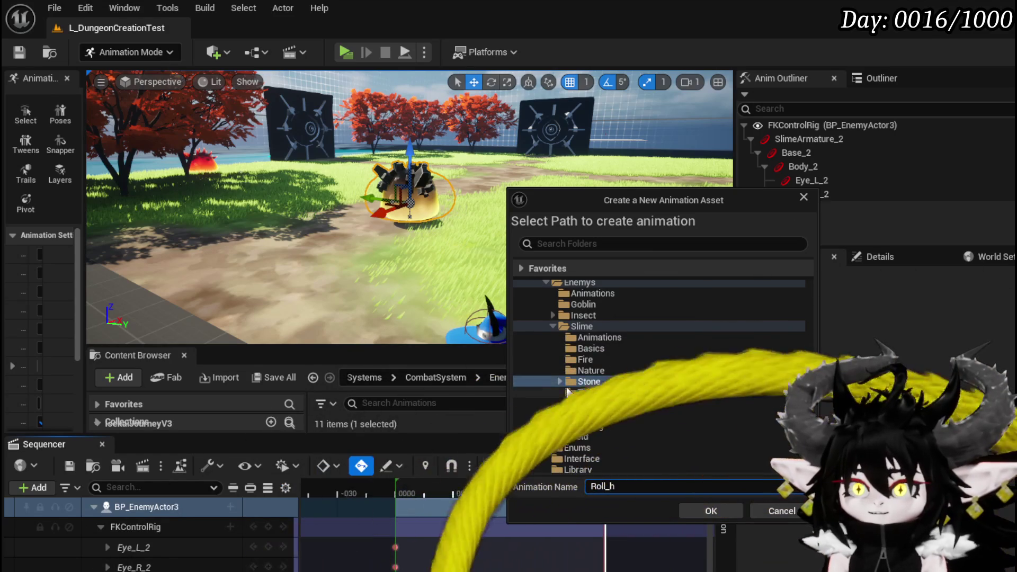
left_click(685, 506)
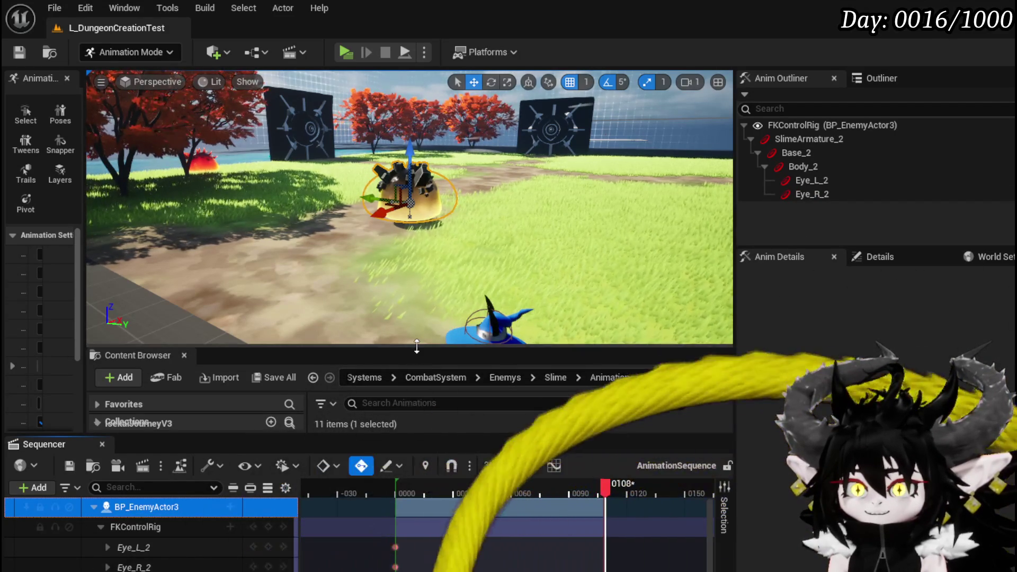
left_click_drag(413, 350, 413, 173)
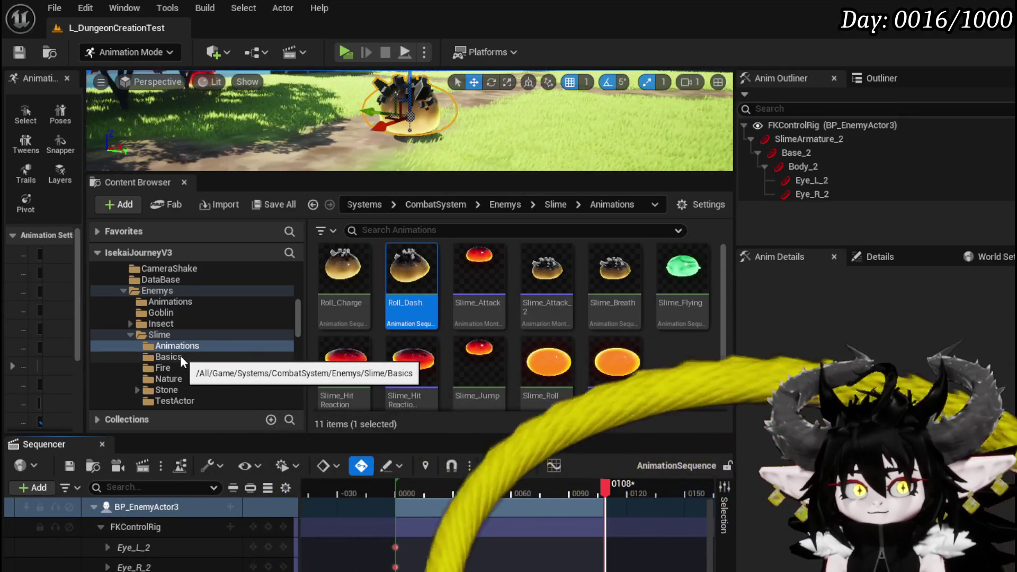
Move Roll_Hit and Roll_Move from the Stone folder into the Slime Animations folder
left_click(169, 390)
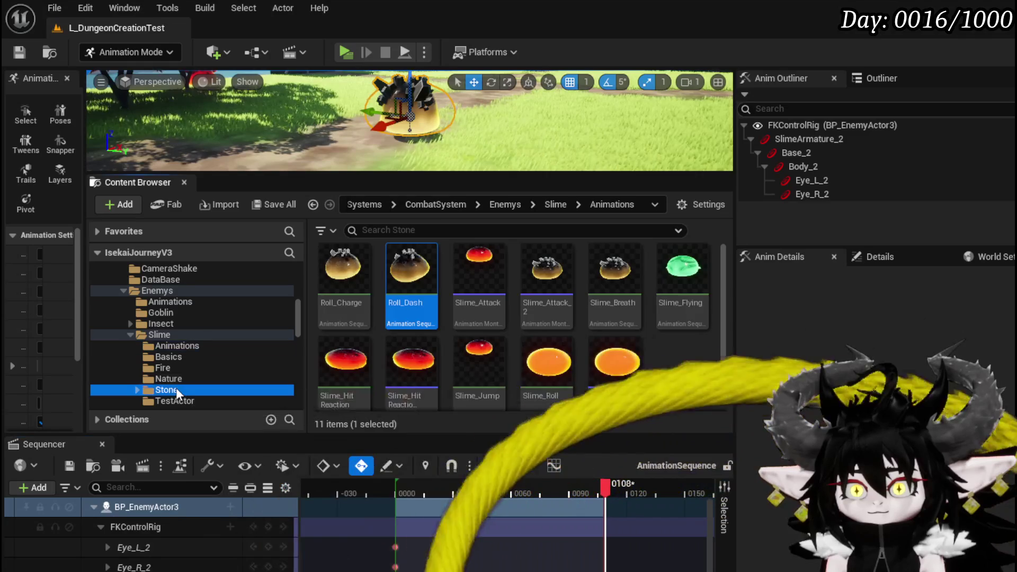
mouse_move(561, 289)
left_mouse_down()
mouse_move(174, 392)
mouse_move(186, 347)
left_mouse_up()
left_click(228, 376)
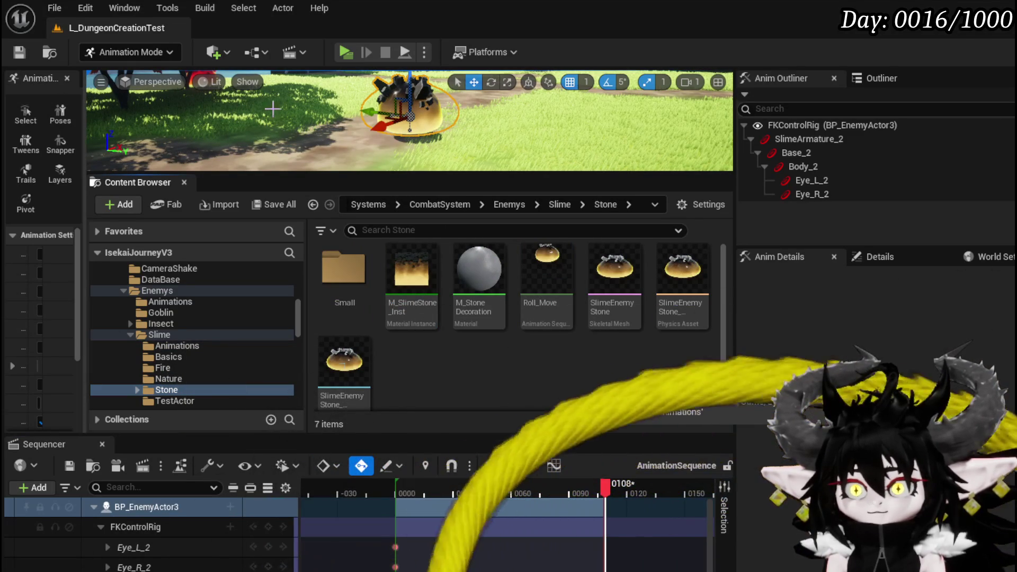
left_click_drag(204, 354, 187, 346)
left_click(262, 376)
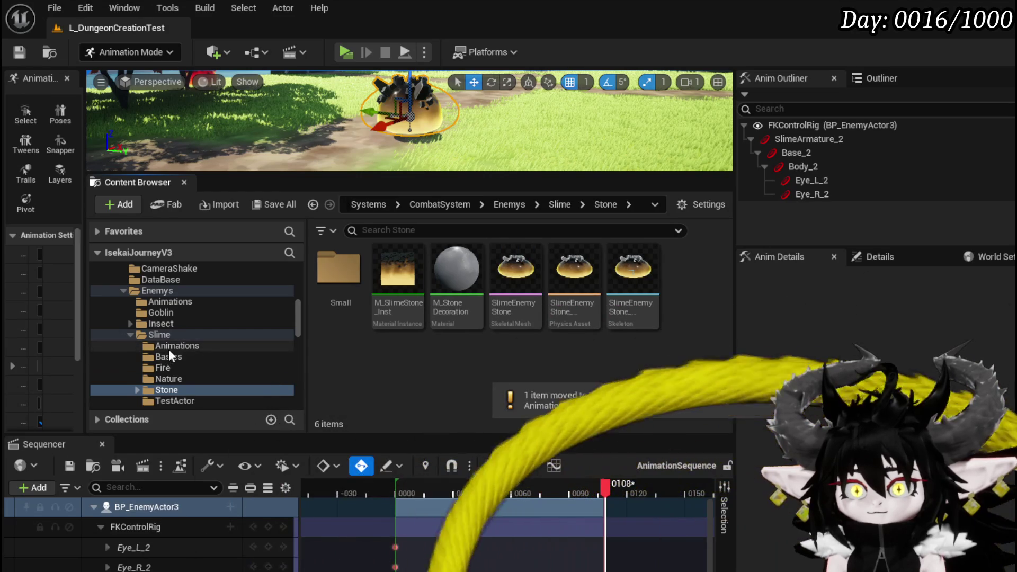
left_click(170, 346)
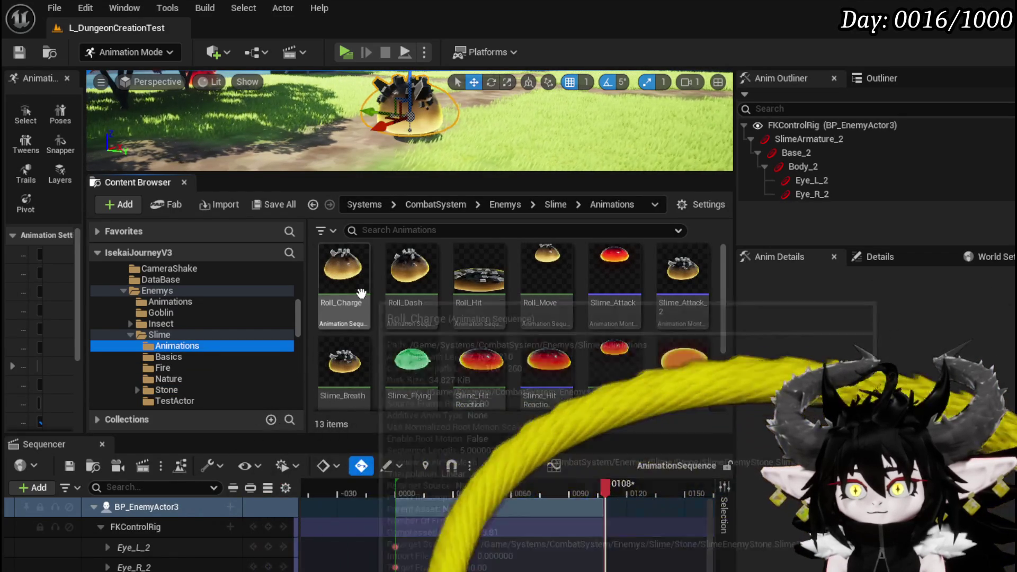
Save all modified assets and switch the editor back to Selection Mode
left_click(21, 52)
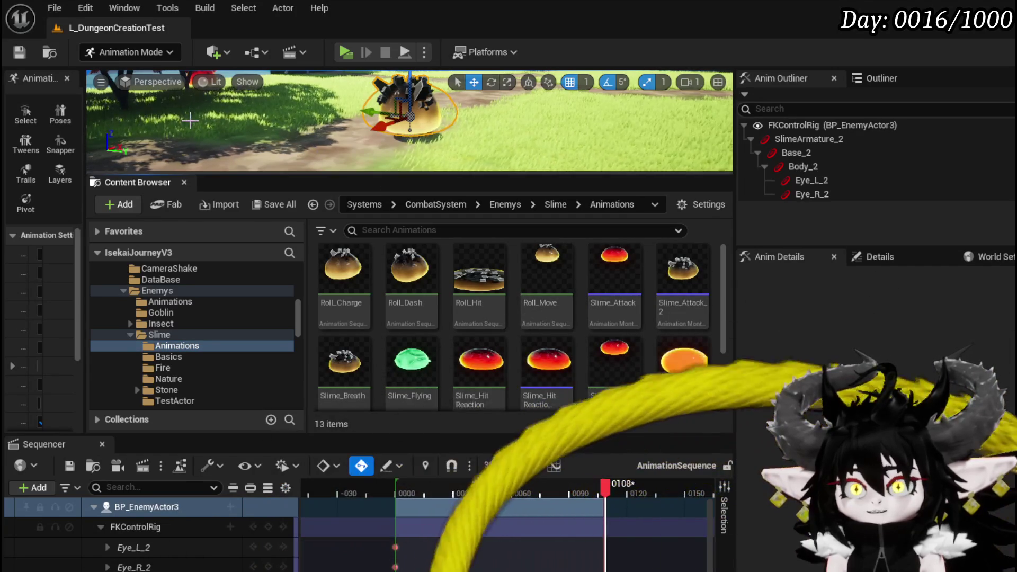
left_click(133, 53)
left_click(127, 74)
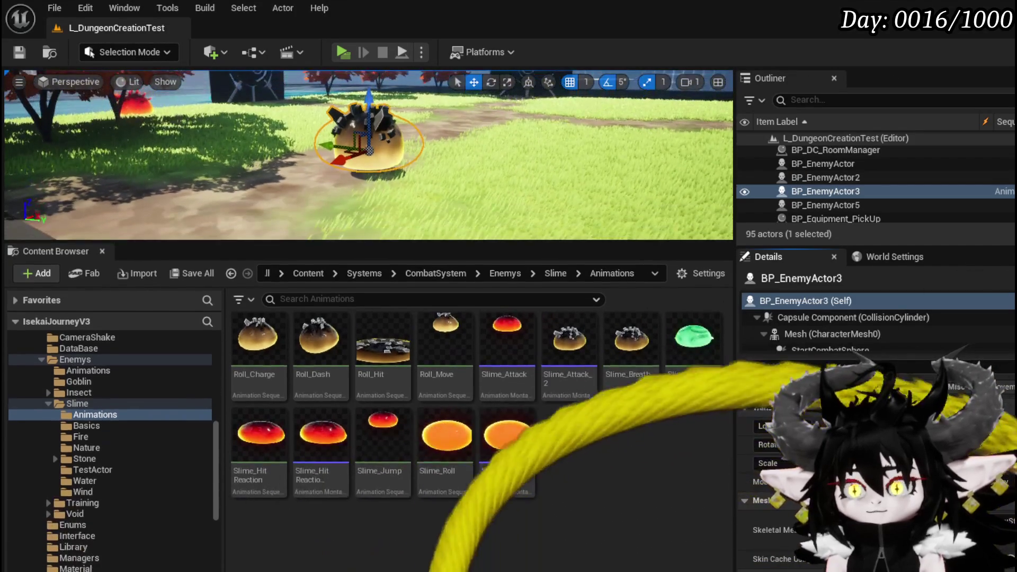
Resize the viewport and Content Browser, then create an AnimMontage from Roll_Charge
mouse_move(432, 240)
left_mouse_down()
mouse_move(448, 268)
mouse_move(467, 374)
mouse_move(467, 455)
left_mouse_up()
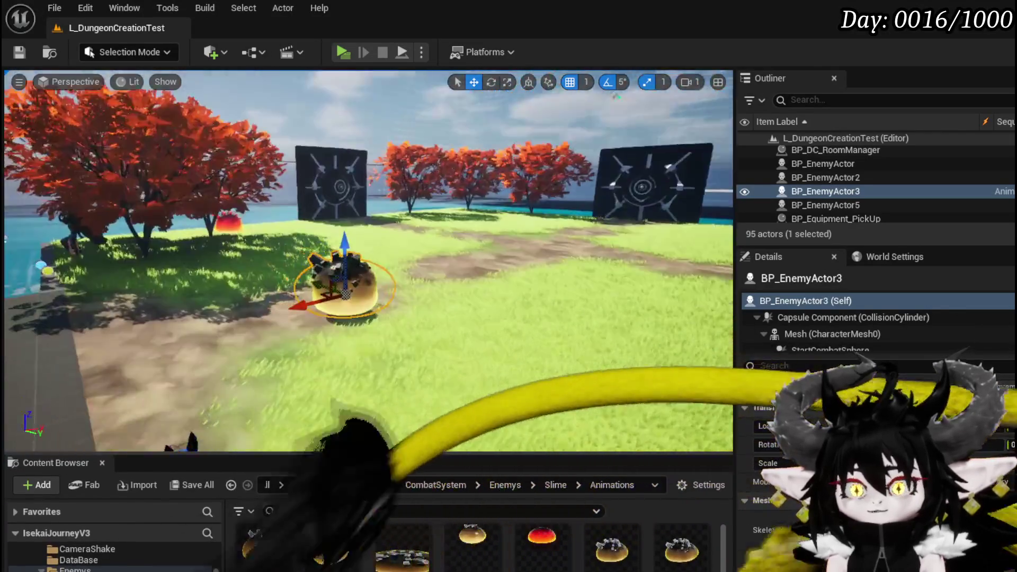
left_click_drag(417, 326, 417, 326)
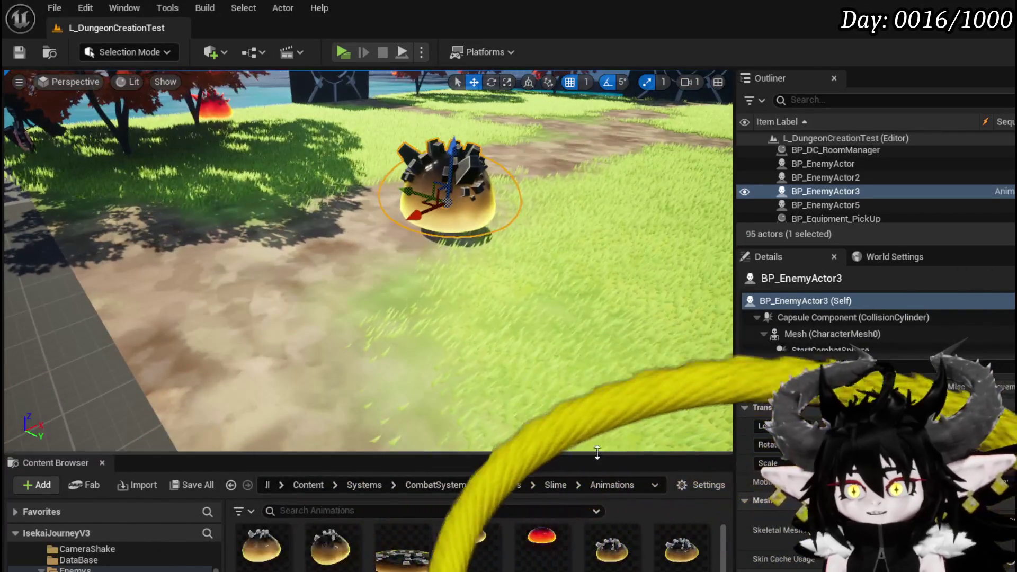
left_click_drag(597, 453, 599, 419)
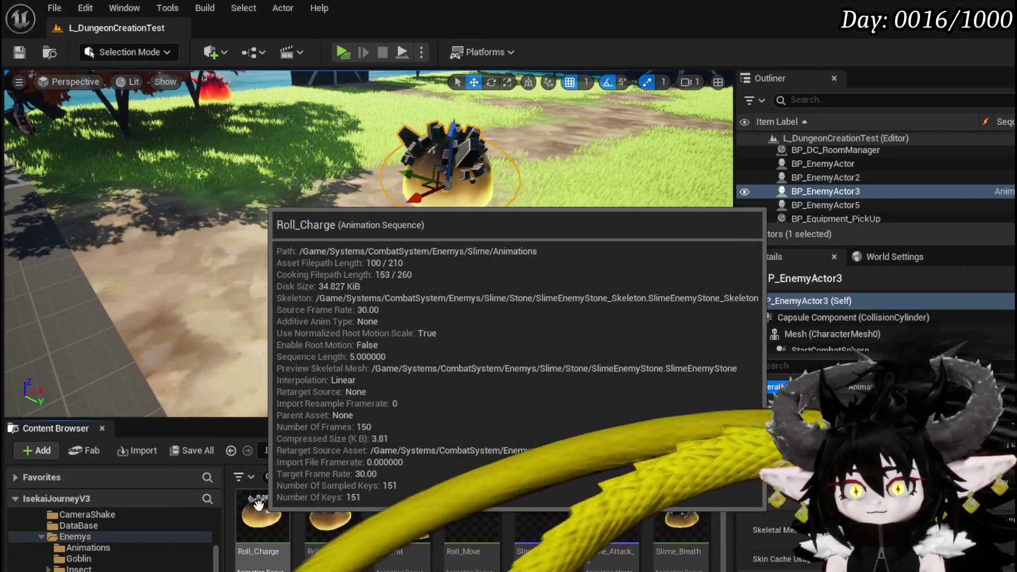
right_click(258, 504)
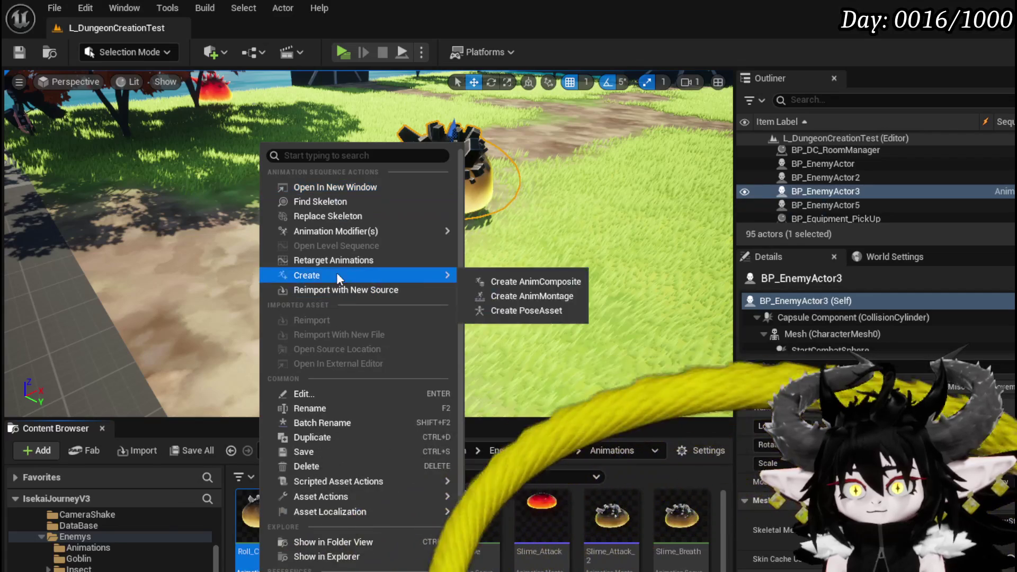
mouse_move(317, 275)
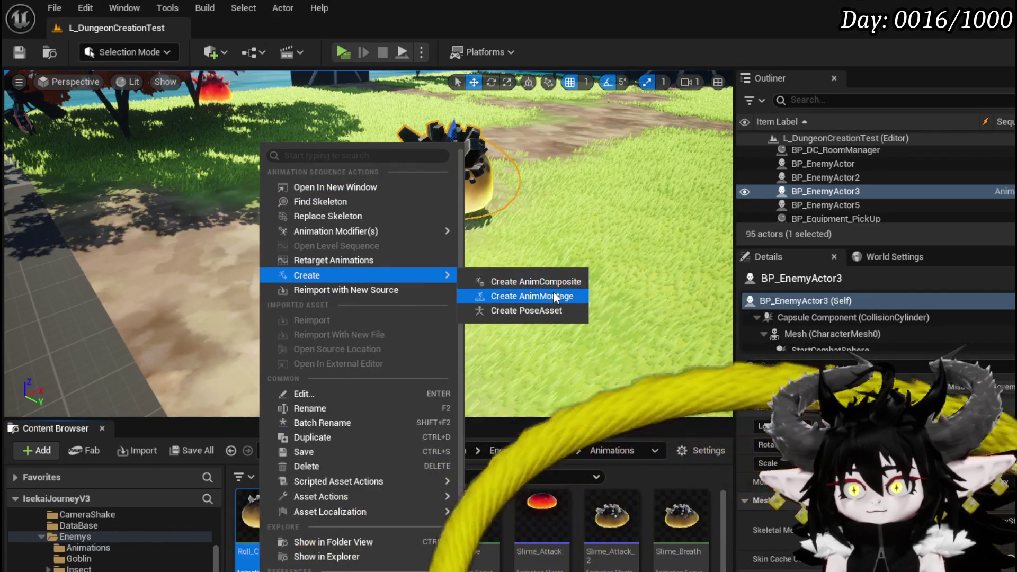
left_click(553, 291)
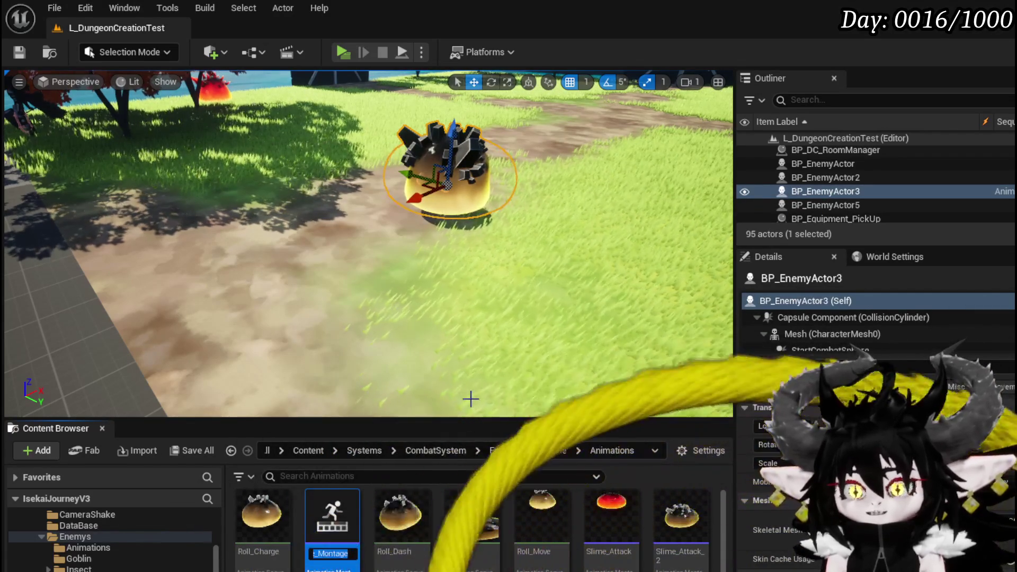
type("Ro")
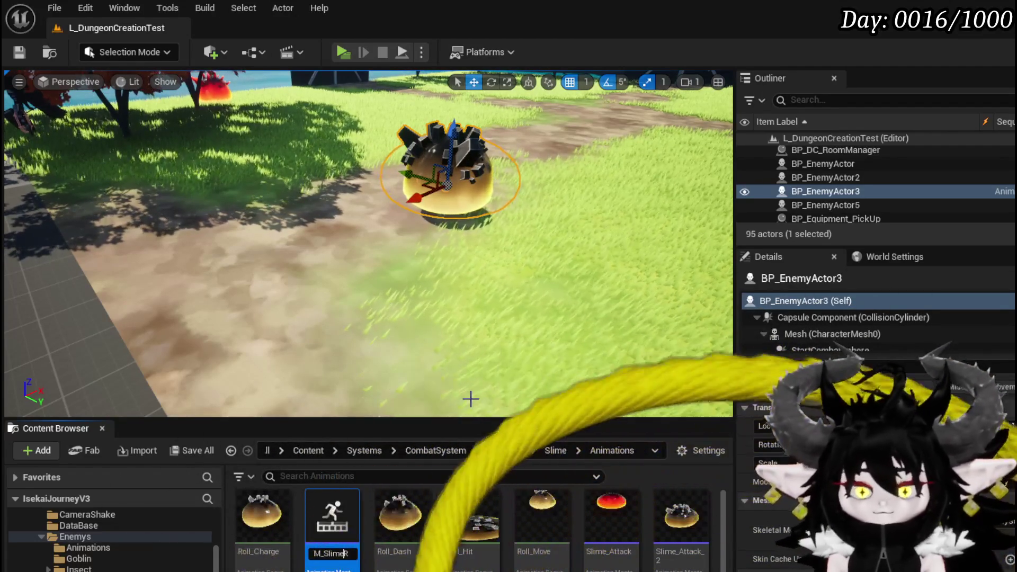
Finish naming the montage M_Slime_DashAttack and open it in the montage editor
key("BackSpace")
key("BackSpace")
key("BackSpace")
key("BackSpace")
key("BackSpace")
key("BackSpace")
type("Attac")
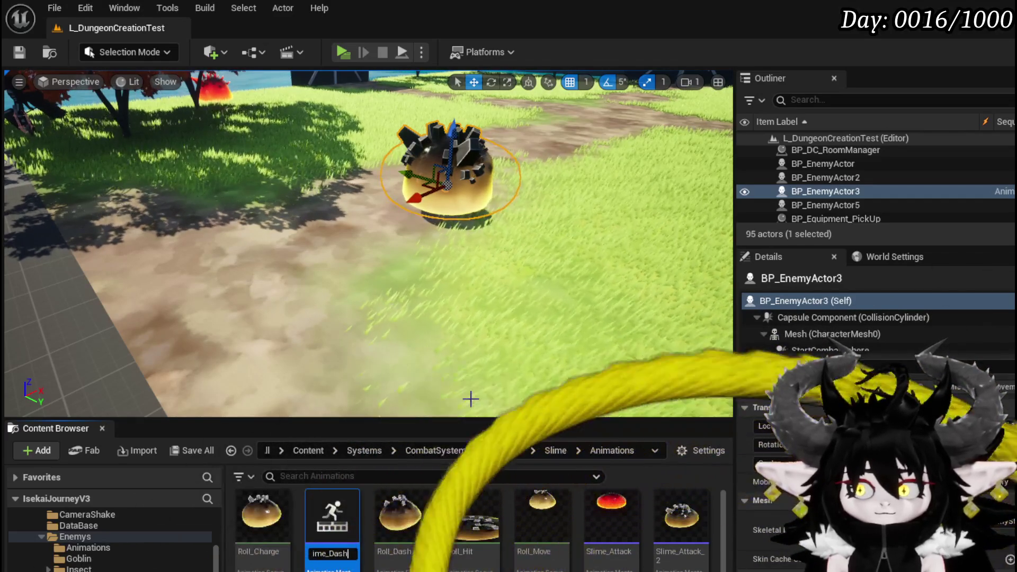
type("k")
key("Return")
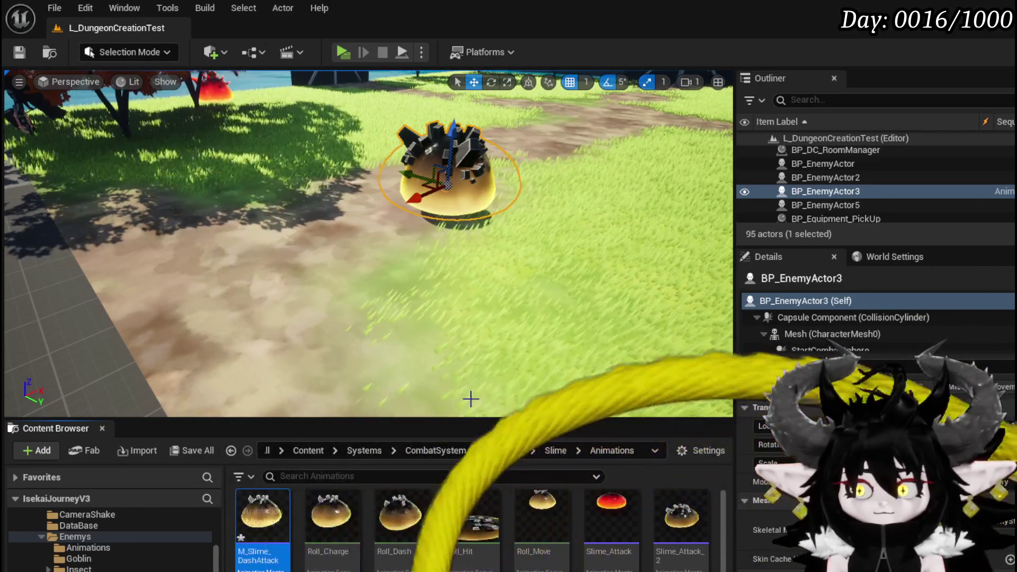
double_click(272, 514)
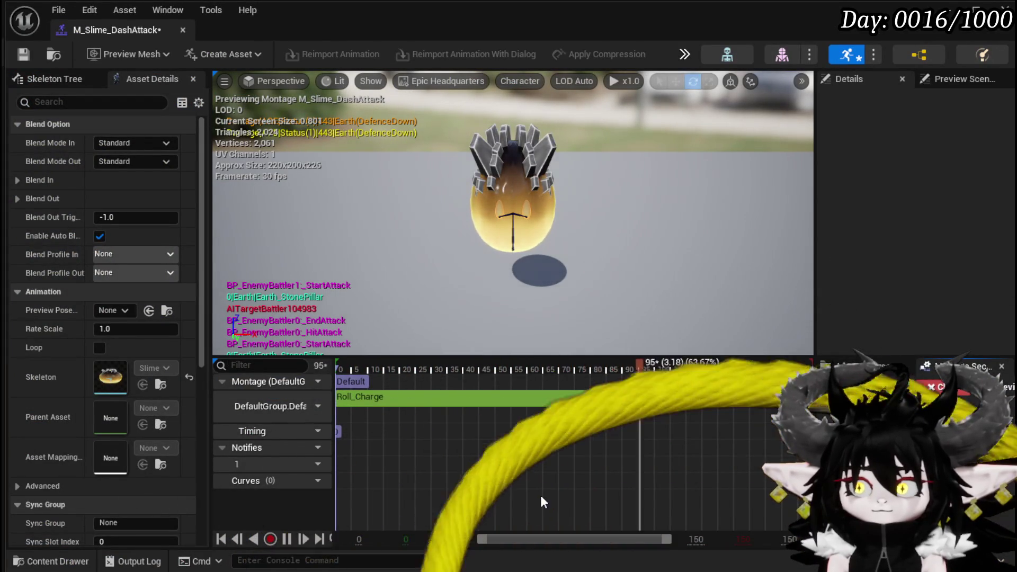
left_click(287, 539)
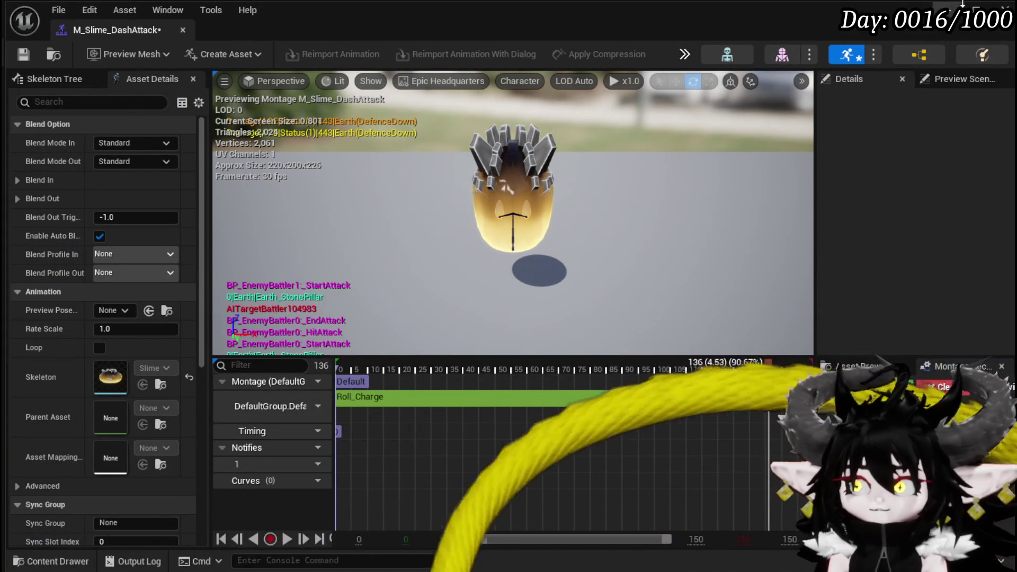
key("alt+Tab")
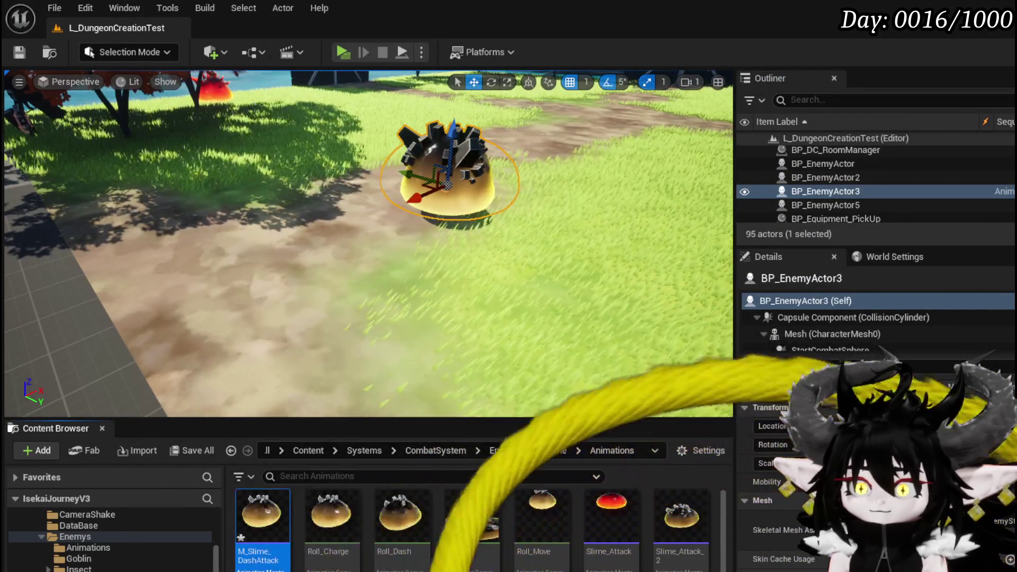
scroll(678, 530, "down", 1)
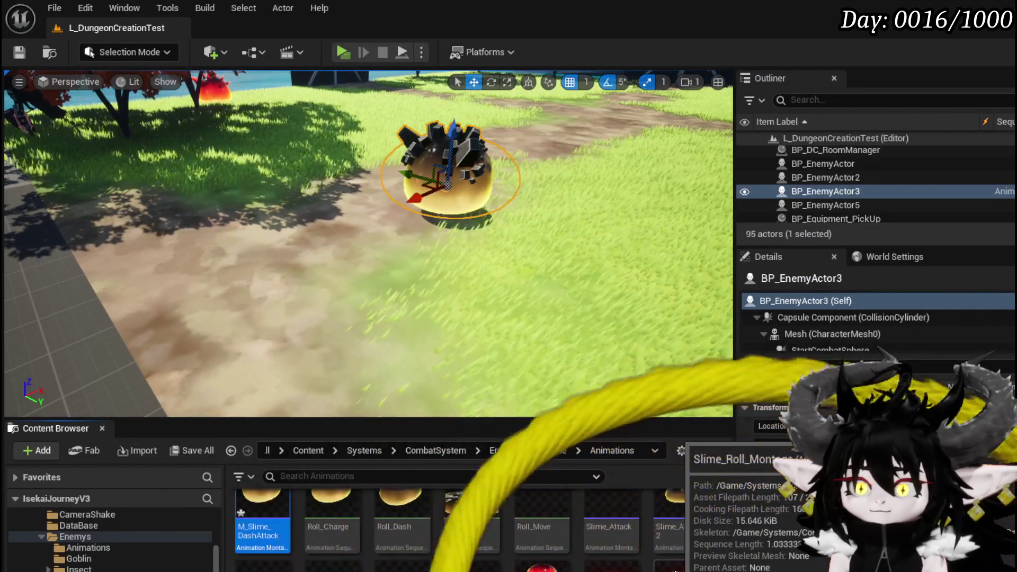
scroll(678, 530, "up", 1)
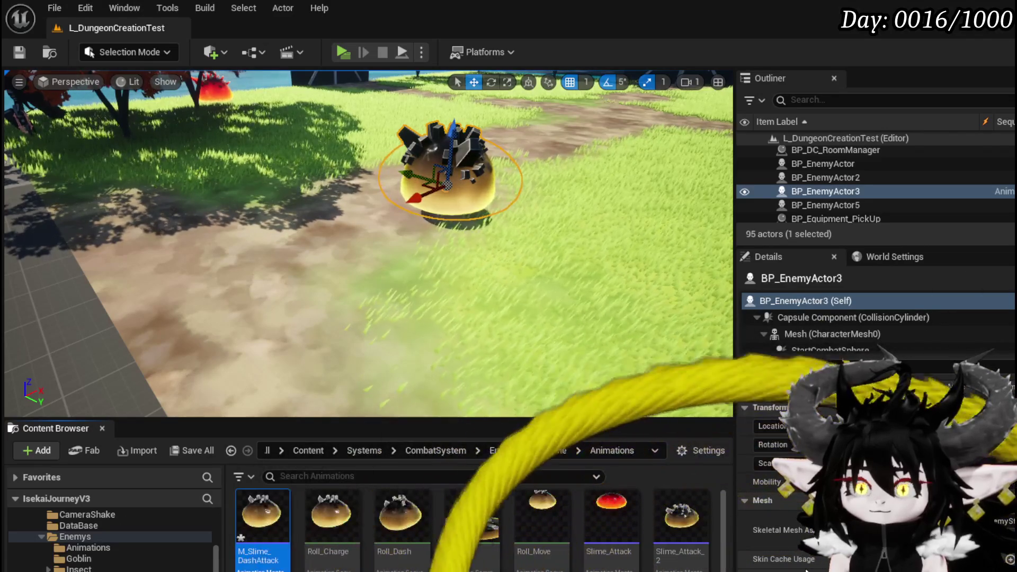
mouse_move(324, 523)
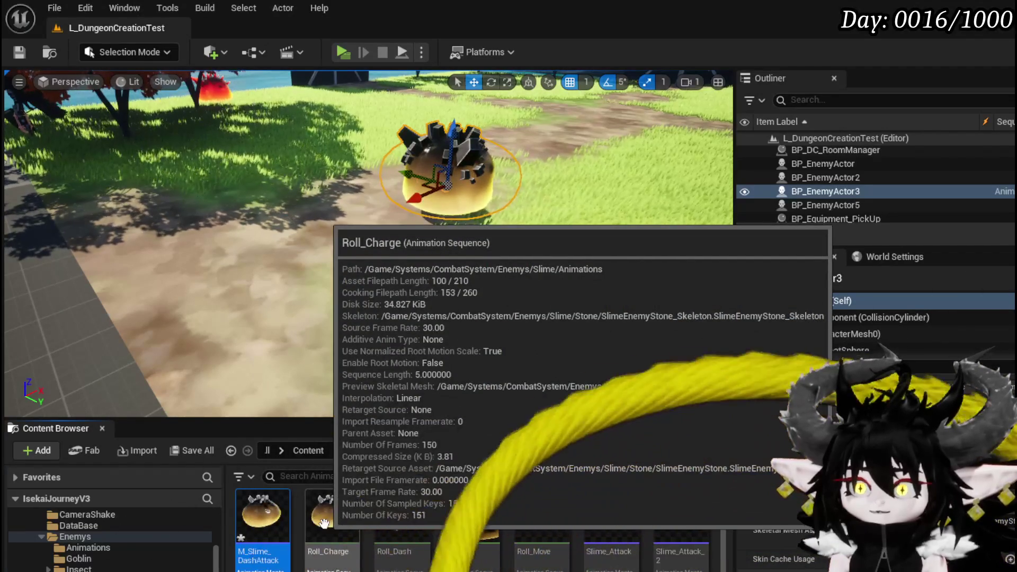
mouse_move(392, 522)
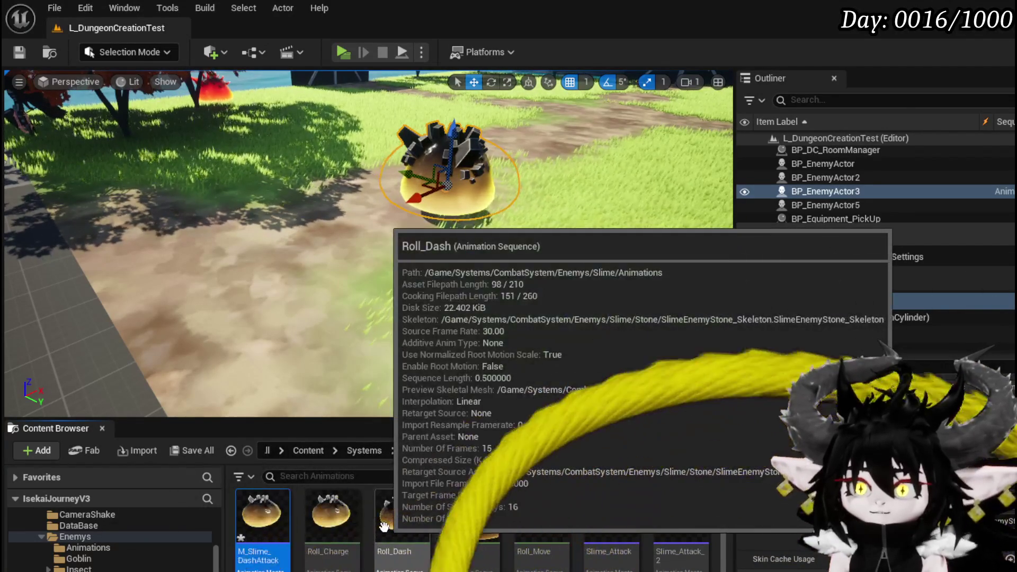
double_click(338, 523)
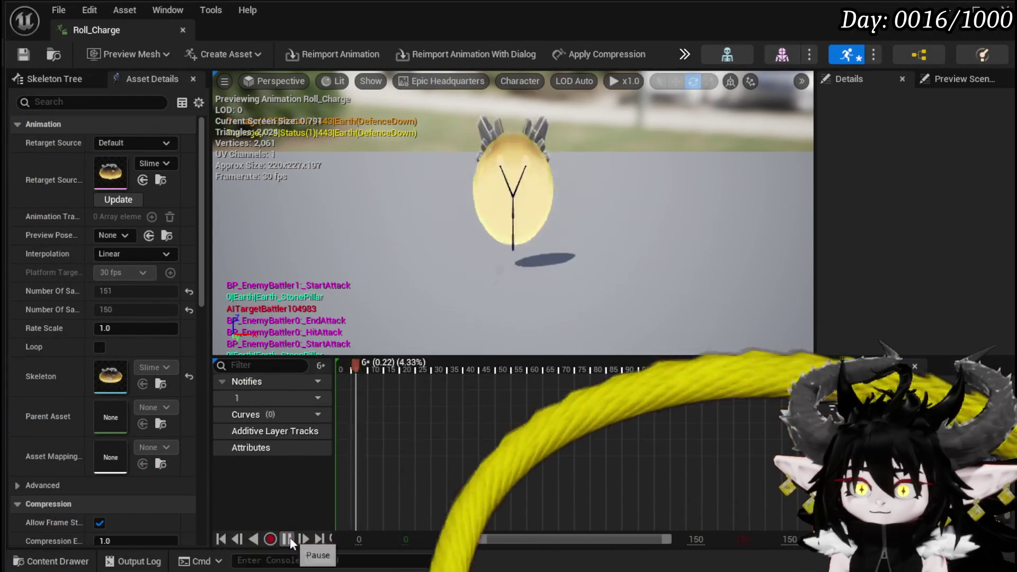
left_click(287, 538)
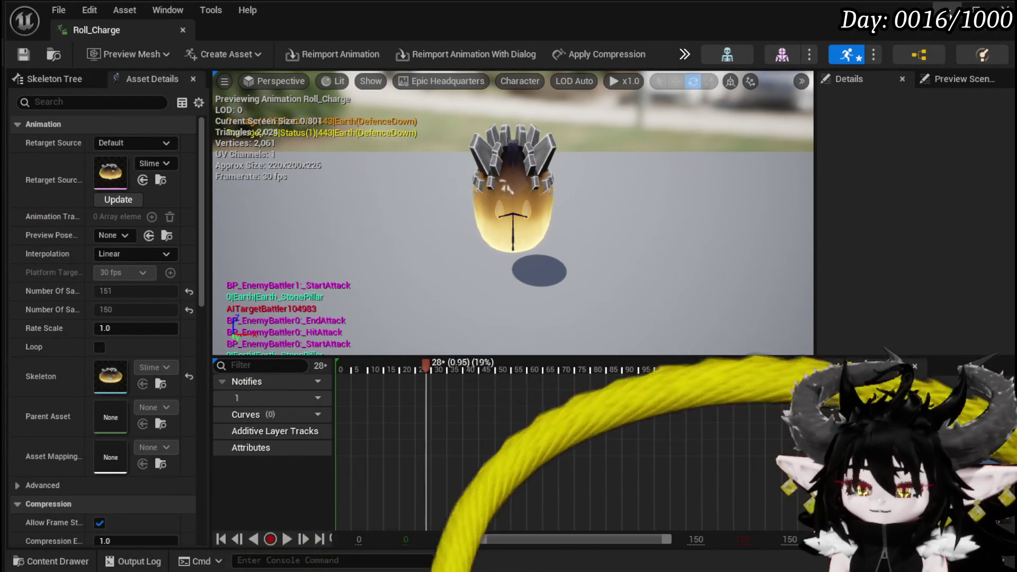
left_click(183, 30)
double_click(293, 522)
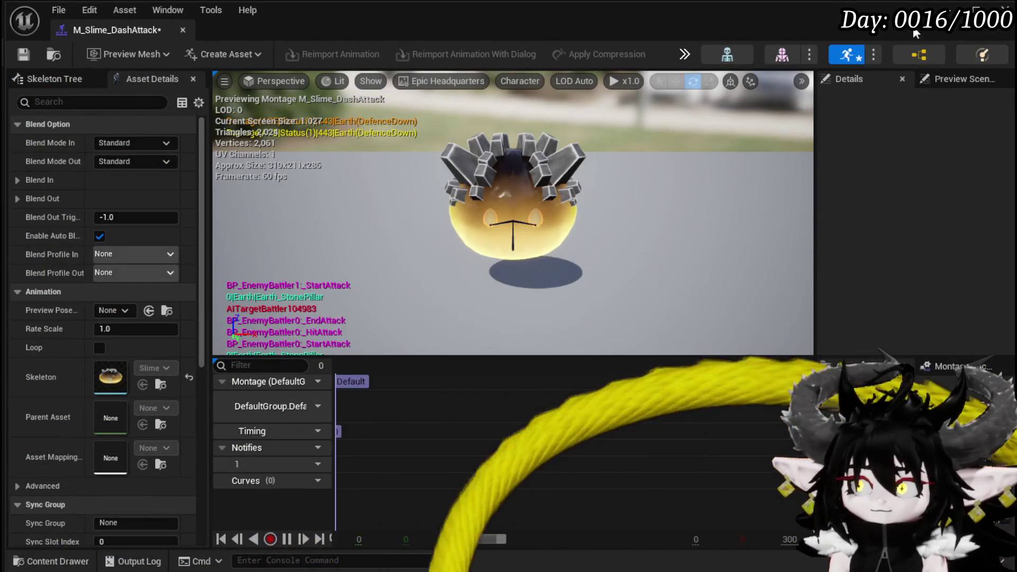
left_click(183, 29)
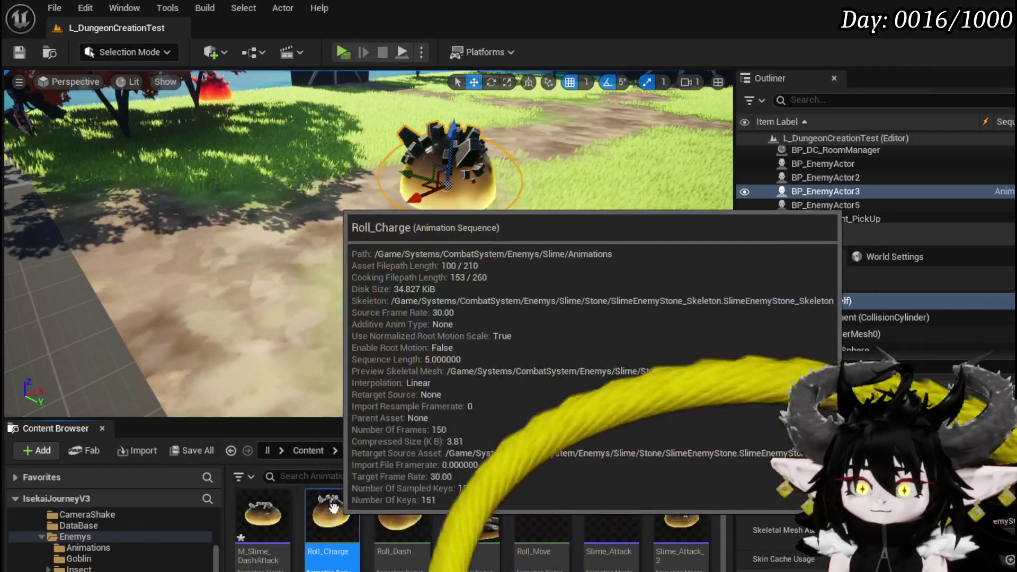
key("Delete")
key("Escape")
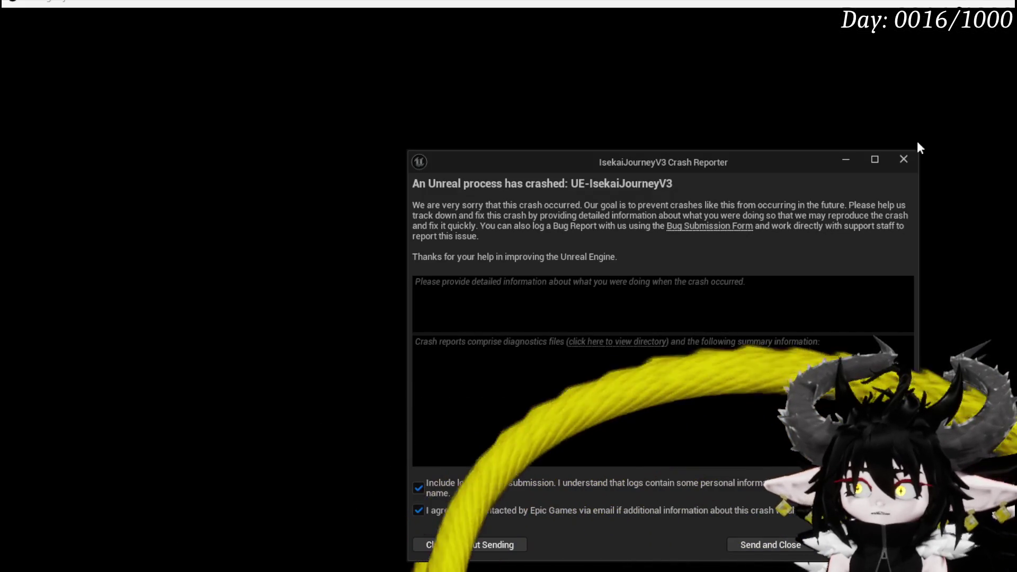
Dismiss the crash report and, after relaunching, bring up the Recent Levels list
left_click(903, 159)
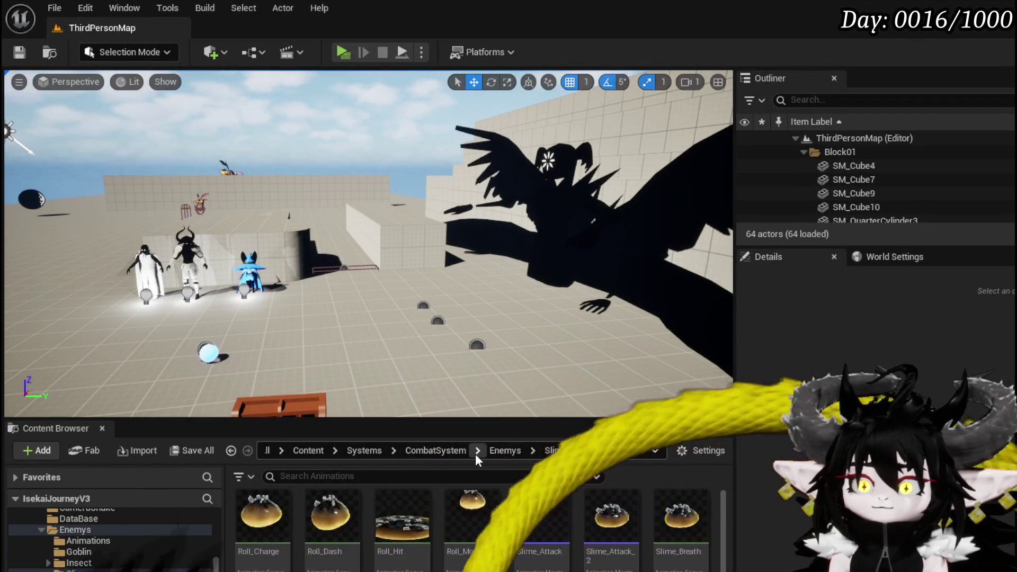
left_click(53, 9)
Reopen L_DungeonCreationTest and create and open an M_Slime_DashAttack montage from Roll_Dash
mouse_move(97, 109)
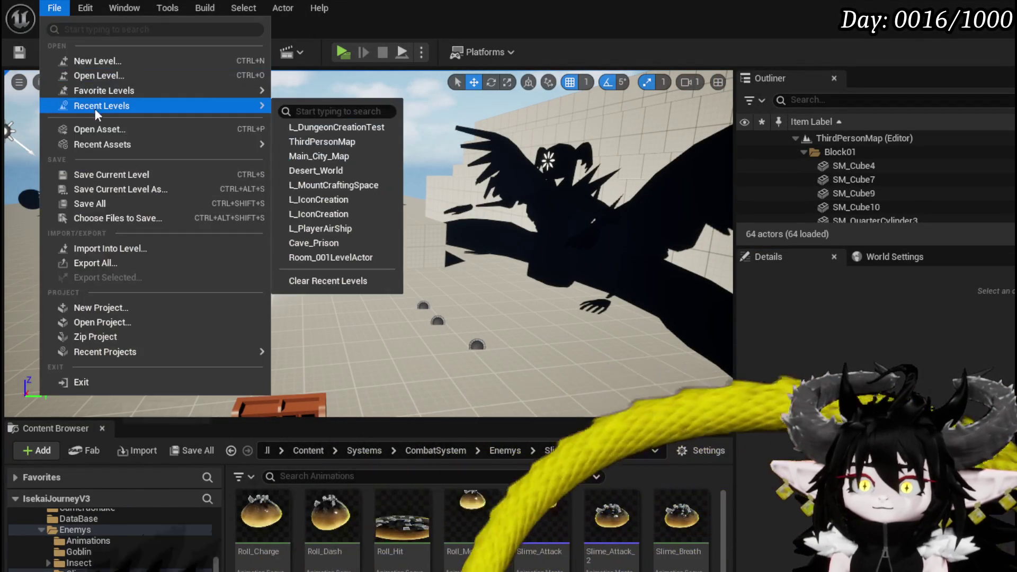
left_click(350, 130)
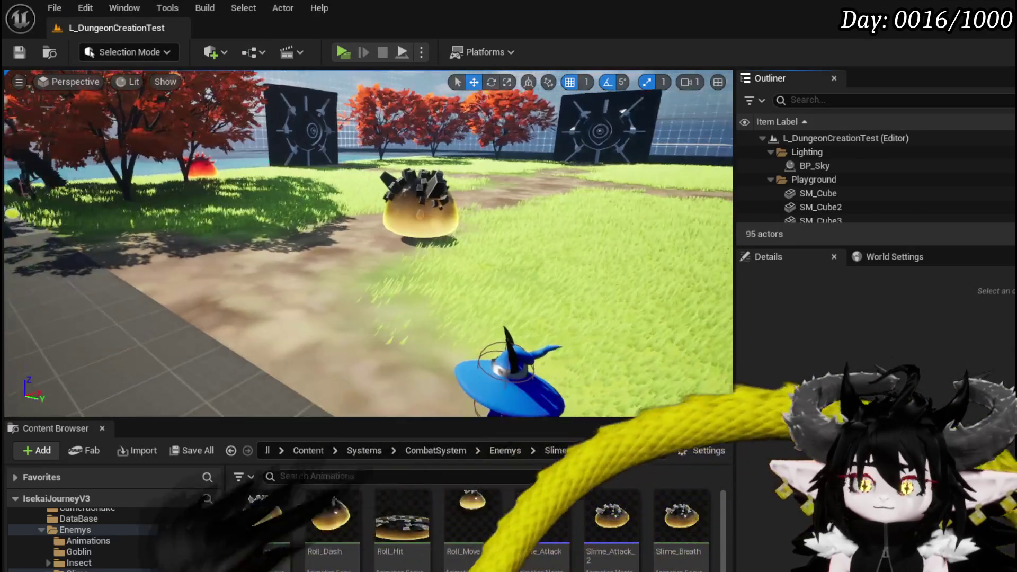
right_click(329, 517)
mouse_move(522, 275)
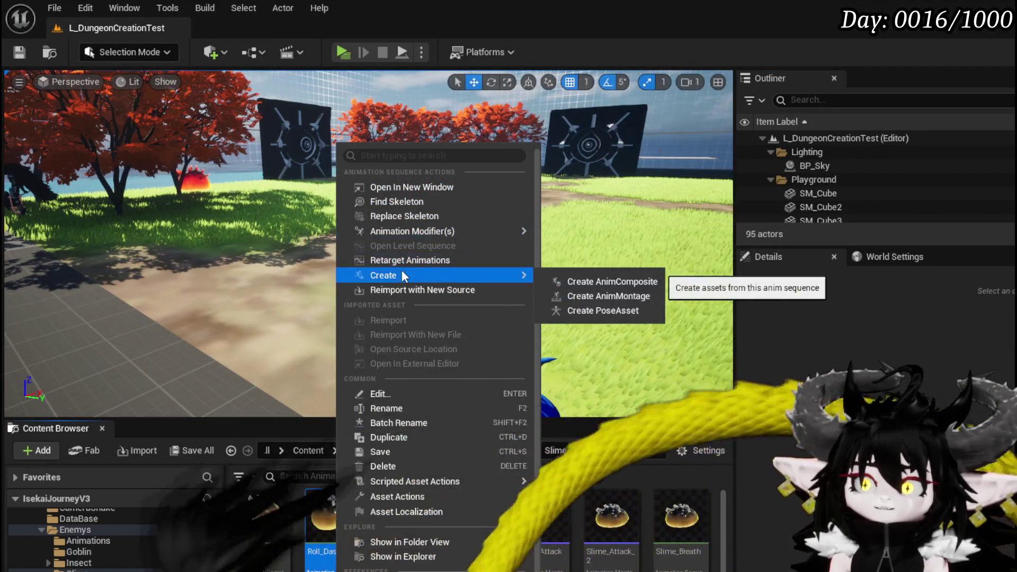
left_click(608, 296)
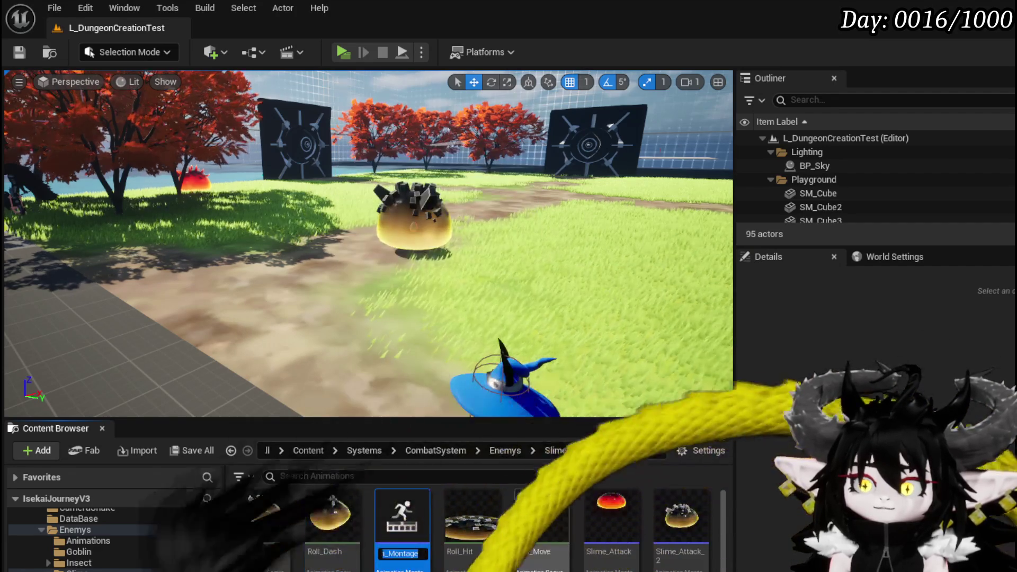
type("M_S")
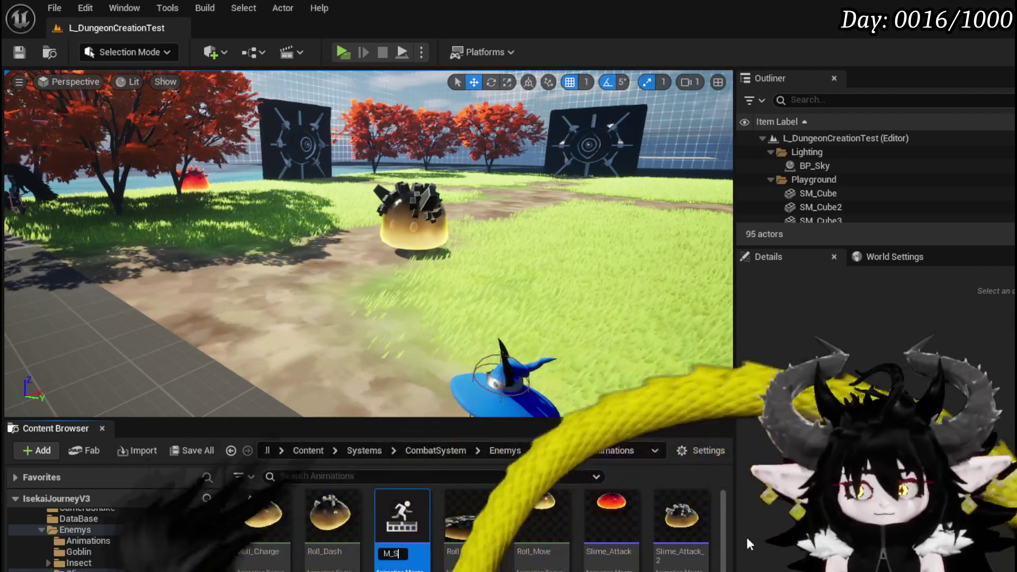
type("lime_Dash")
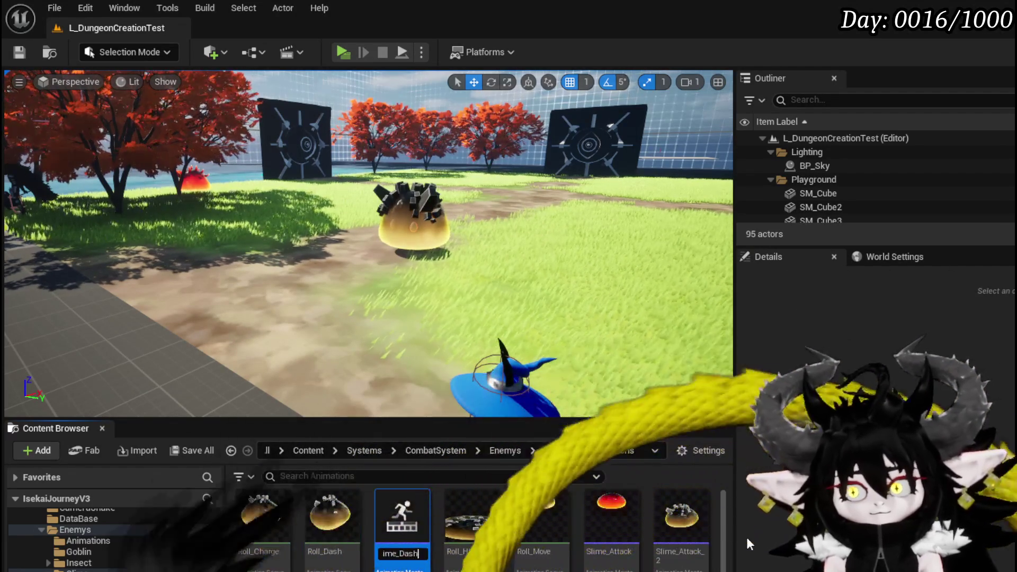
type("Attack")
key("Return")
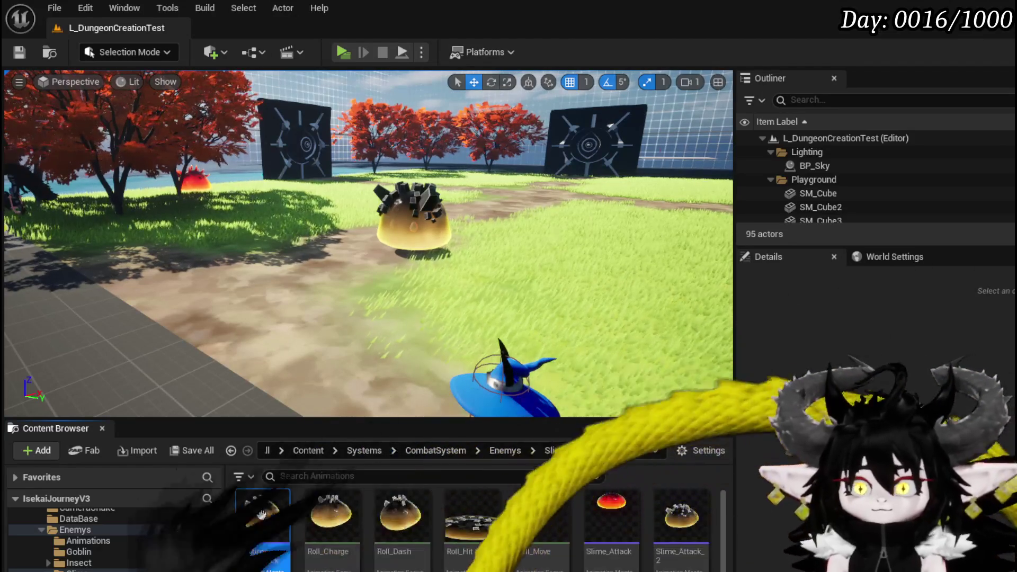
key("Return")
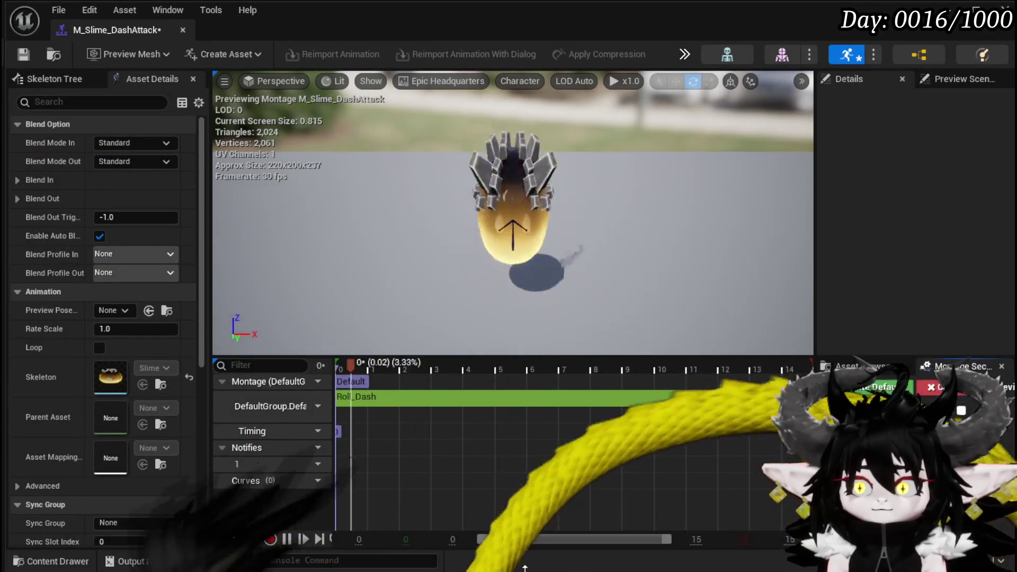
Append Roll_Move and then Roll_Hit after Roll_Dash on the montage track
left_click_drag(528, 509, 528, 447)
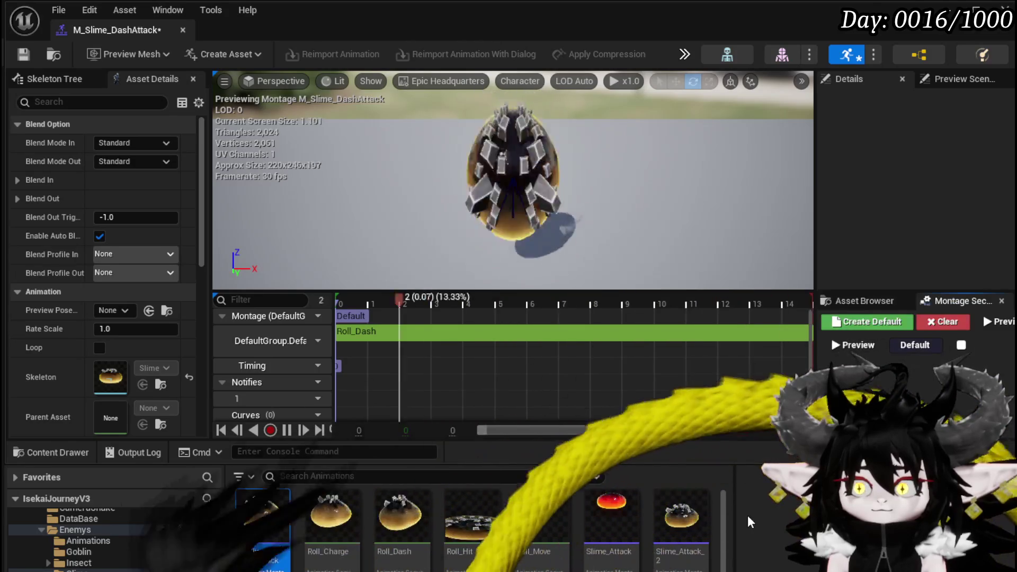
left_click_drag(542, 514, 580, 348)
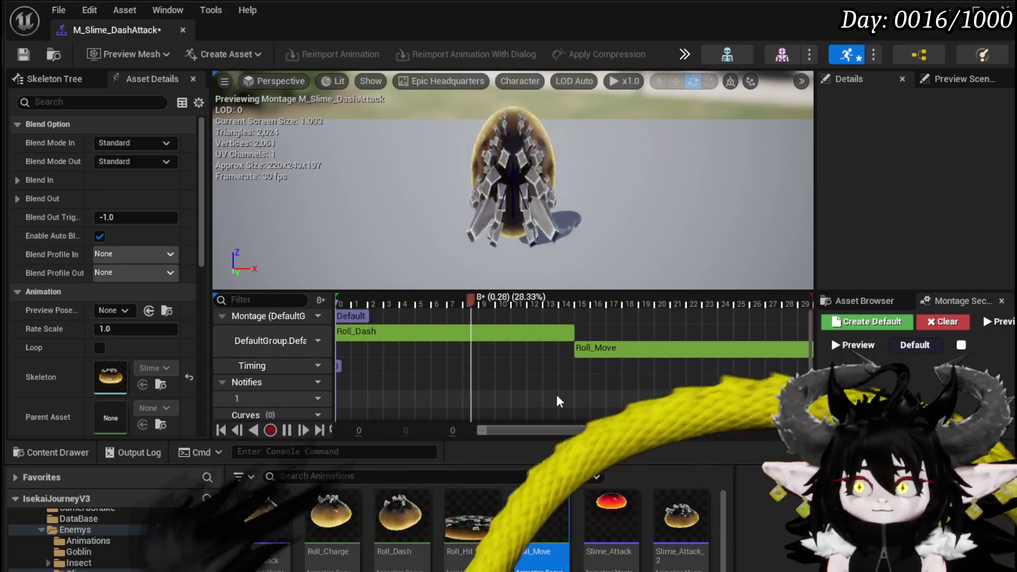
mouse_move(471, 516)
left_mouse_down()
mouse_move(643, 384)
mouse_move(614, 406)
left_mouse_up()
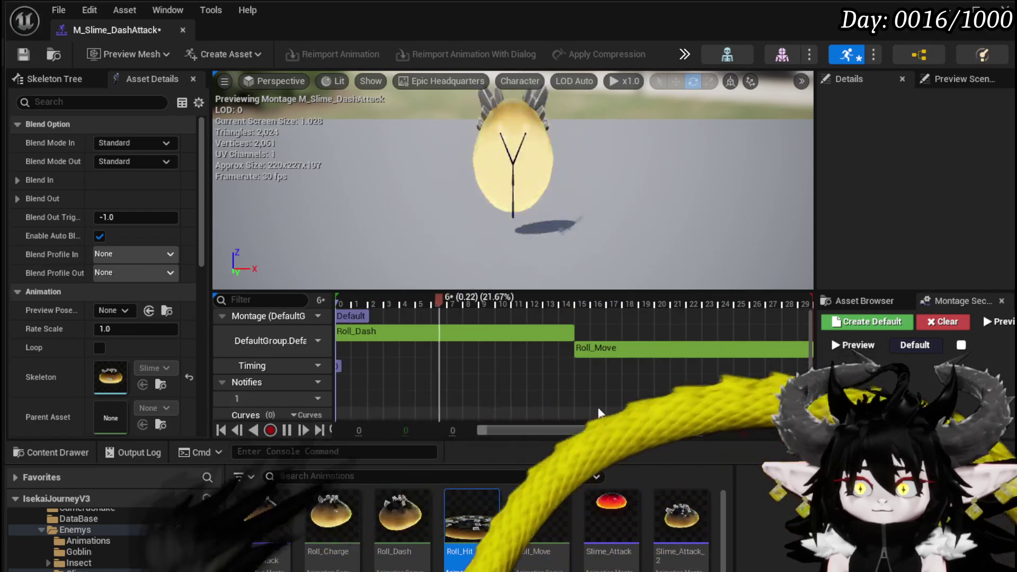
mouse_move(449, 567)
mouse_move(449, 567)
left_mouse_down()
mouse_move(530, 382)
mouse_move(753, 329)
left_mouse_up()
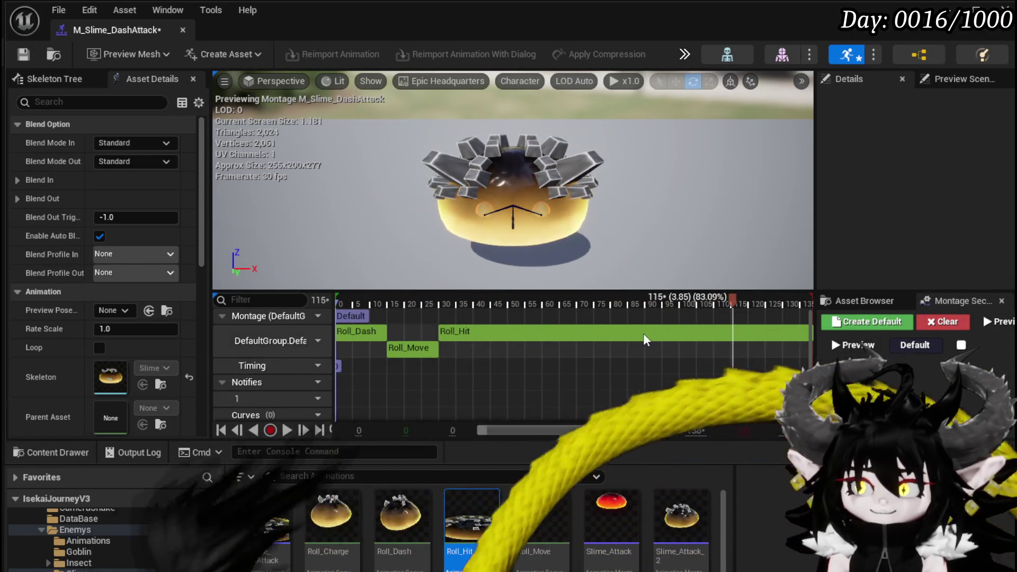
Set Roll_Hit's play rate to 2.0 and Roll_Move's play rate to 0.8
left_click(643, 332)
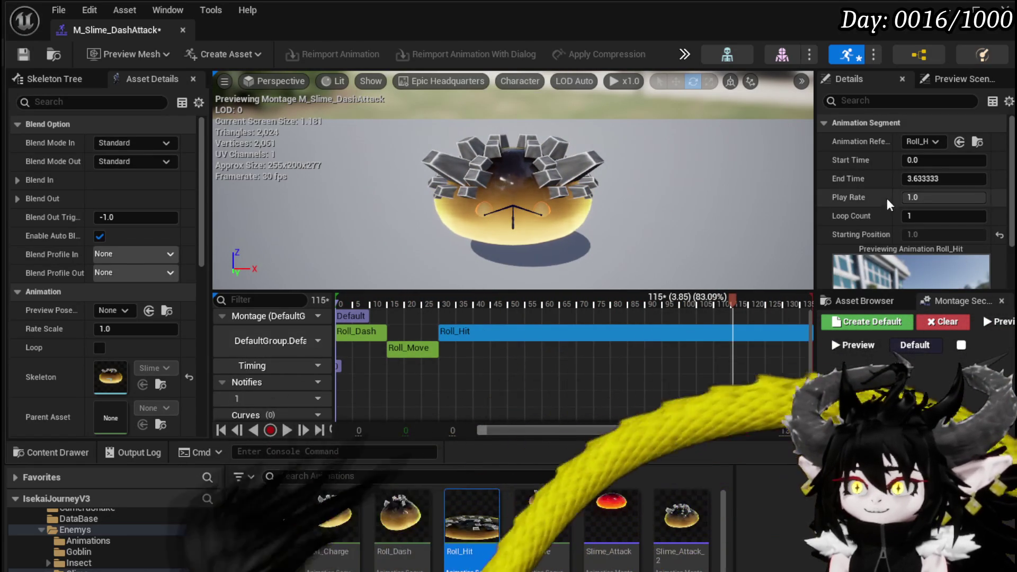
left_click_drag(917, 198, 921, 198)
key("Return")
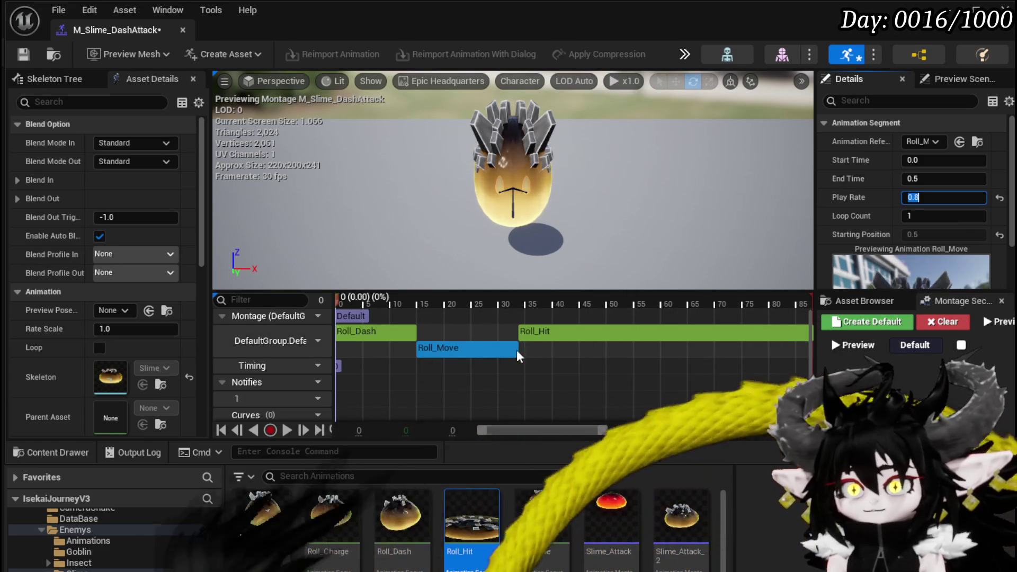
key("Return")
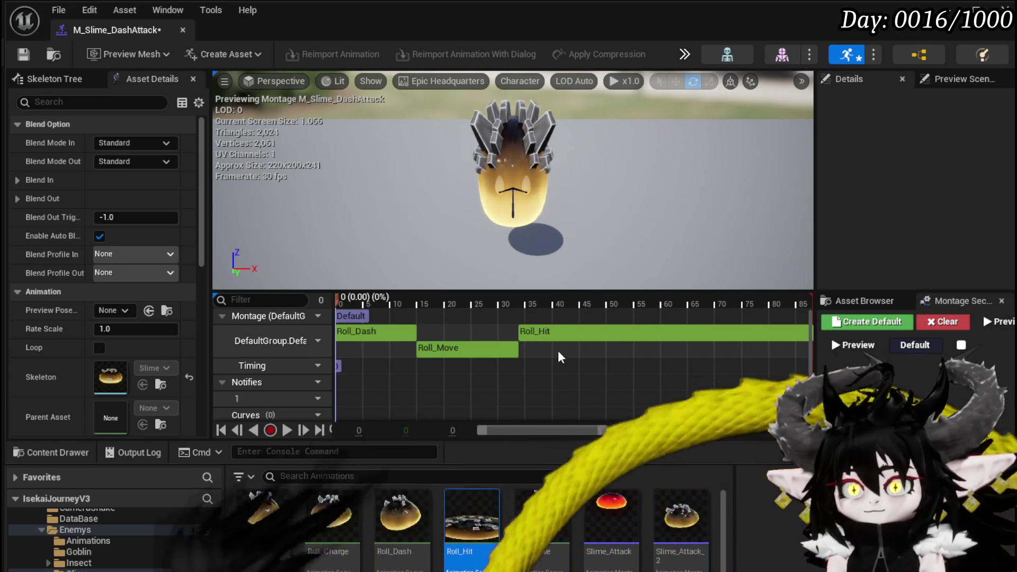
left_click(501, 351)
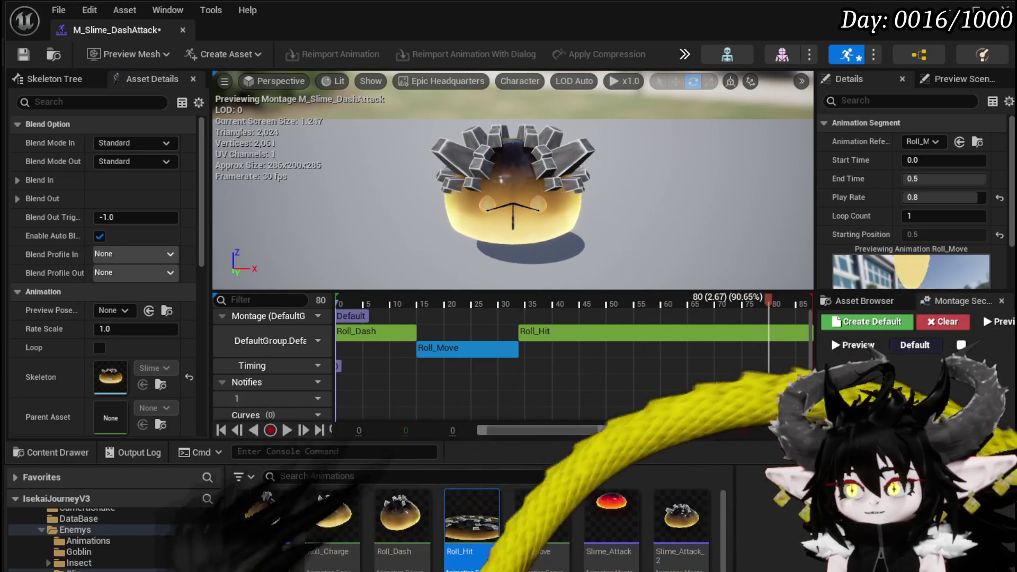
Save the M_Slime_DashAttack montage
key("ctrl+shift+s")
left_click(774, 519)
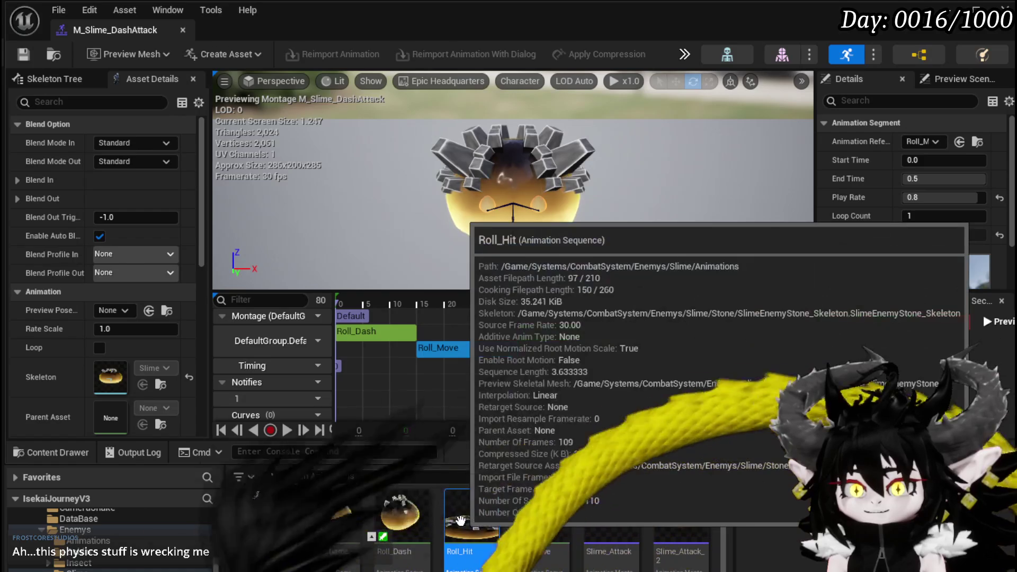
right_click(542, 512)
Create a montage from Roll_Move named M_Slime_DashMove and save it
mouse_move(677, 229)
mouse_move(683, 275)
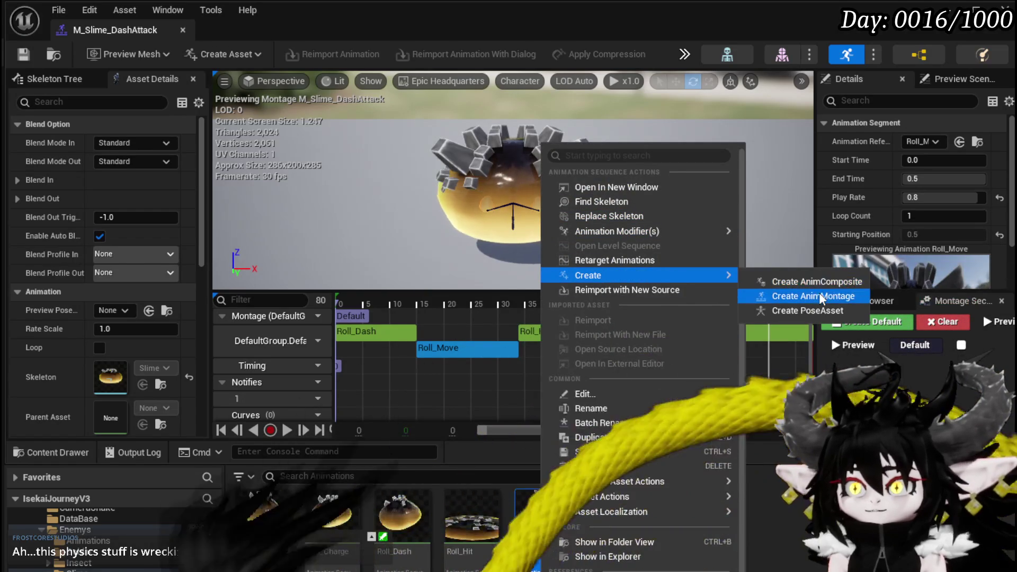
left_click(800, 295)
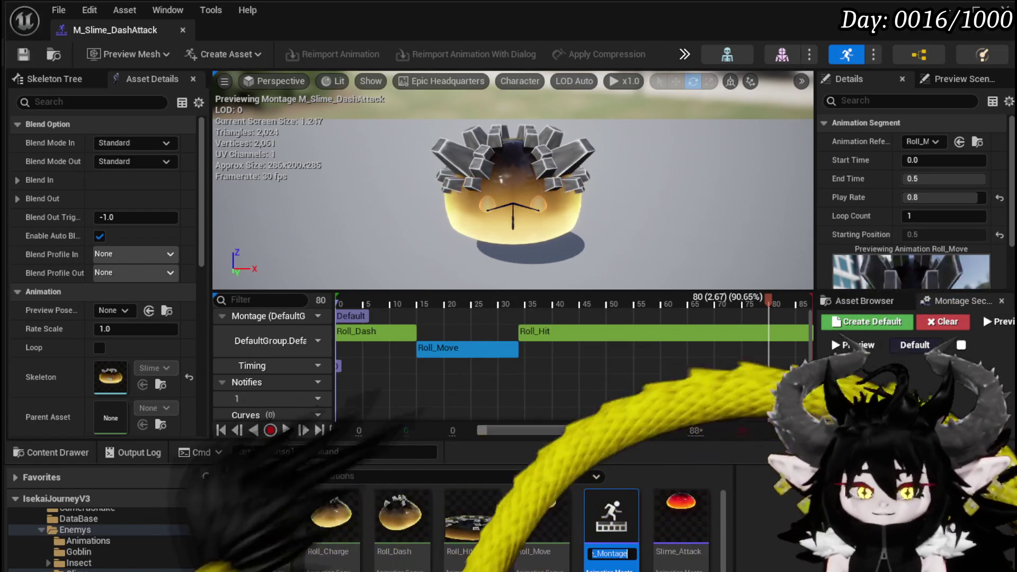
type("M_Slime")
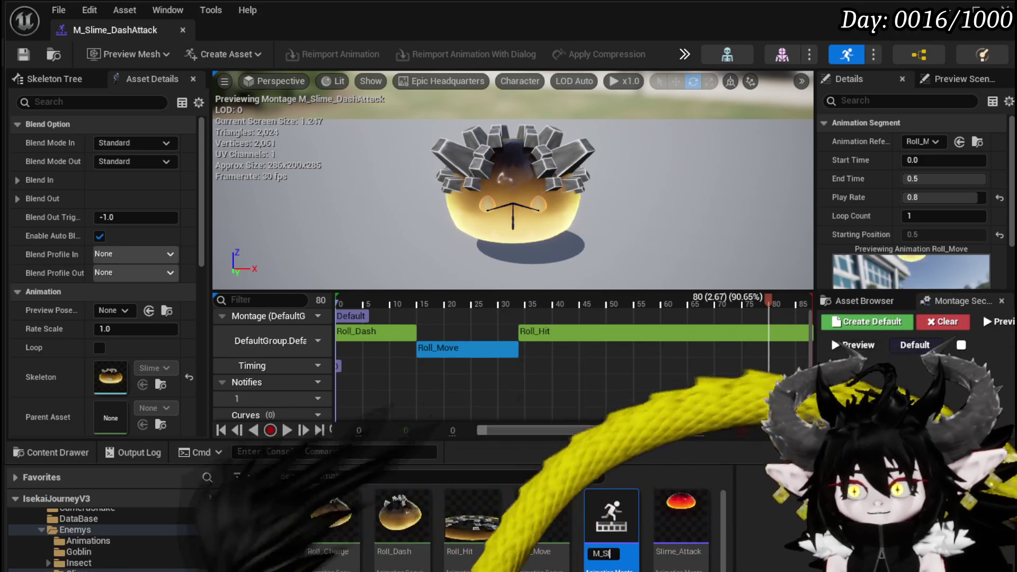
type("_Dash")
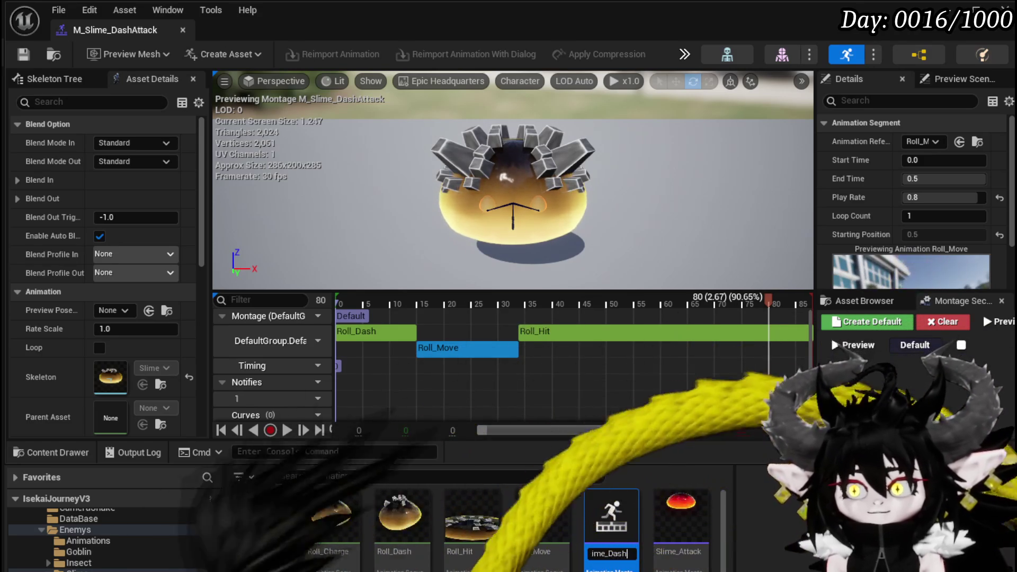
type("Move")
key("Return")
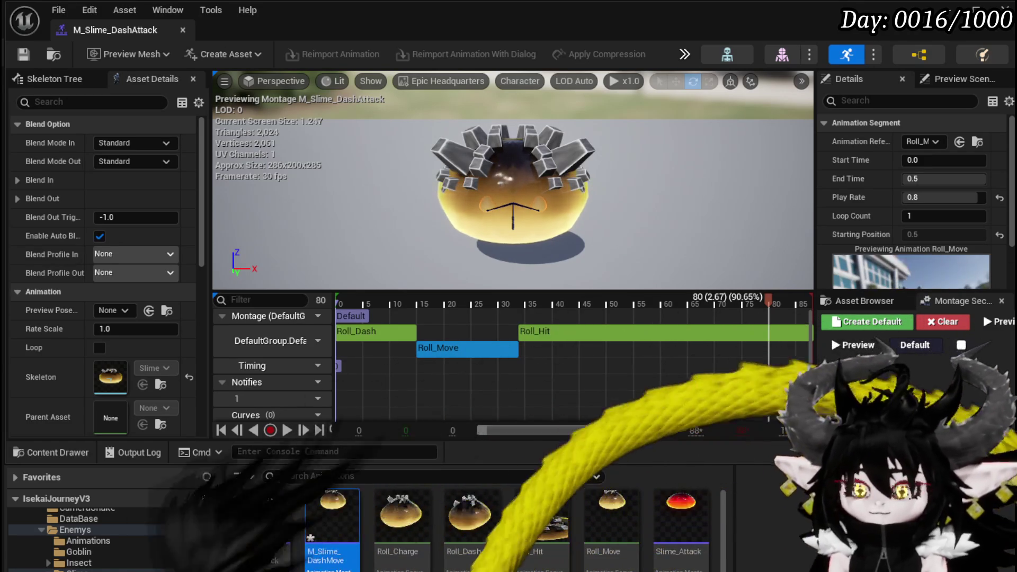
key("ctrl+shift+s")
left_click(774, 567)
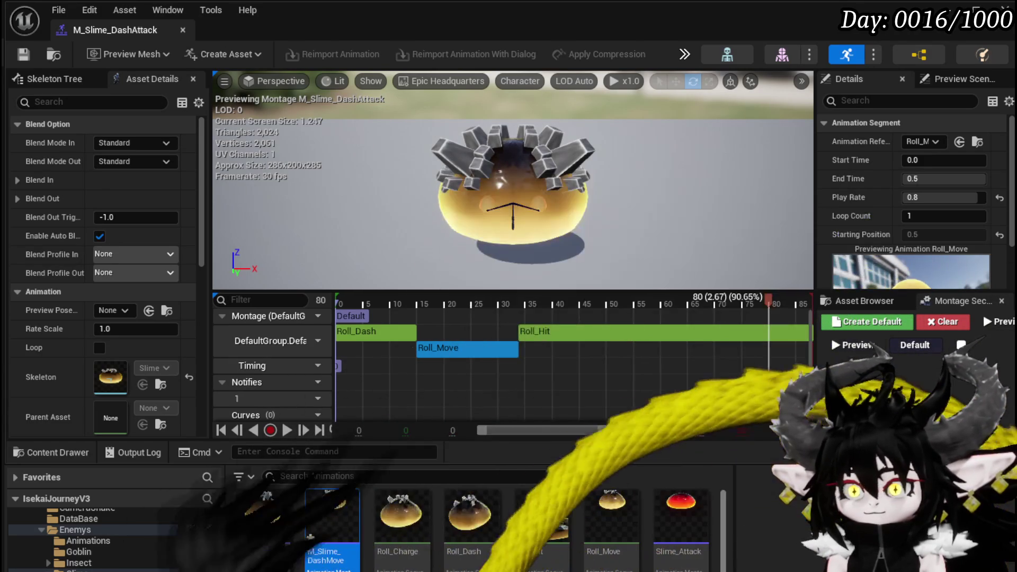
Delete the Roll_Move and Roll_Hit clips from M_Slime_DashAttack, preview, save, then open M_Slime_DashMove
key("Delete")
left_click(509, 348)
key("Delete")
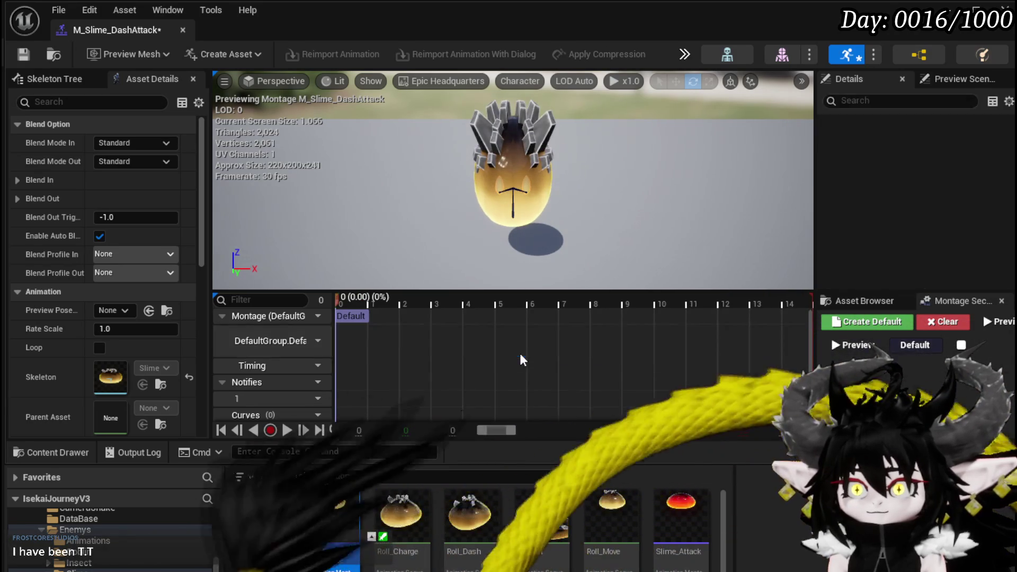
left_click(350, 316)
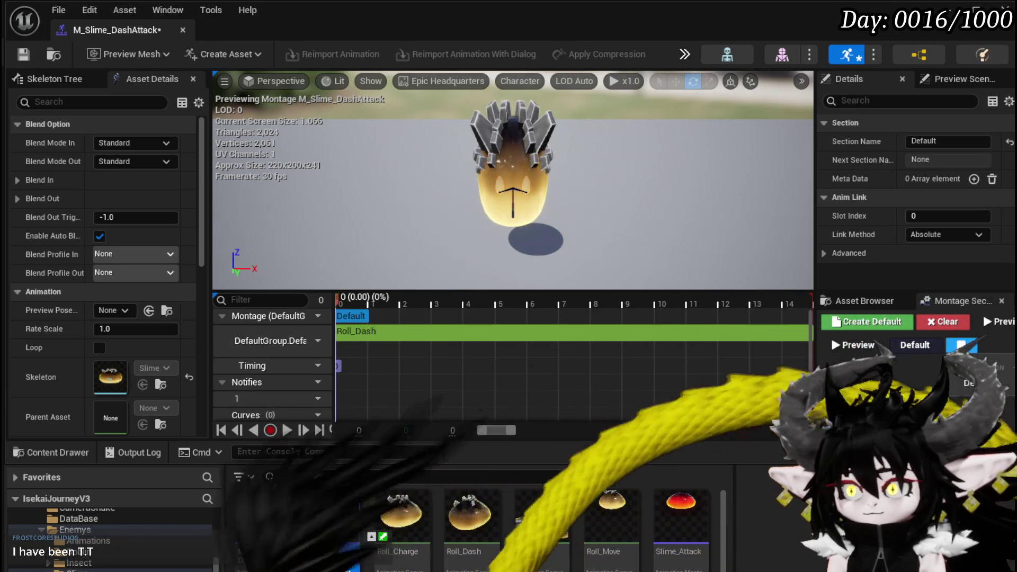
key("space")
left_click(286, 430)
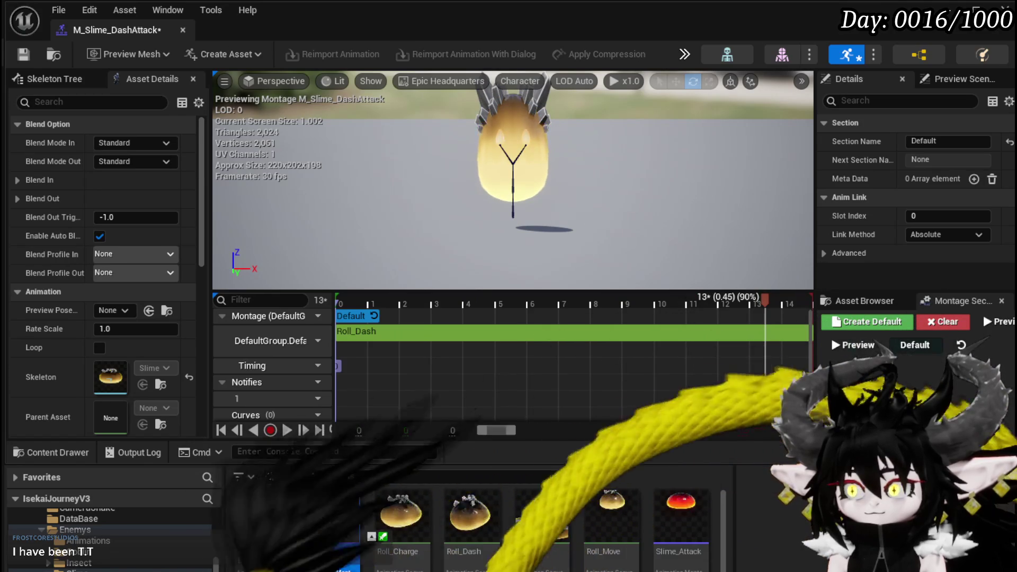
key("ctrl+shift+s")
key("Return")
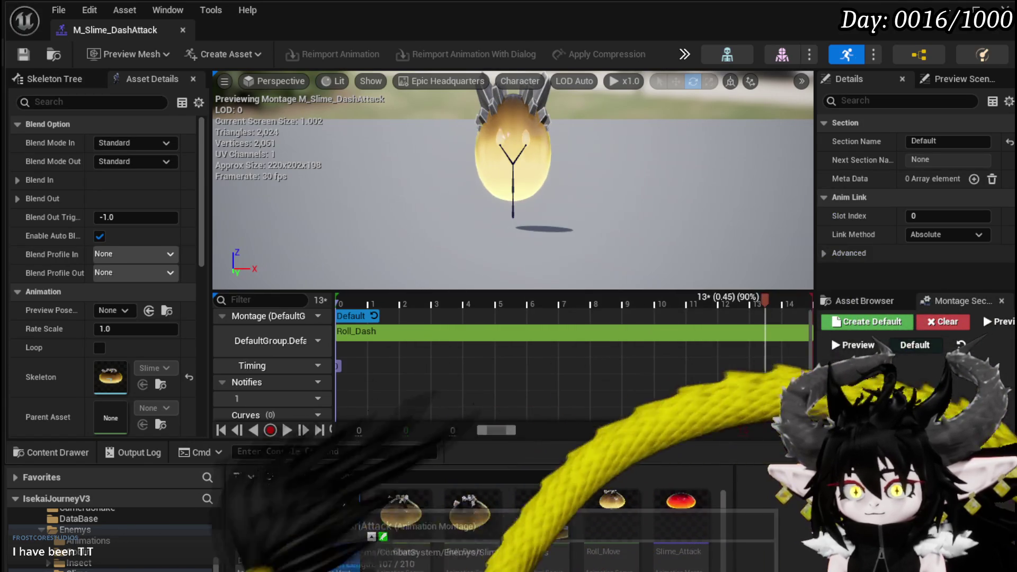
double_click(332, 511)
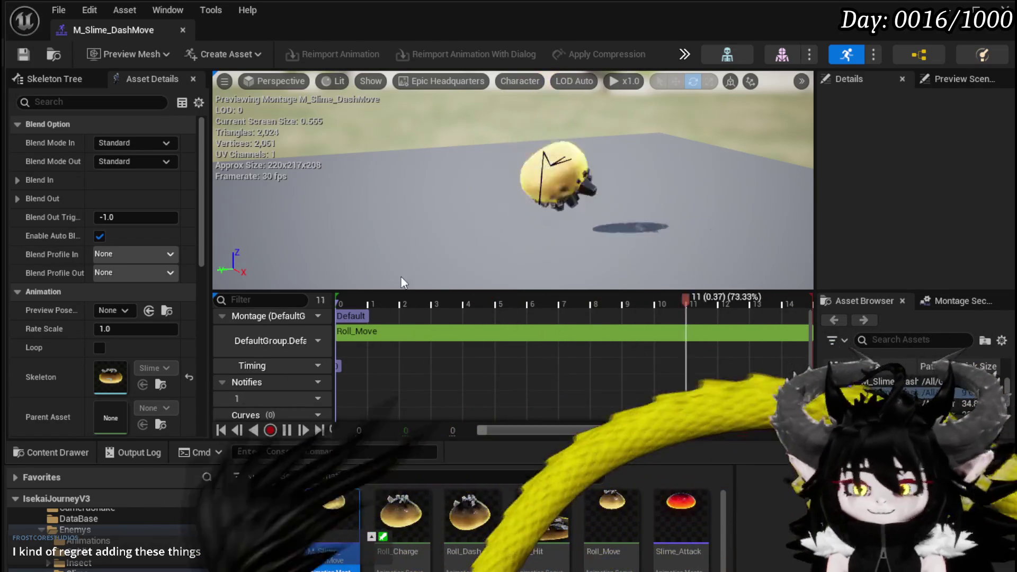
Give the Roll_Move clip in M_Slime_DashMove an End Time of 0.5 and play rate 1.0
left_click(409, 333)
type("0")
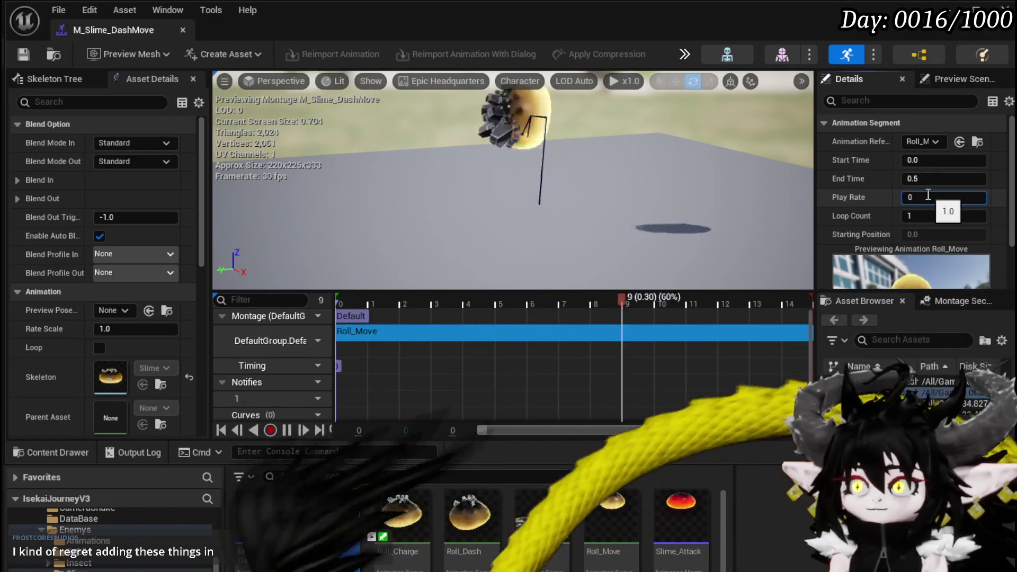
type(".8")
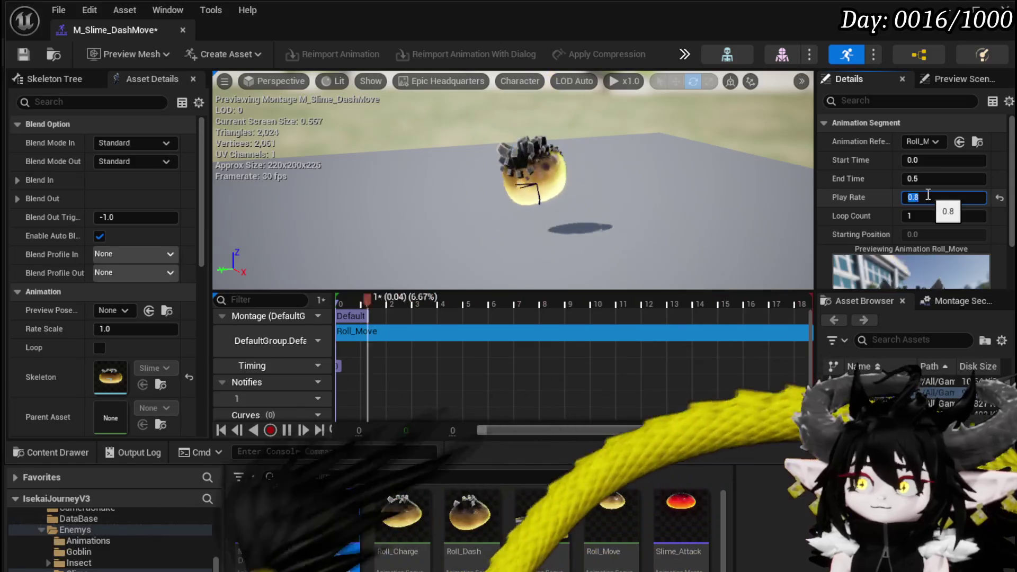
left_click(931, 217)
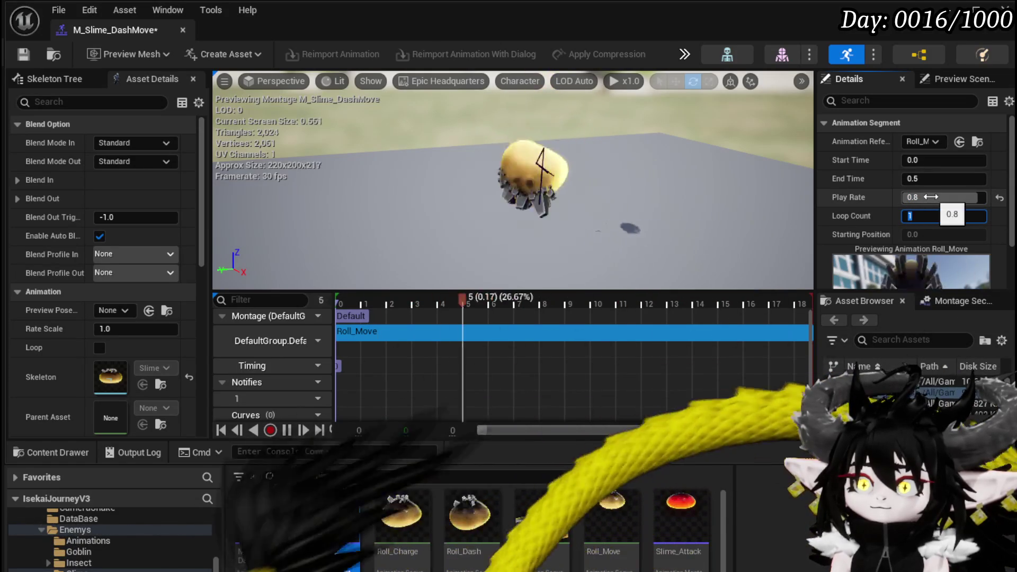
left_click(935, 197)
type("2")
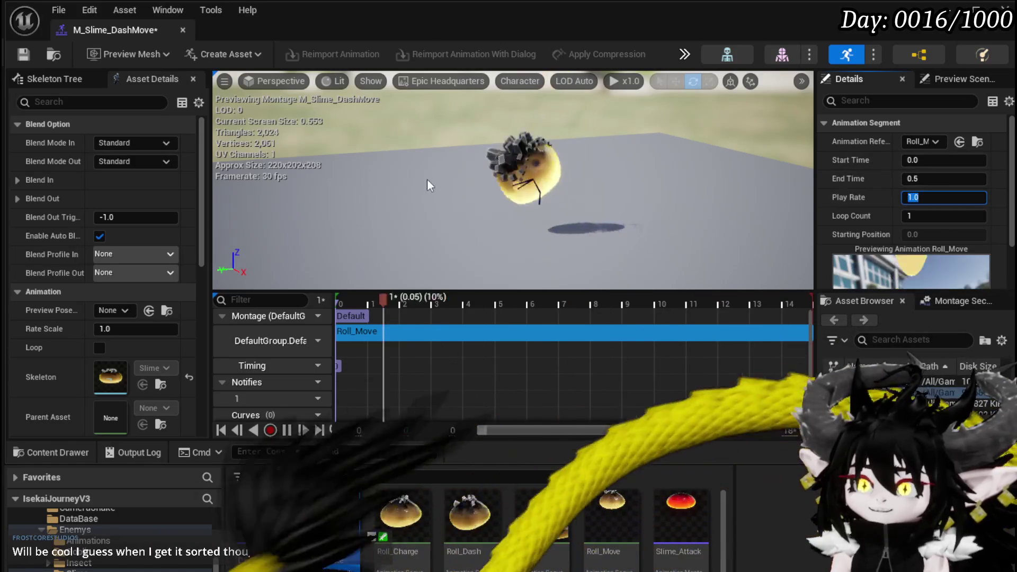
key("Return")
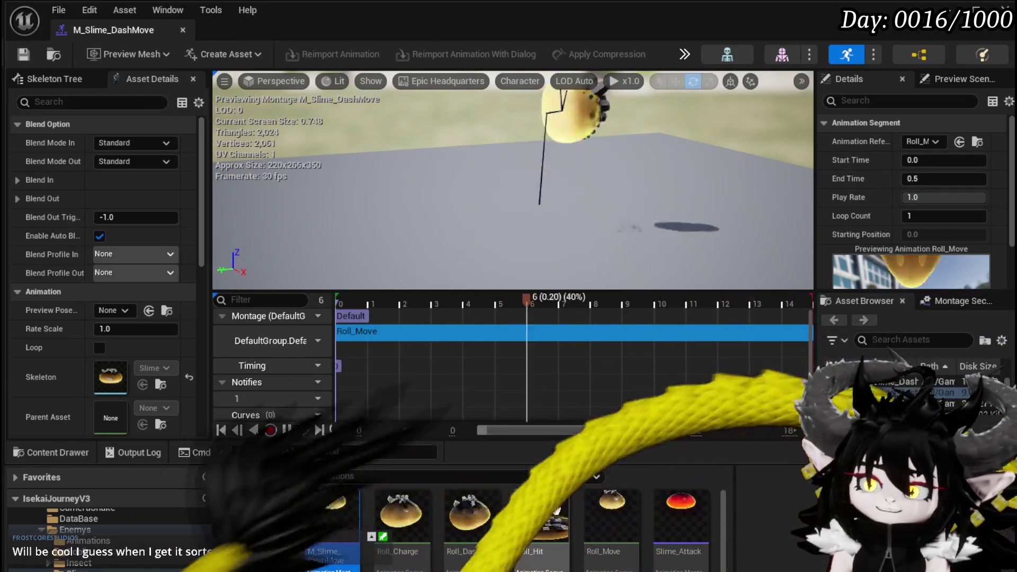
Create and save M_Slime_DashHit from Roll_Hit, then open it and select its Roll_Hit clip
right_click(549, 516)
mouse_move(625, 275)
left_click(856, 291)
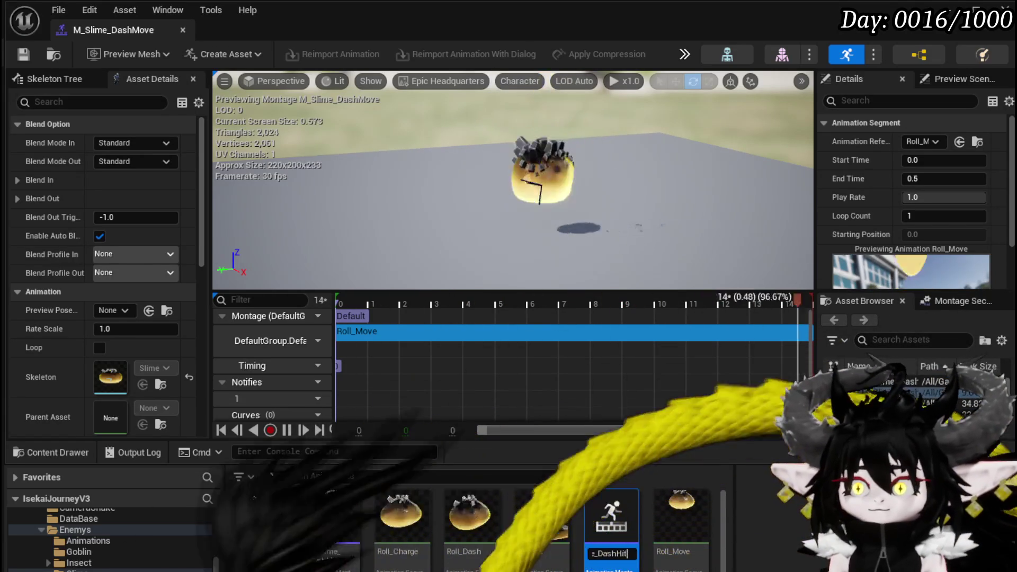
key("Return")
key("ctrl+shift+s")
key("Return")
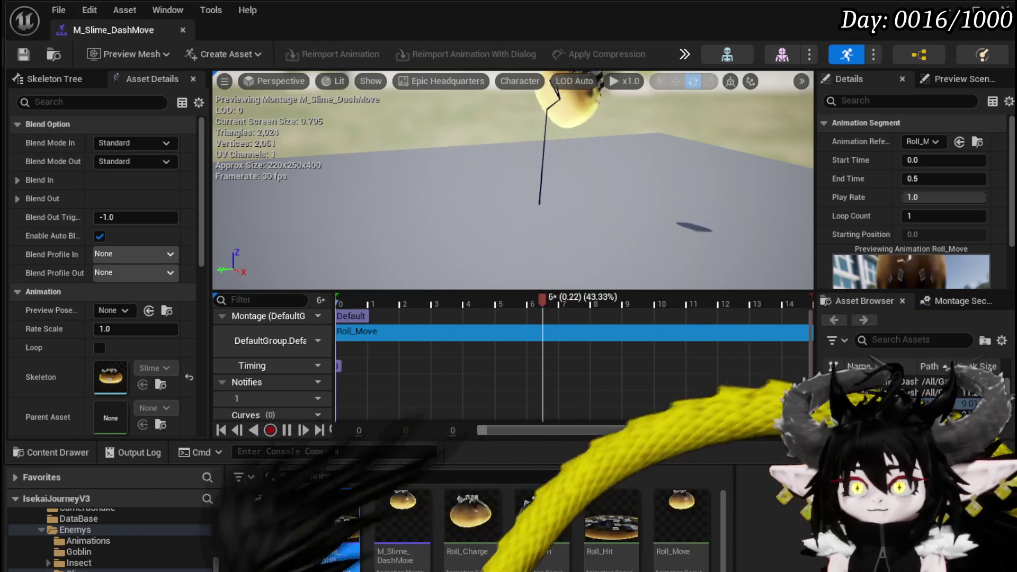
double_click(332, 516)
left_click(509, 332)
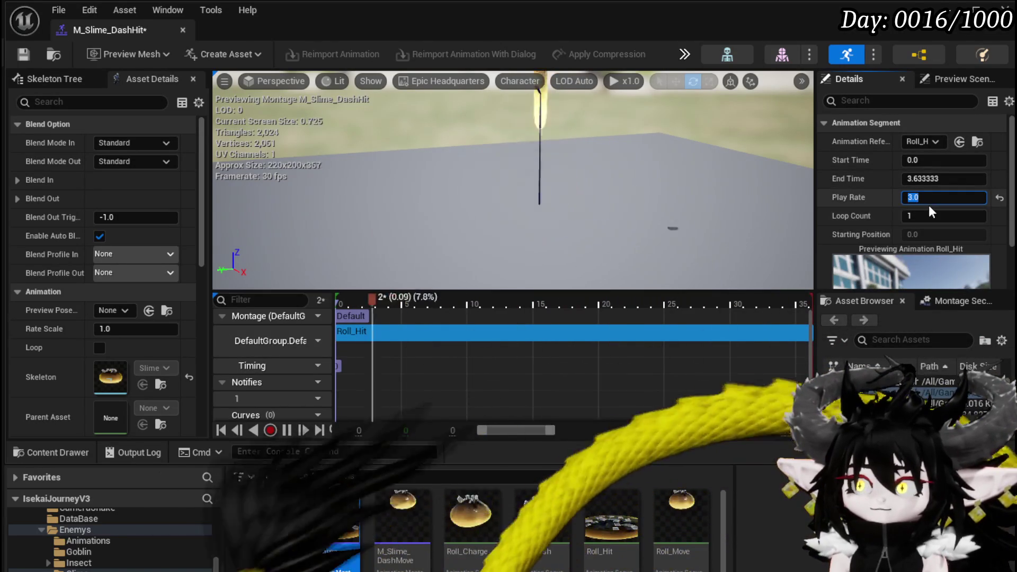
Set Roll_Hit's play rate to 4.0 and place the playhead just past frame 4
type("4")
key("Return")
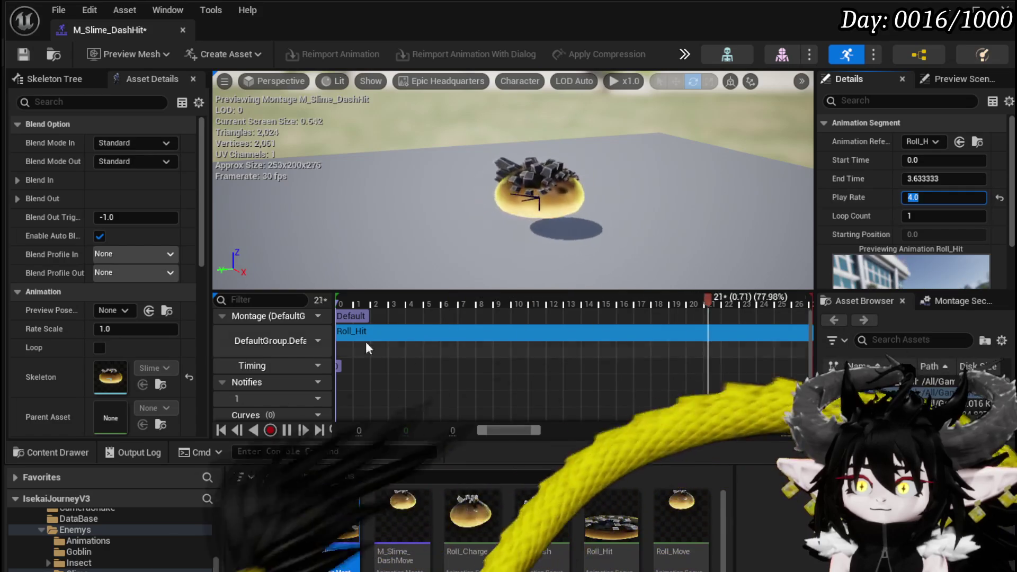
left_click(287, 430)
mouse_move(609, 295)
left_mouse_down()
mouse_move(342, 296)
mouse_move(457, 308)
mouse_move(324, 302)
mouse_move(411, 310)
left_mouse_up()
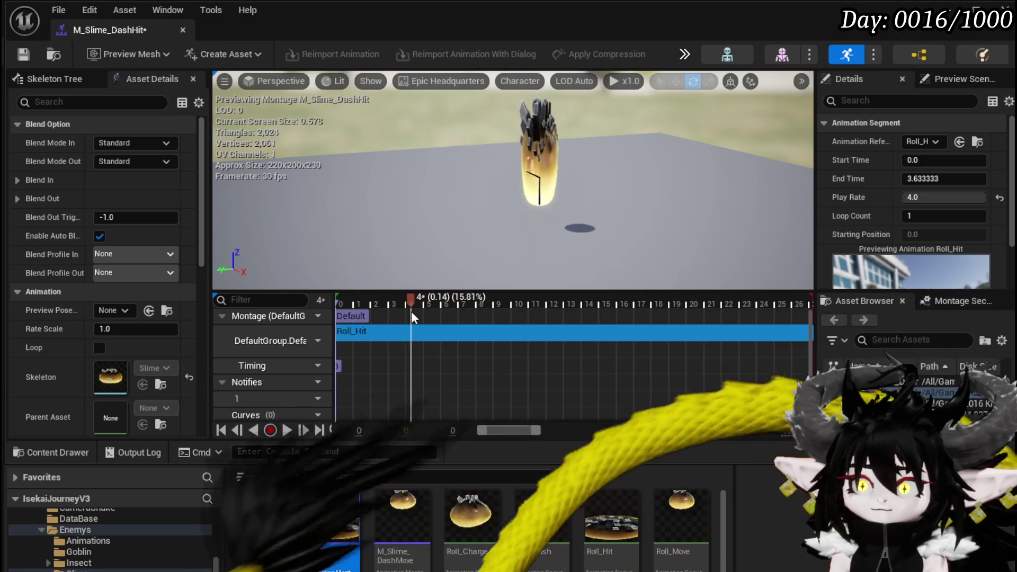
left_click(413, 365)
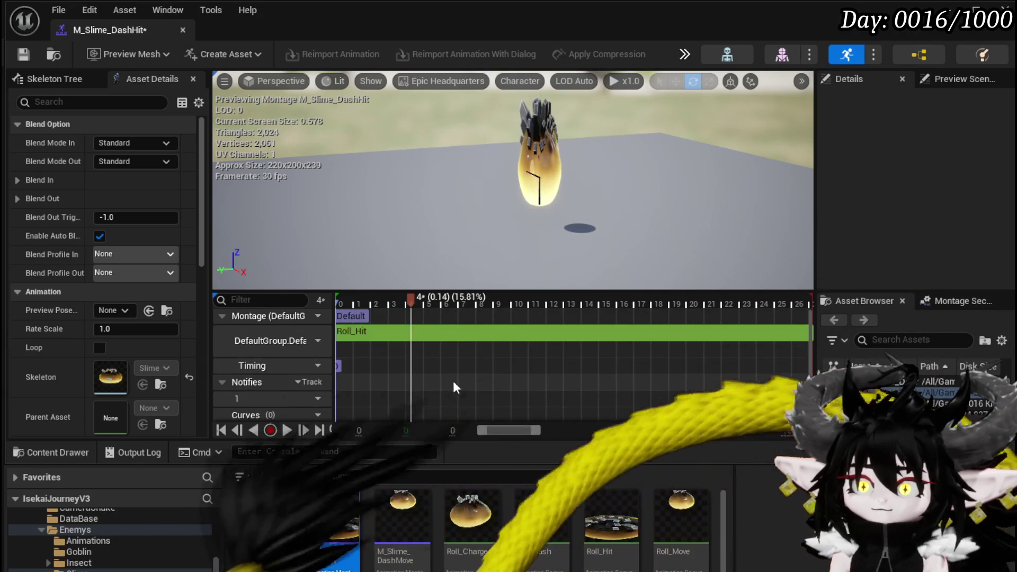
left_click_drag(404, 297, 422, 302)
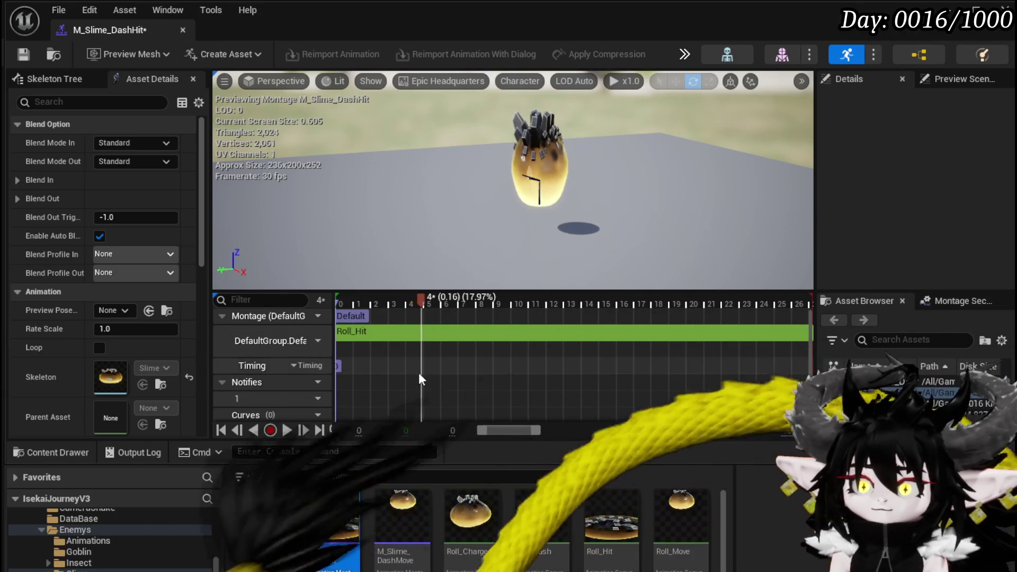
Add a new notify at the playhead on the Notifies track and name it Hit
right_click(427, 380)
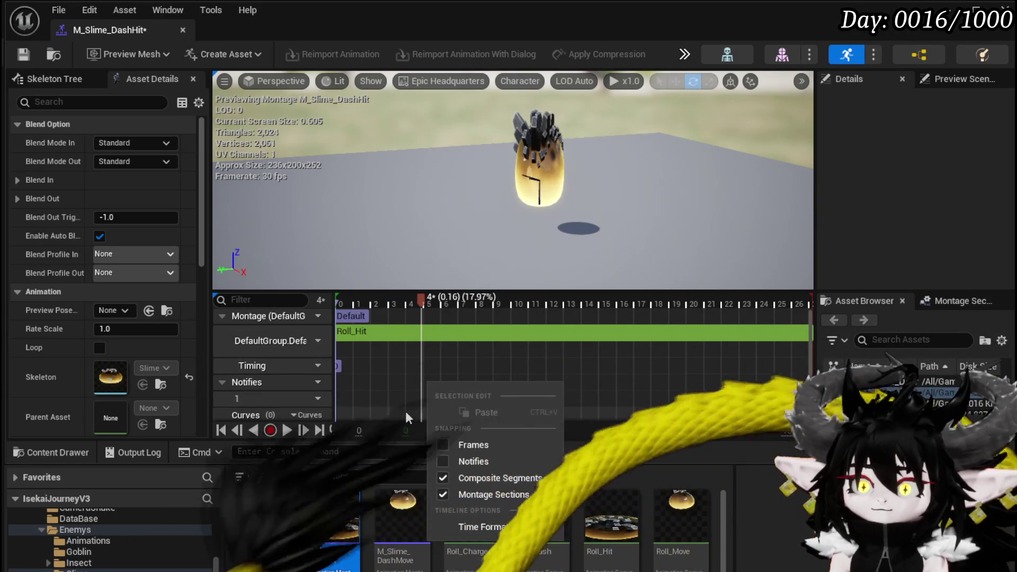
right_click(424, 400)
mouse_move(461, 430)
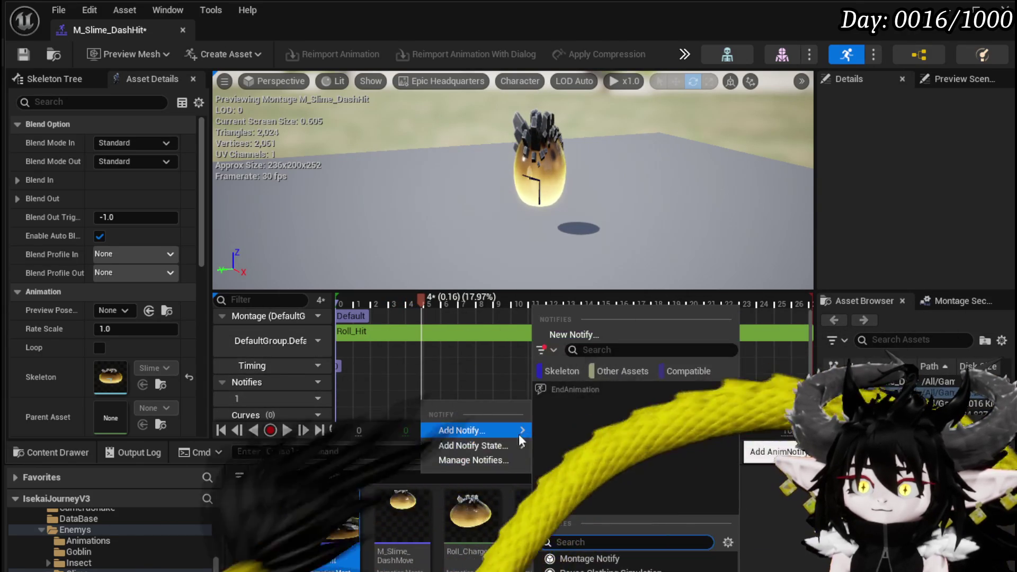
left_click(583, 402)
left_click(453, 401)
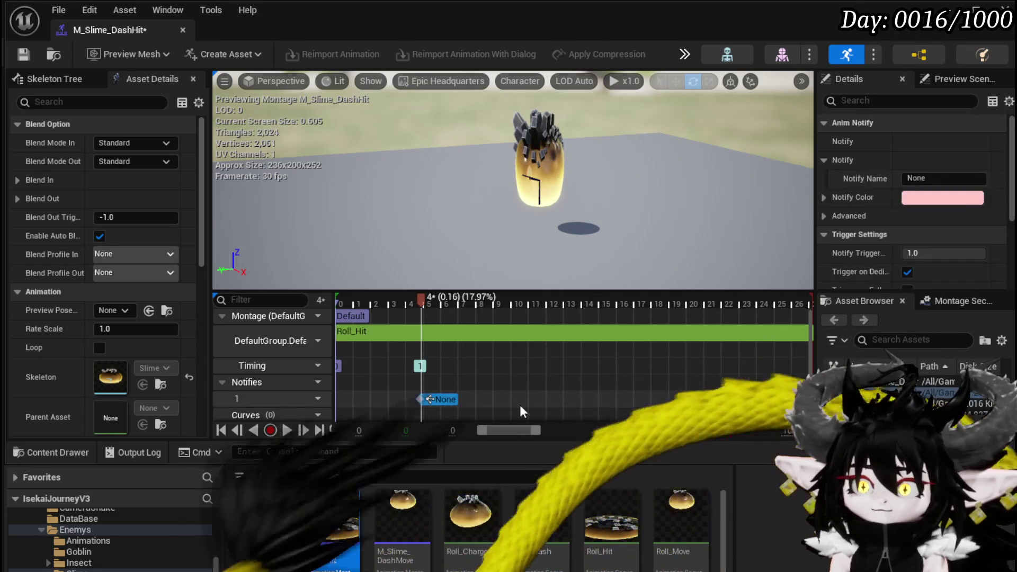
left_click(903, 178)
type("Hit")
key("Return")
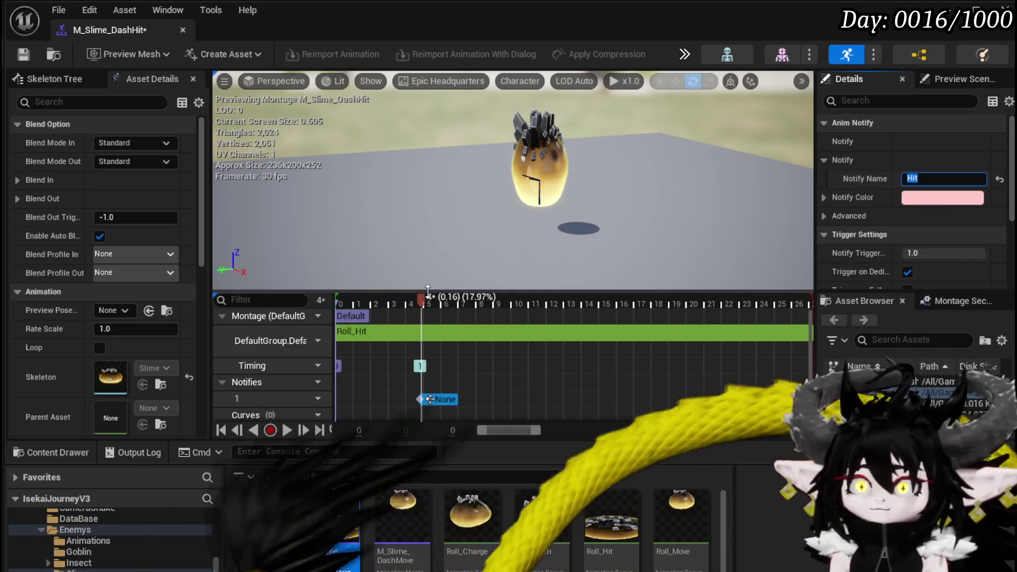
Scrub toward frame 10, rename the notify to End, then undo it back to Hit
mouse_move(429, 301)
left_mouse_down()
mouse_move(802, 322)
mouse_move(779, 320)
left_mouse_up()
left_click(904, 179)
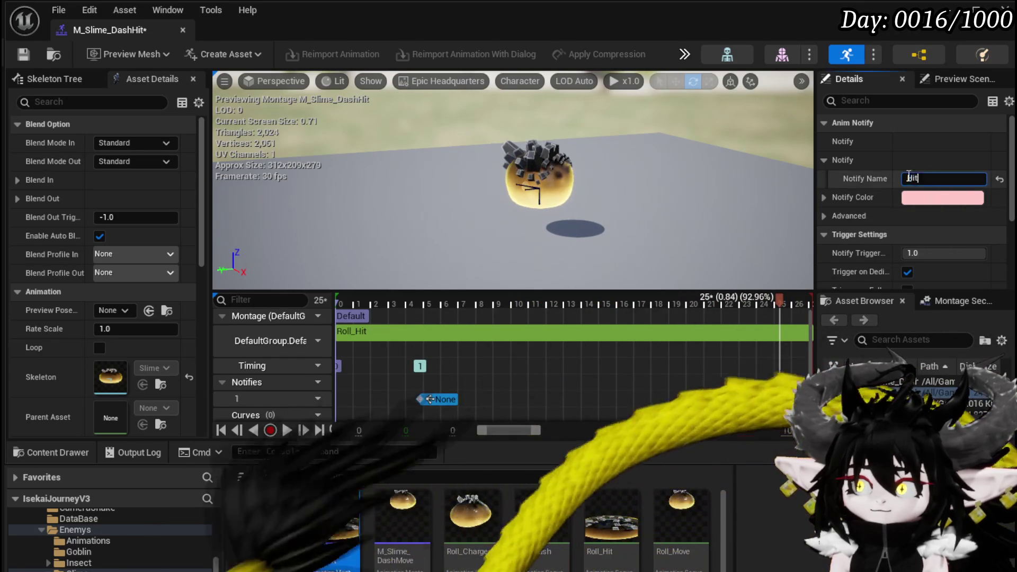
type("End")
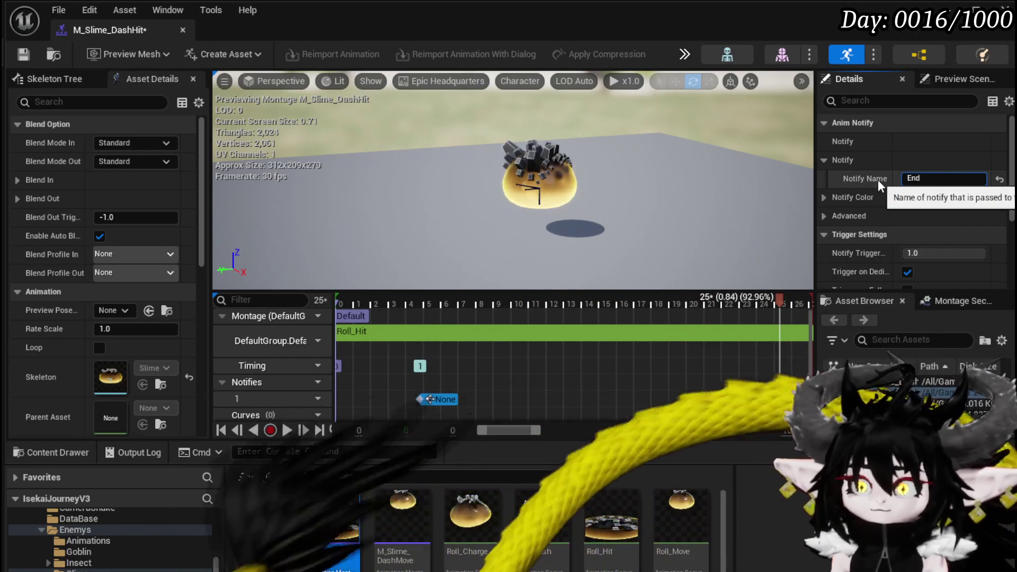
key("Return")
key("ctrl+z")
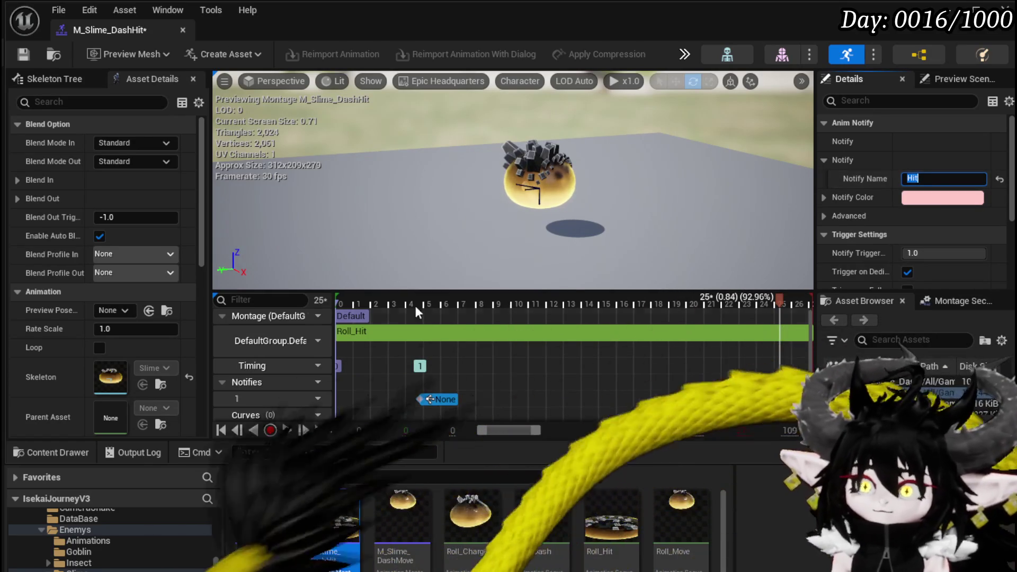
Duplicate the Hit notify, name the copy End and move it near the clip's end
left_click(449, 399)
key("ctrl+v")
left_click(912, 178)
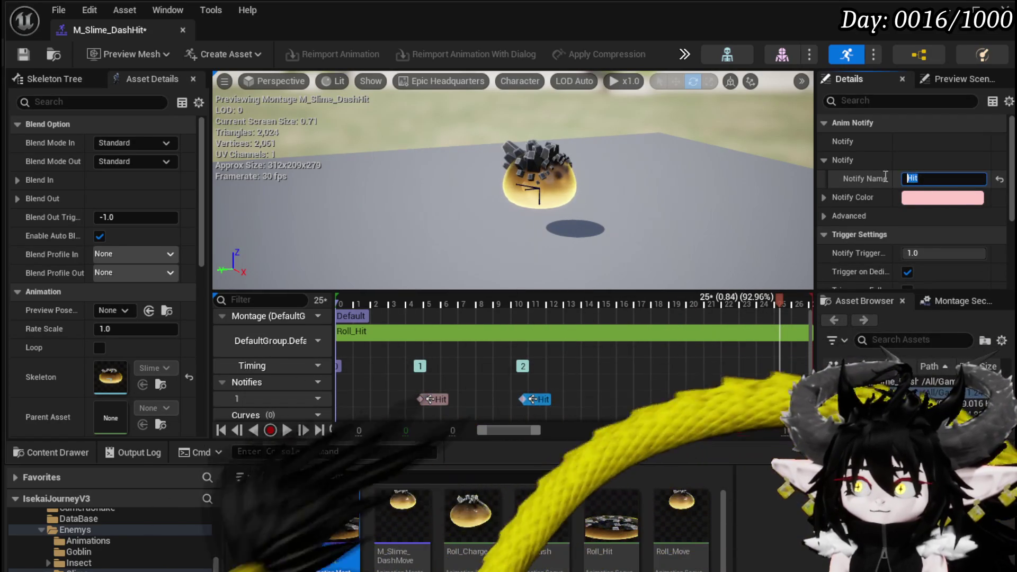
type("End")
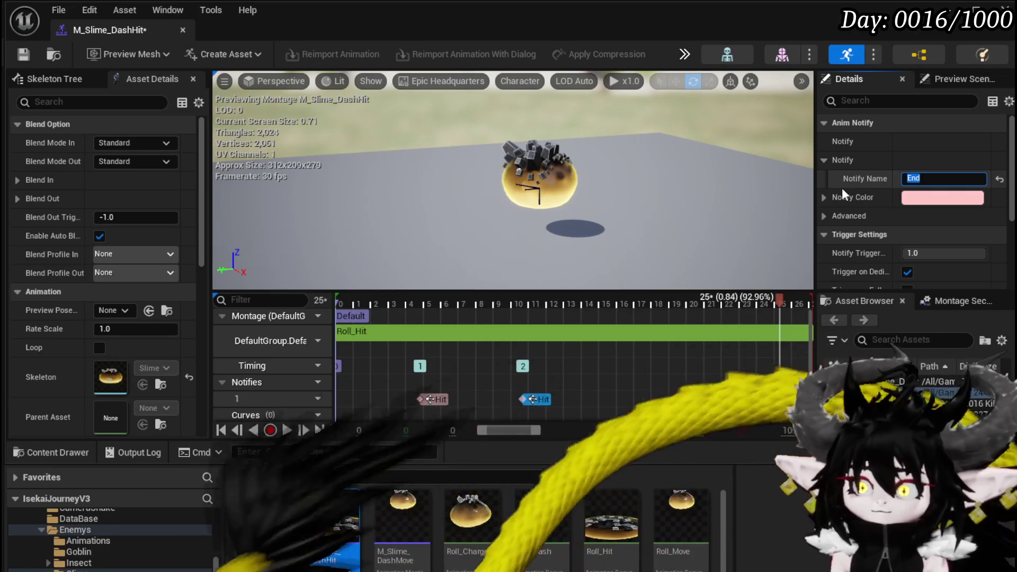
mouse_move(545, 397)
left_mouse_down()
mouse_move(641, 407)
mouse_move(779, 400)
left_mouse_up()
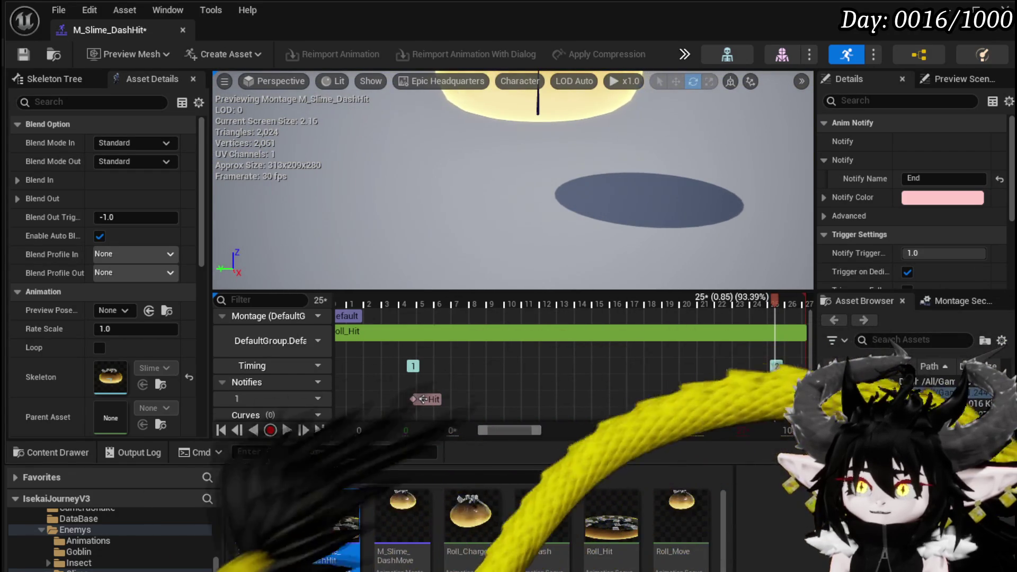
Scrub the preview through to frame 25 and save the M_Slime_DashHit montage
left_click_drag(780, 297, 359, 306)
left_click_drag(576, 314, 770, 307)
left_click(21, 55)
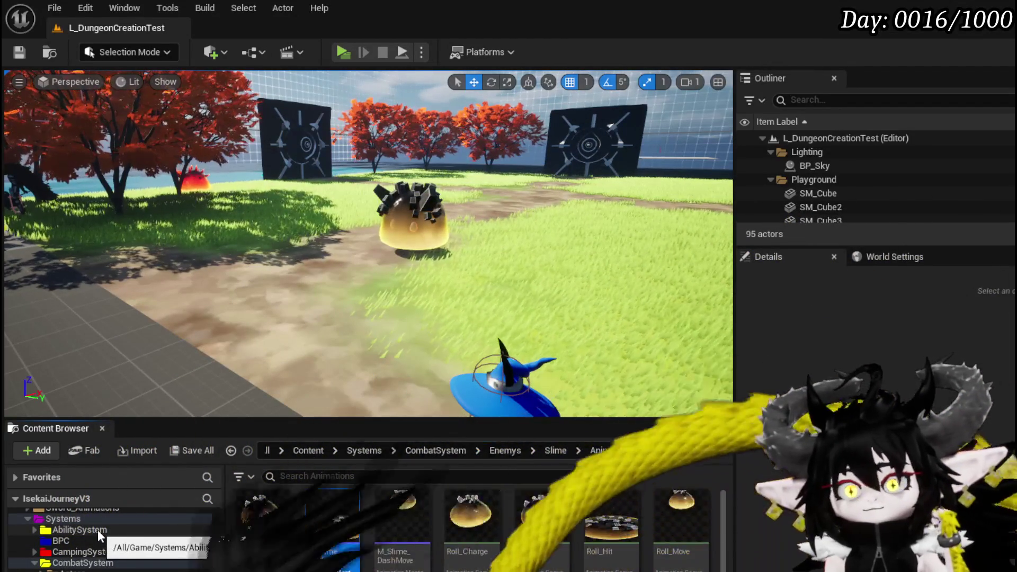
Open DB_EnemyMontage from the CombatSystem DataBase folder and add three new rows
left_click(97, 530)
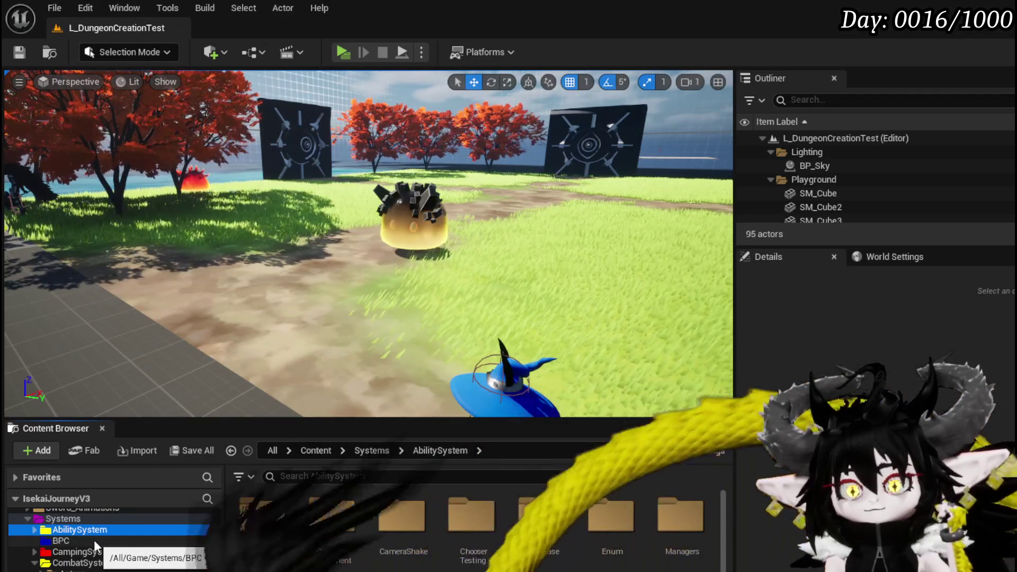
double_click(543, 514)
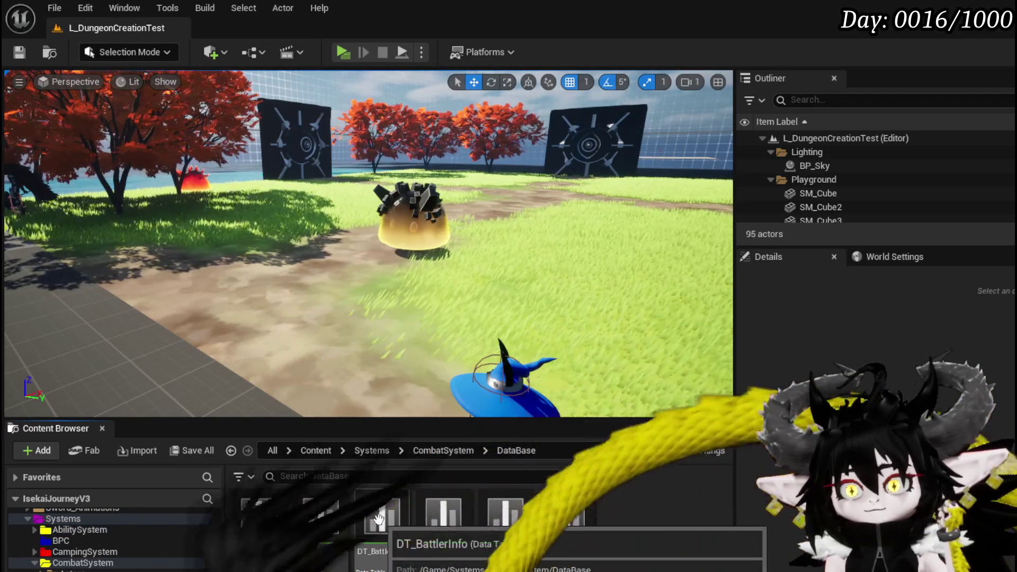
double_click(331, 518)
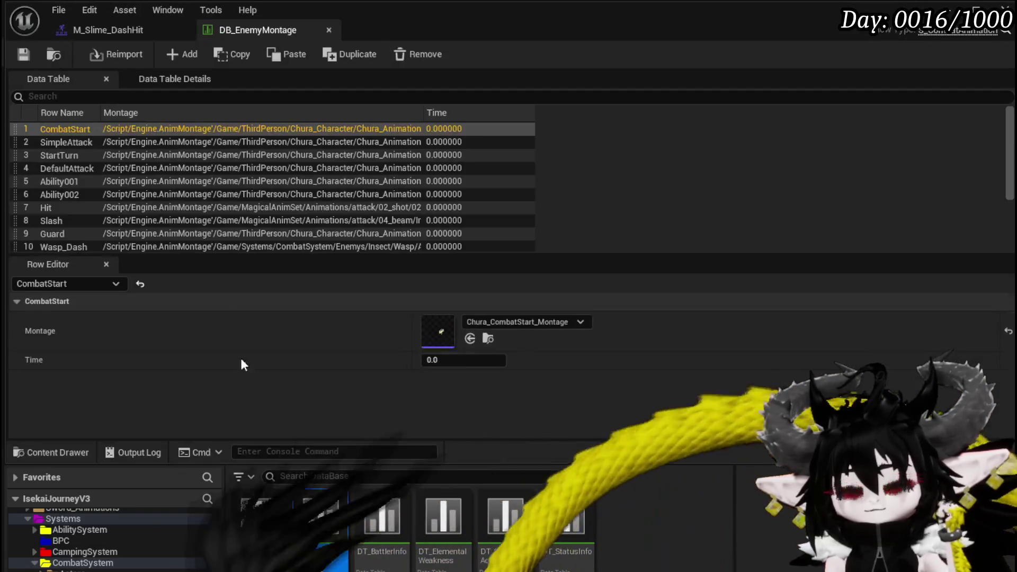
scroll(180, 218, "down", 3)
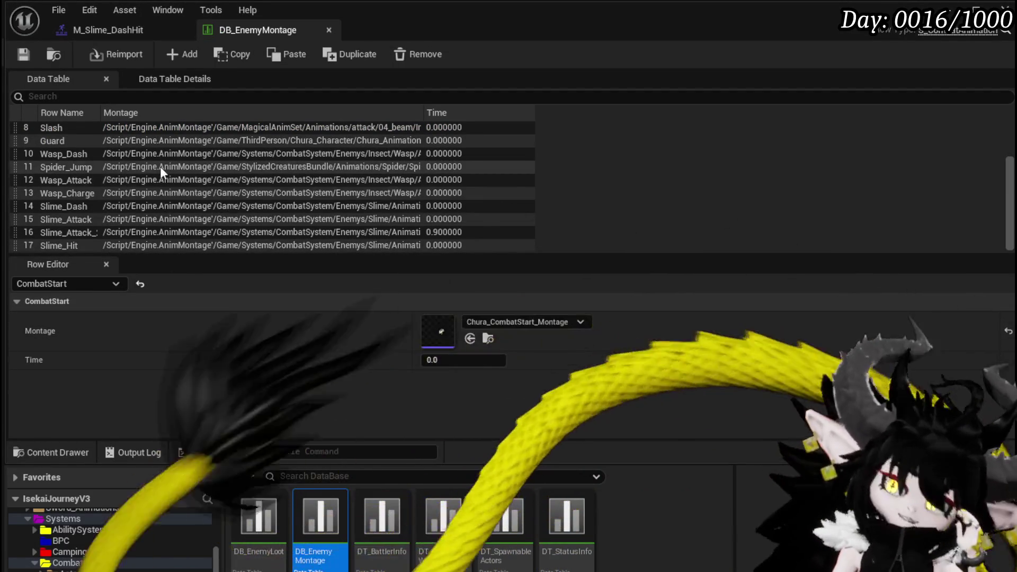
left_click(174, 54)
left_click(173, 54)
left_click(174, 53)
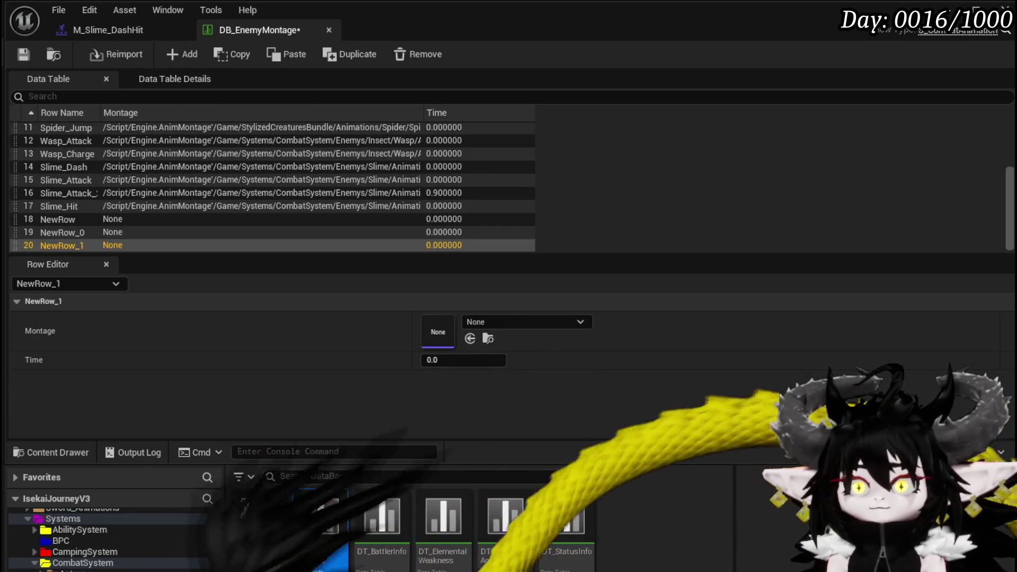
Open the M_Slime_DashAttack montage from the slime Animations folder
scroll(111, 535, "down", 3)
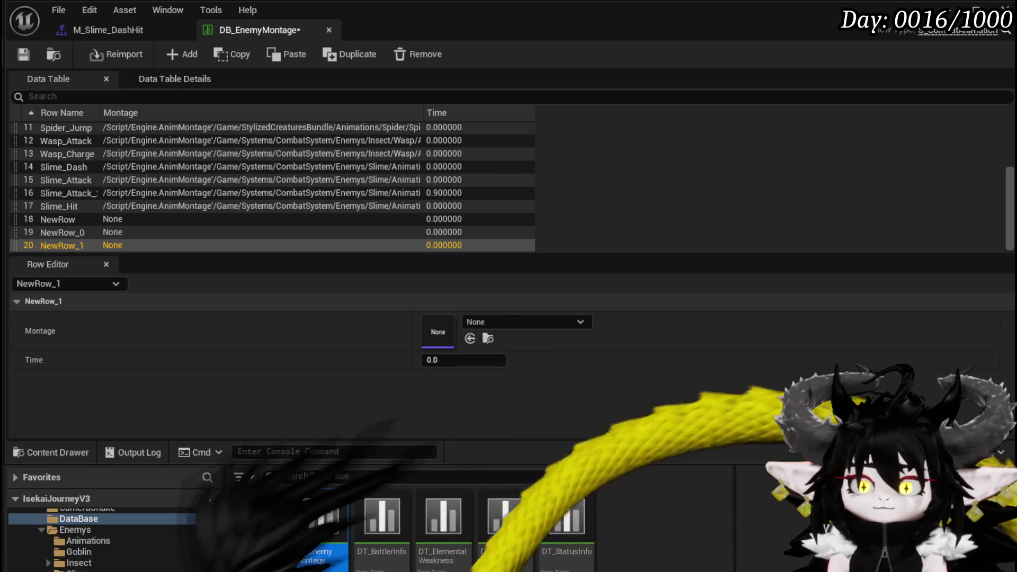
left_click(88, 540)
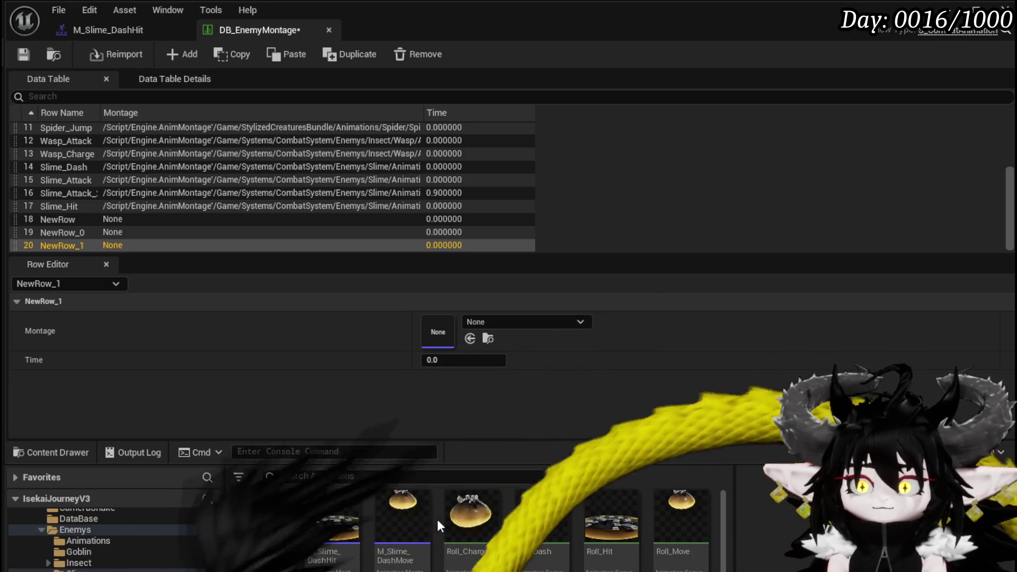
scroll(437, 519, "down", 3)
scroll(437, 519, "up", 3)
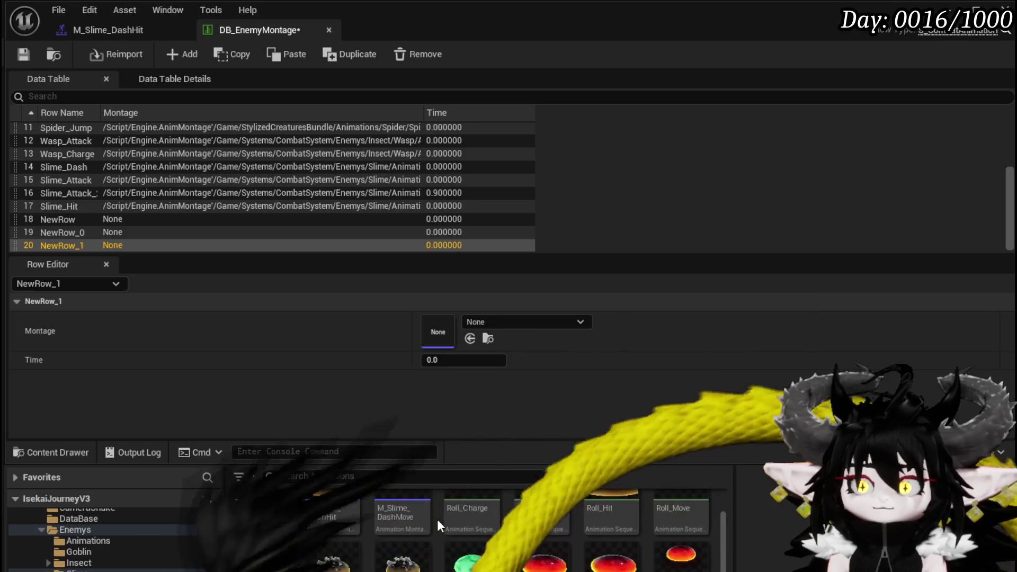
double_click(286, 522)
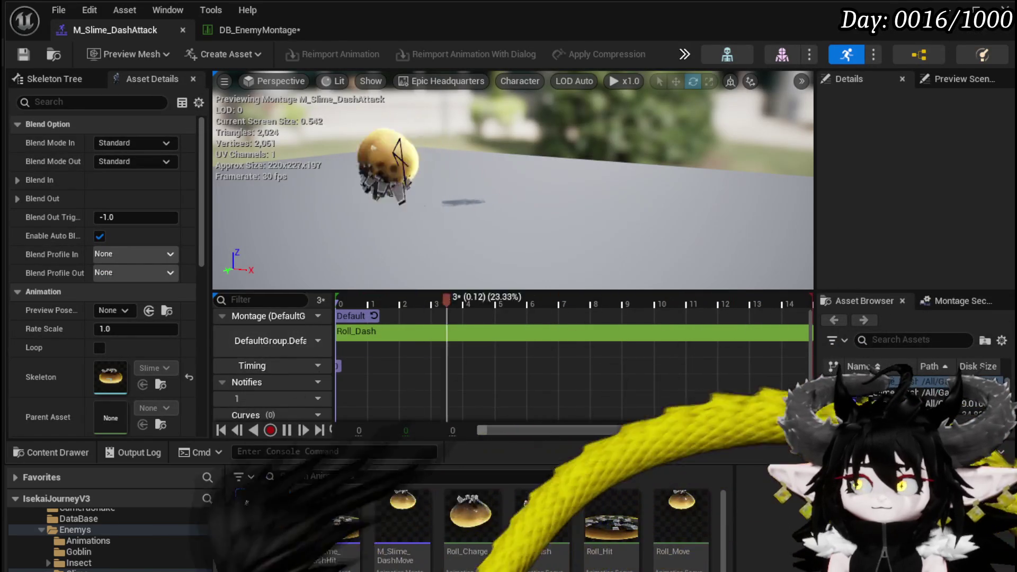
Rename M_Slime_DashAttack to M_Slime_DashChargeUp and save all modified content
left_click(950, 15)
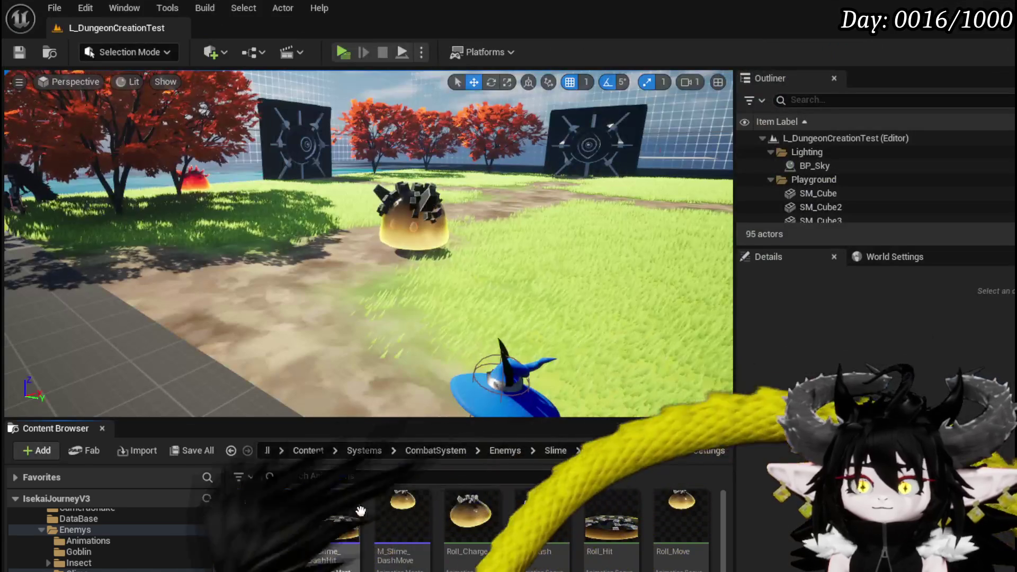
right_click(259, 522)
left_click(309, 222)
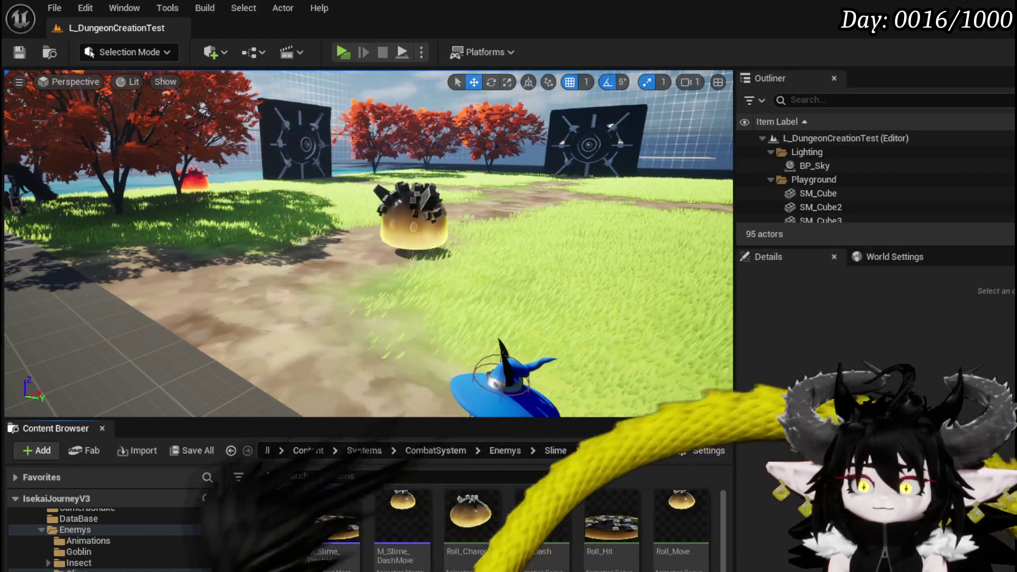
type("M_Slime_DashC")
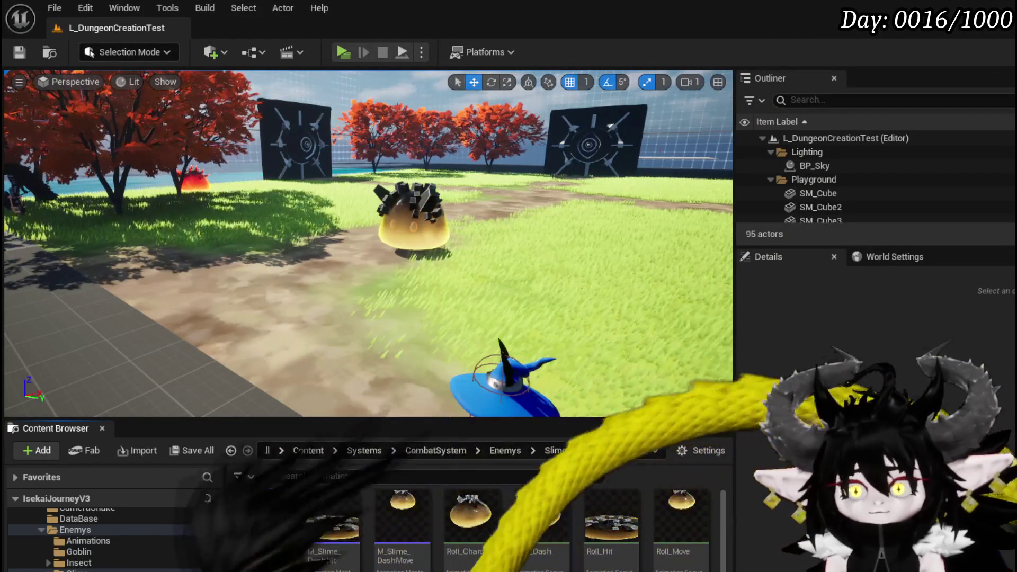
type("hargeUp")
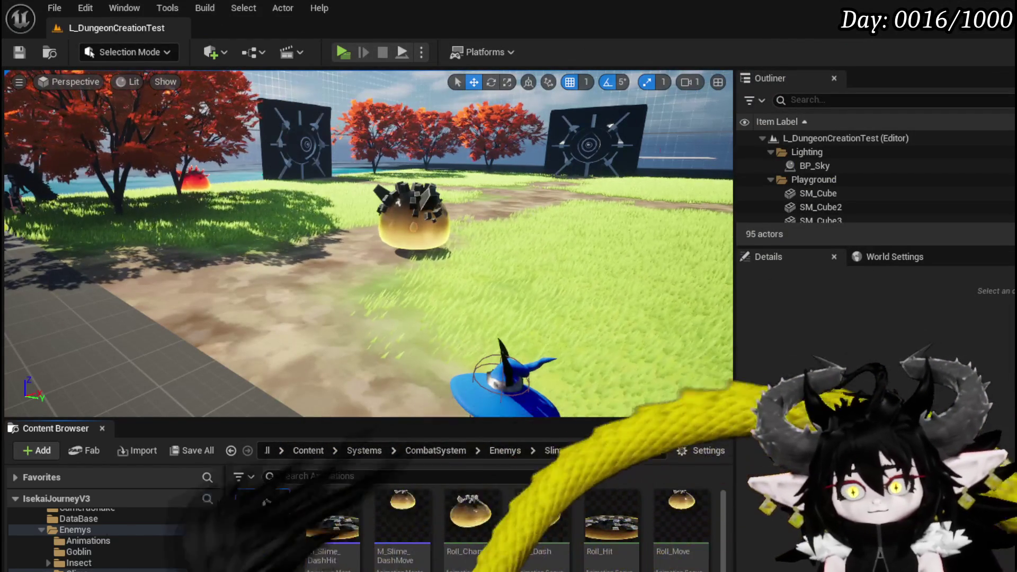
key("Return")
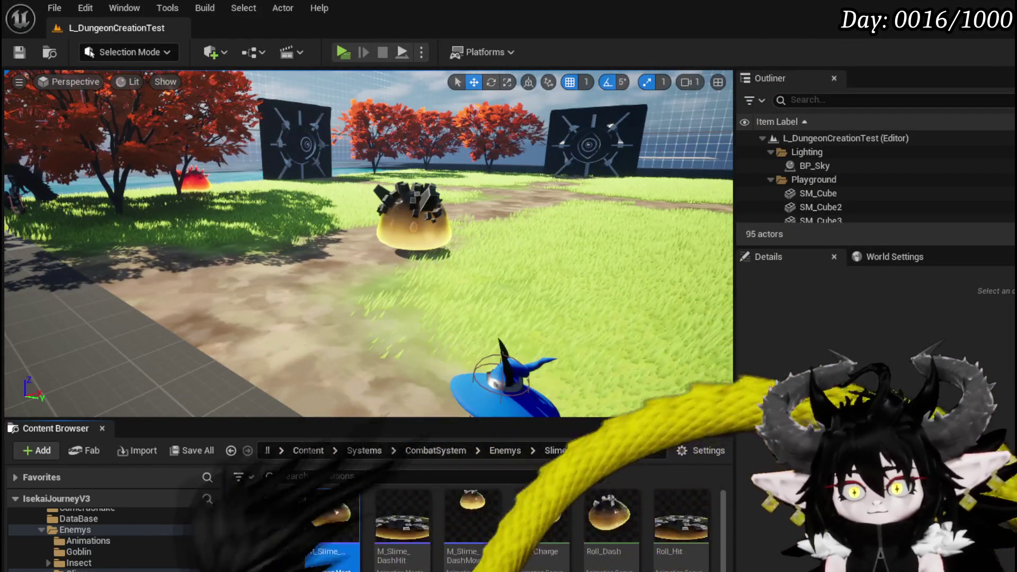
key("ctrl+shift+s")
key("Return")
Give the Roll_Dash segment a play rate of 2 and save M_Slime_DashChargeUp
key("Return")
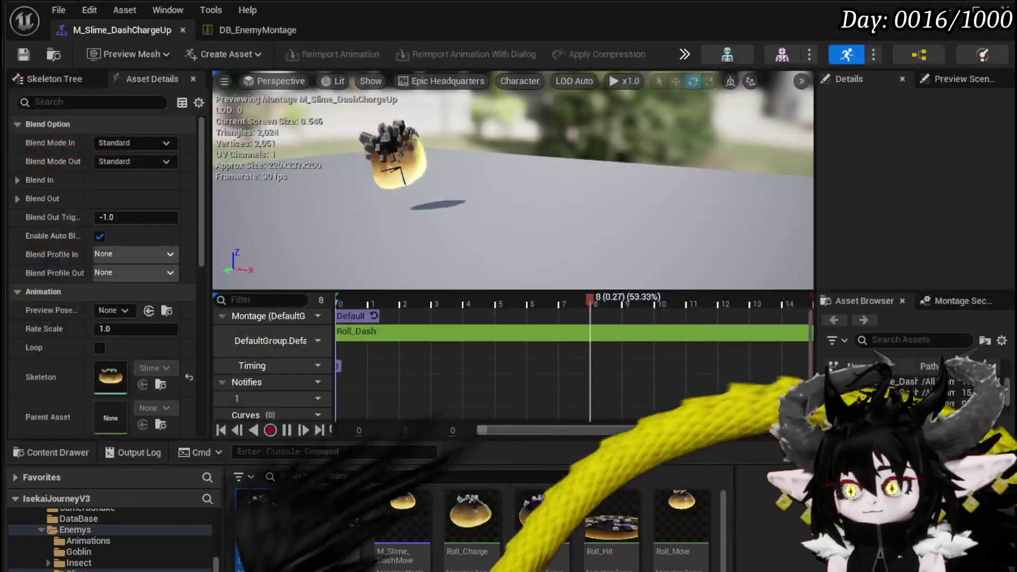
left_click(457, 332)
left_click(985, 197)
type("2")
key("Return")
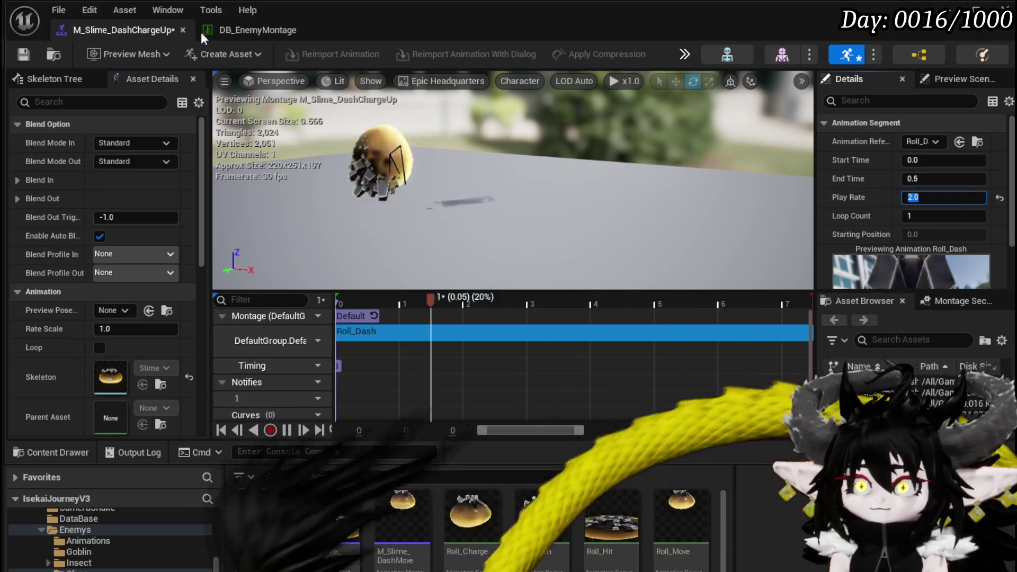
left_click(25, 54)
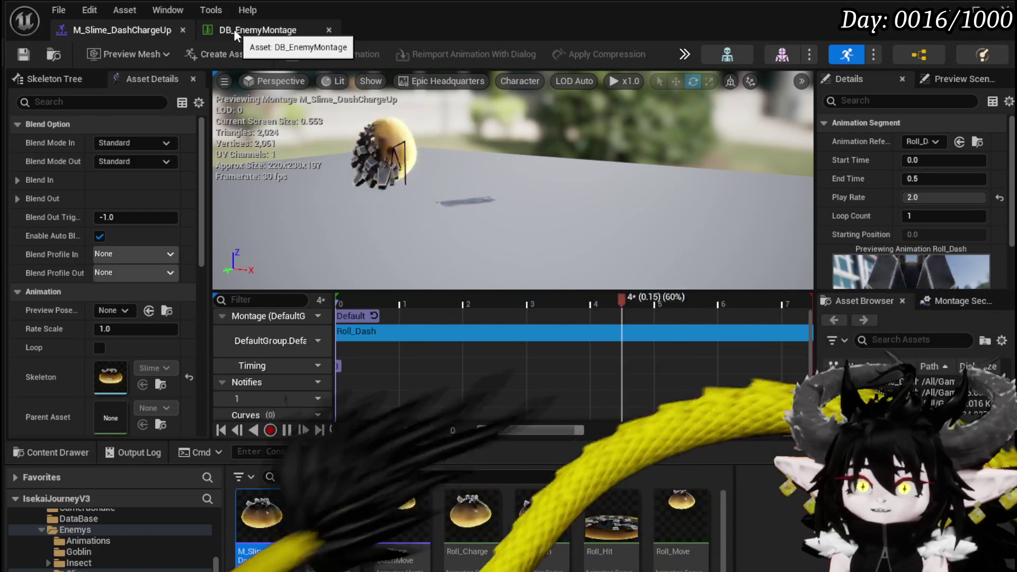
Assign M_Slime_DashChargeUp, M_Slime_DashMove and M_Slime_DashHit to rows 18, 19 and 20's Montage fields
left_click(234, 29)
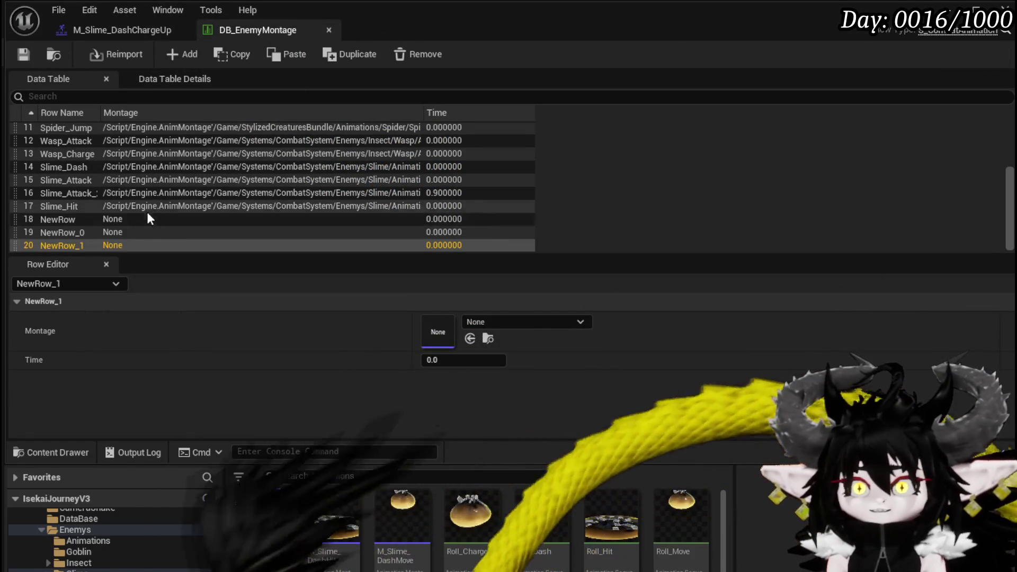
left_click(150, 218)
left_click_drag(262, 509, 479, 318)
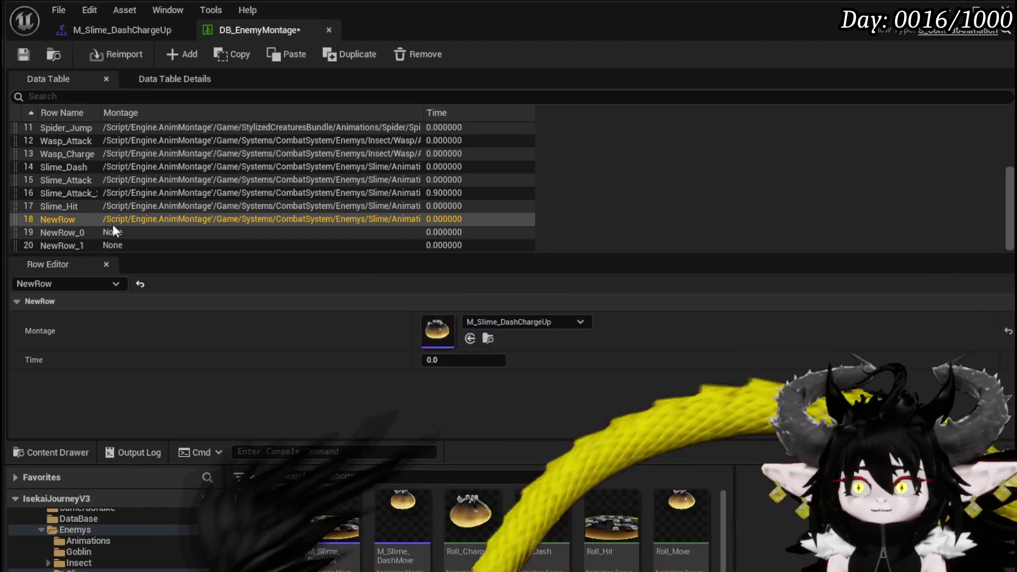
left_click(98, 232)
left_click_drag(403, 517, 466, 316)
left_click(350, 249)
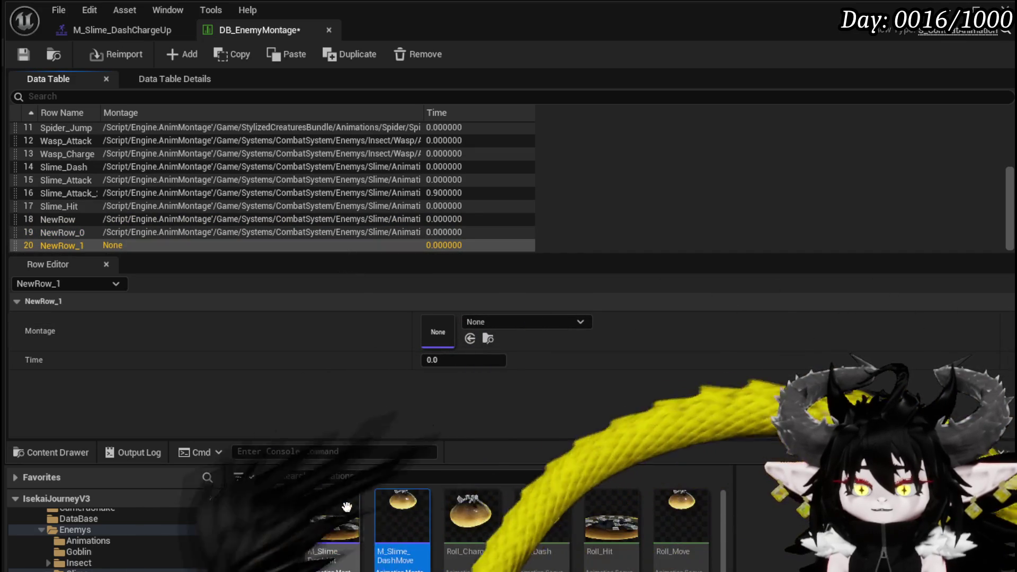
left_click_drag(347, 492, 477, 329)
left_click(112, 217)
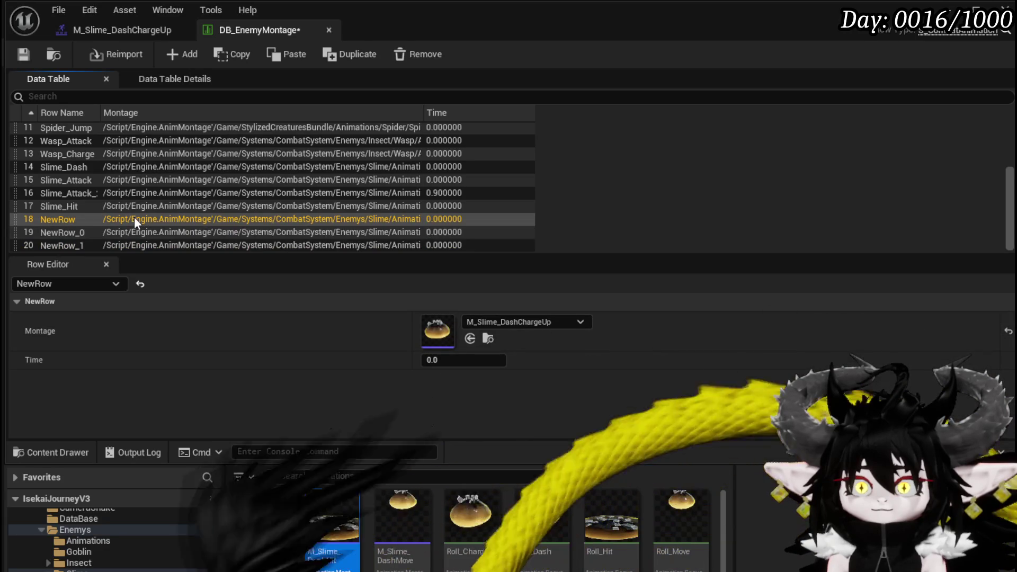
double_click(79, 218)
Rename row 18 to Slime_DashStart and row 19 to Slime_DashMove
type("Sl")
type("_Dasj")
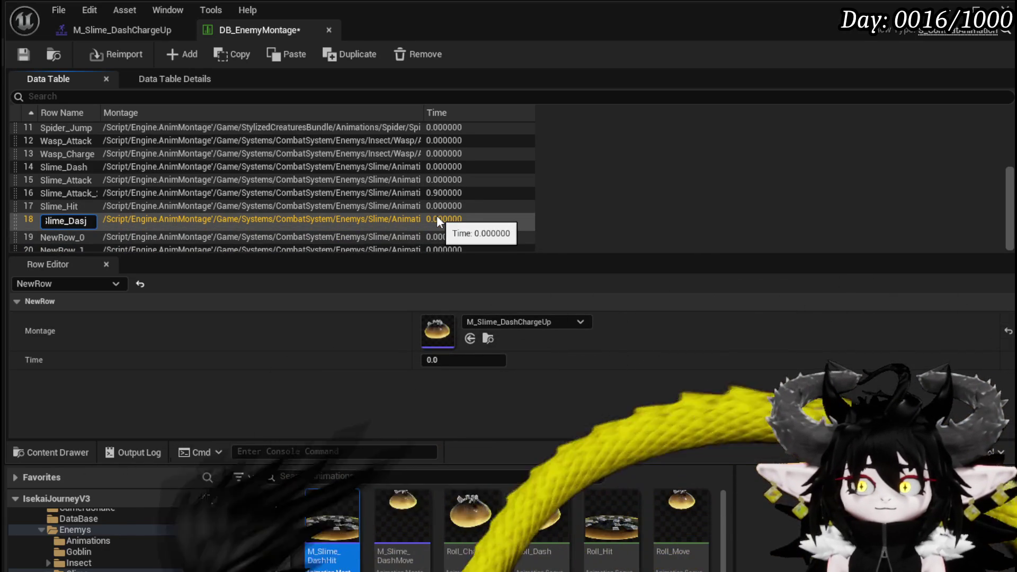
type("H")
type("h")
type("art")
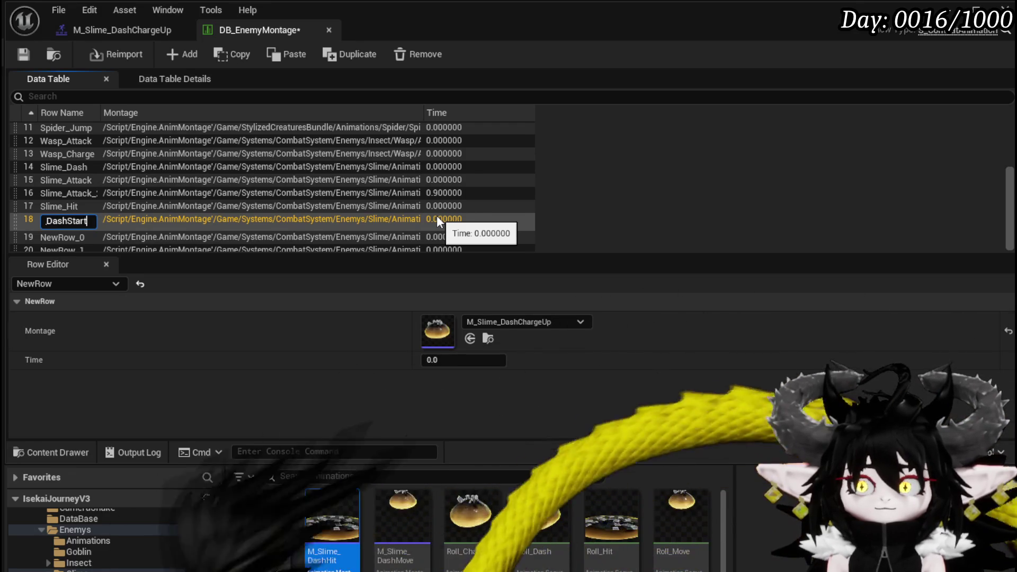
key("Return")
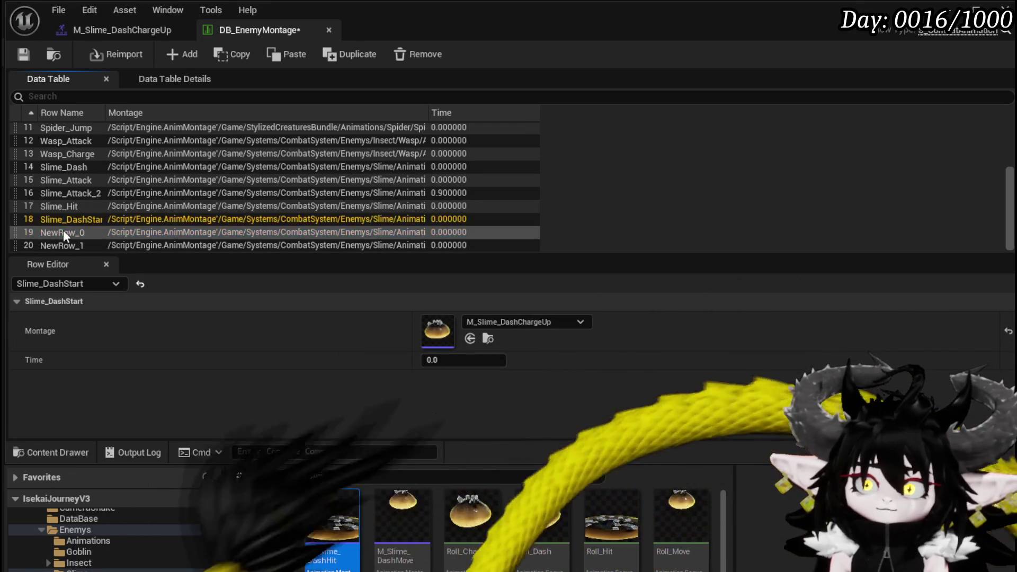
double_click(62, 230)
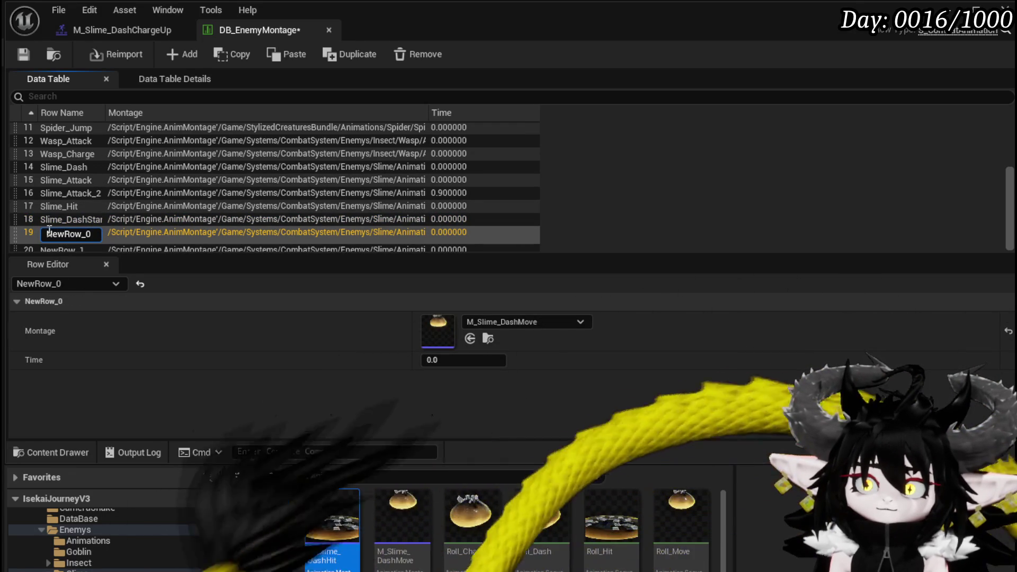
type("Slime_")
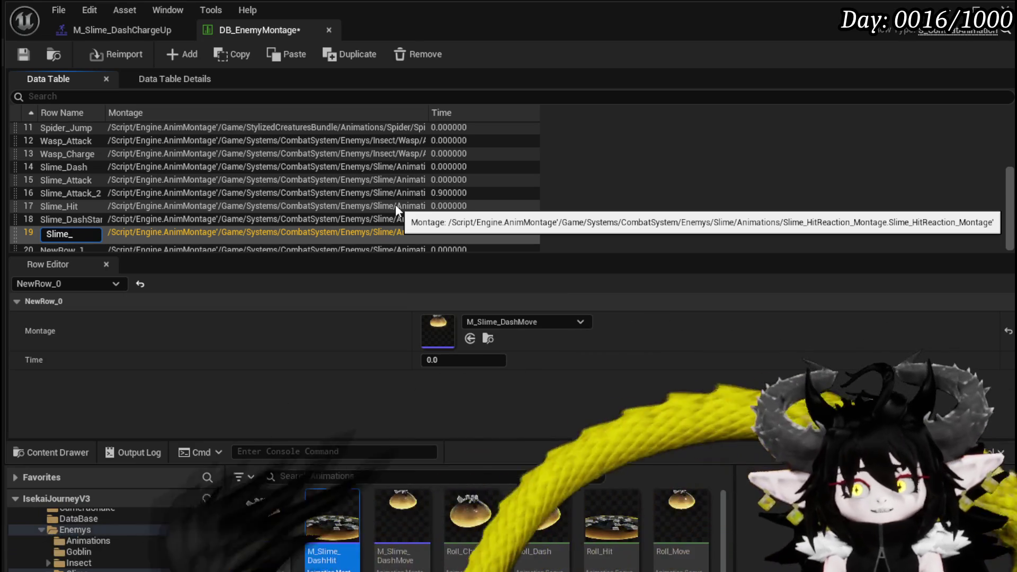
type("hMove")
key("Return")
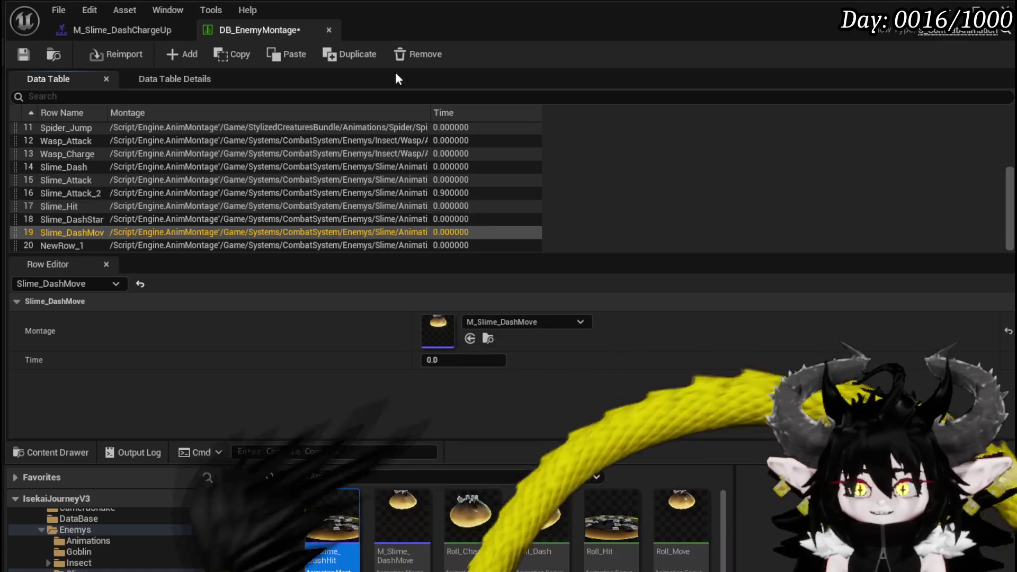
Rename row 20 to Slime_DashHit and open the M_Slime_DashHit montage
left_click(66, 243)
right_click(66, 244)
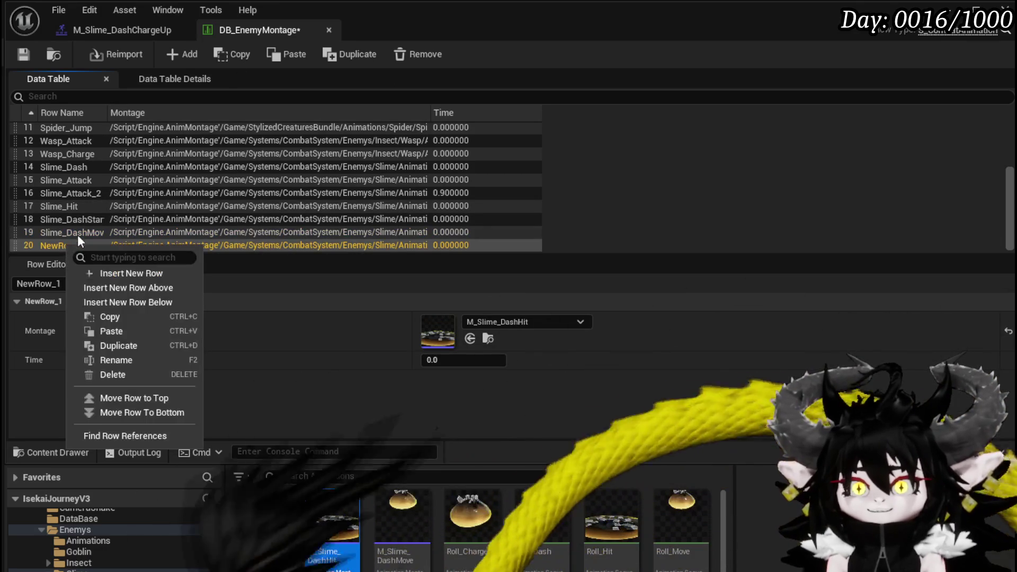
left_click(127, 360)
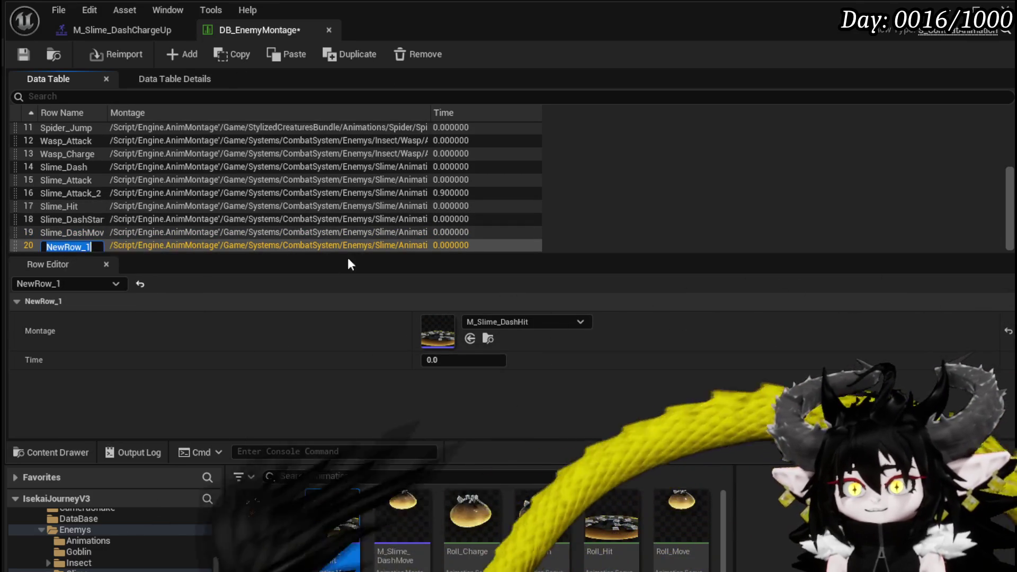
left_click(71, 243)
type("Slime_Da")
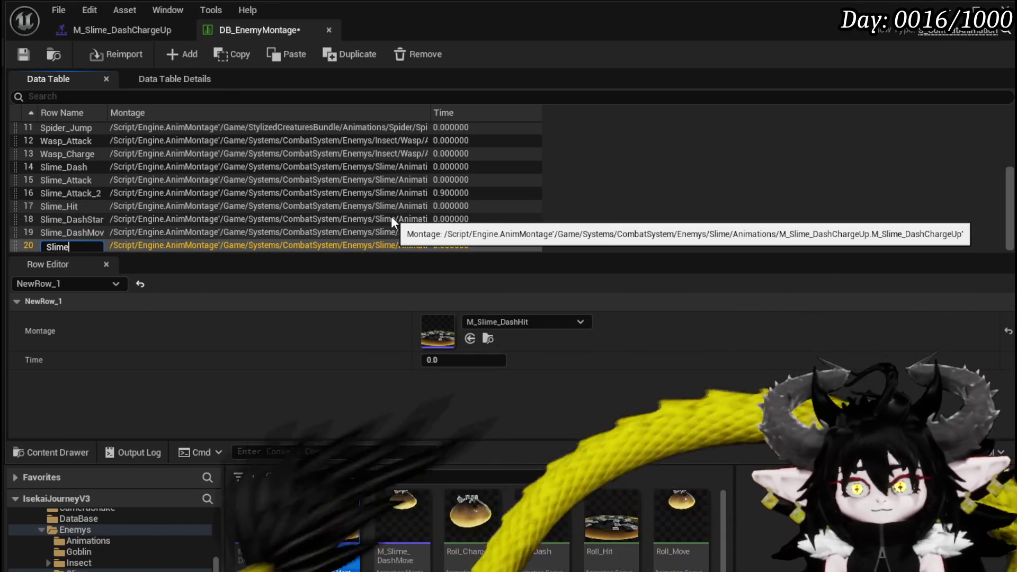
type("shHit")
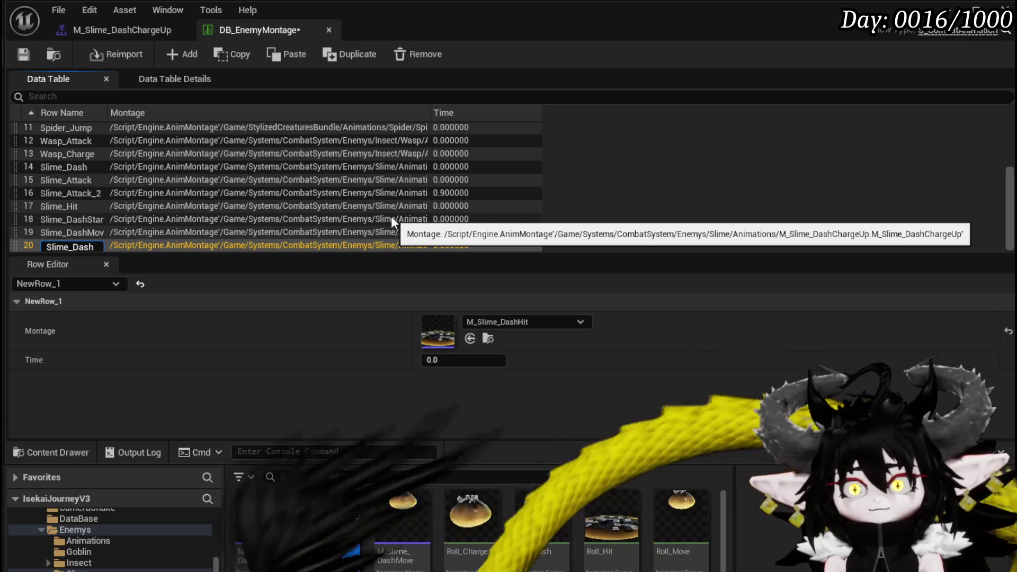
key("Return")
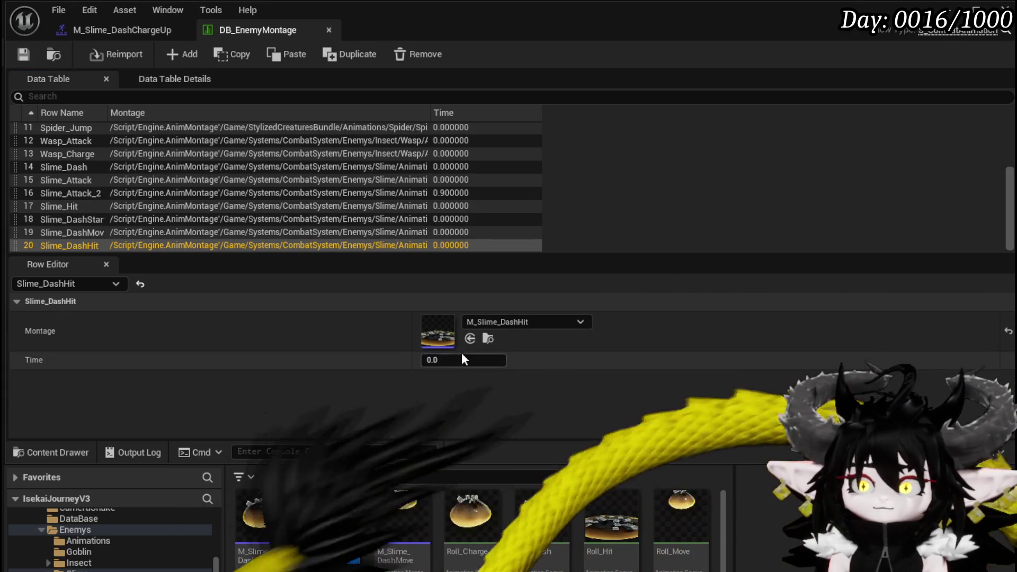
double_click(340, 494)
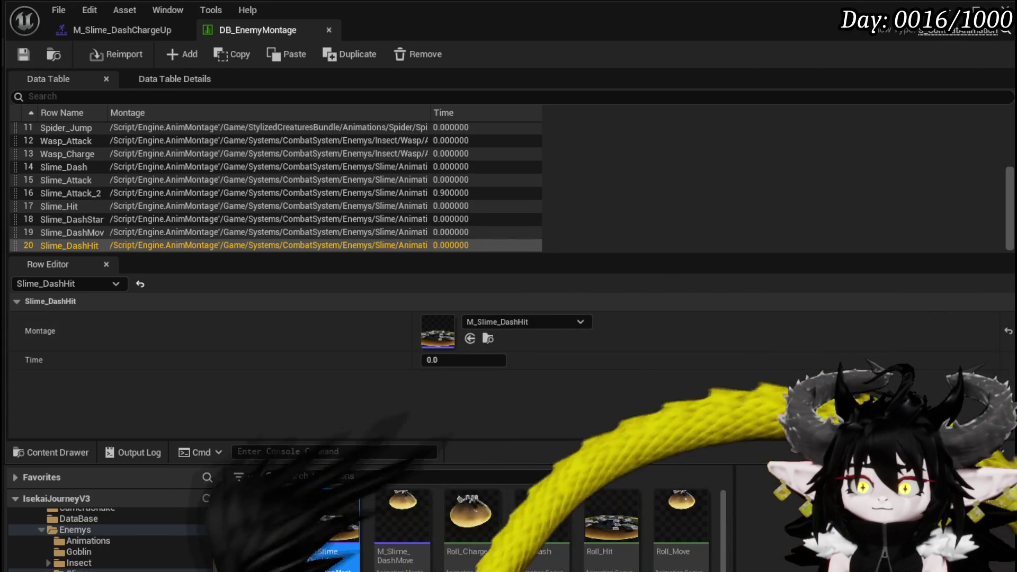